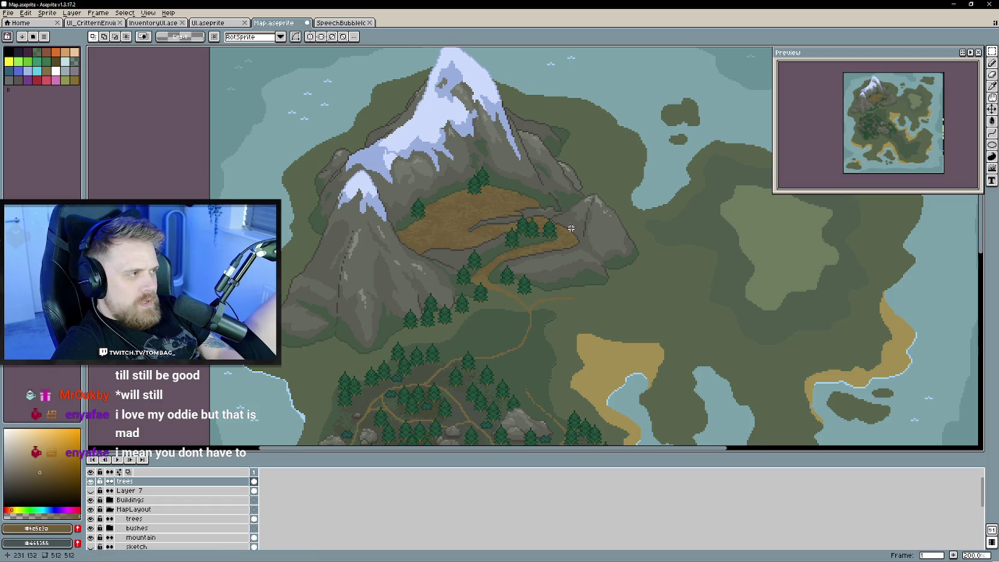
Pan and zoom around the island map to view its lower part.
{"action": "mouse_move", "coordinate": [569, 387]}
{"action": "left_mouse_down"}
{"action": "mouse_move", "coordinate": [570, 319]}
{"action": "mouse_move", "coordinate": [509, 262]}
{"action": "left_mouse_up"}
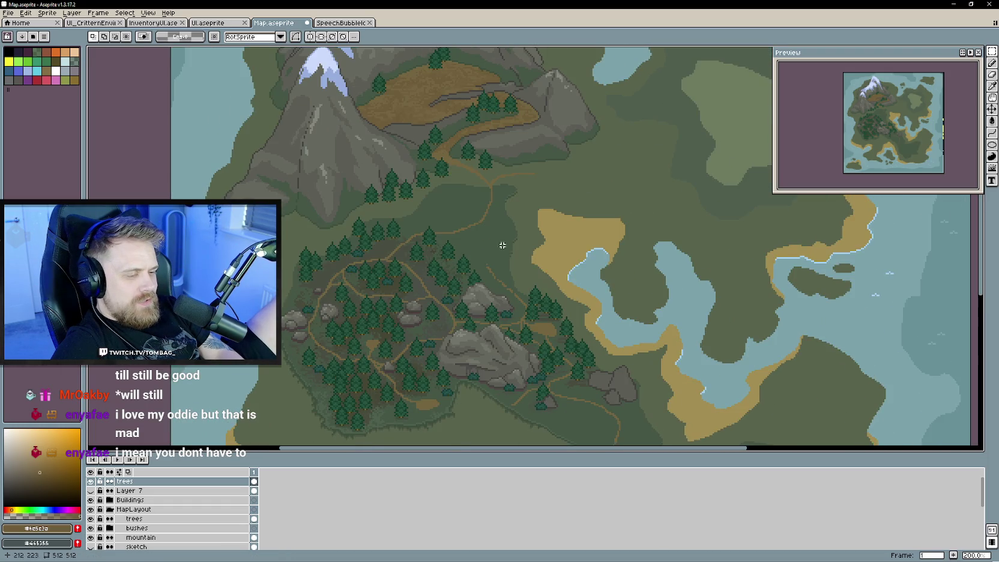
{"action": "scroll", "coordinate": [539, 260], "scroll_direction": "down", "scroll_amount": 1}
{"action": "scroll", "coordinate": [539, 260], "scroll_direction": "down", "scroll_amount": 1}
{"action": "scroll", "coordinate": [539, 289], "scroll_direction": "down", "scroll_amount": 1}
{"action": "scroll", "coordinate": [539, 307], "scroll_direction": "up", "scroll_amount": 1}
{"action": "left_click_drag", "start_coordinate": [539, 306], "coordinate": [590, 344]}
Save Map.aseprite, check Unity, then return to Aseprite.
{"action": "key", "text": "ctrl+s"}
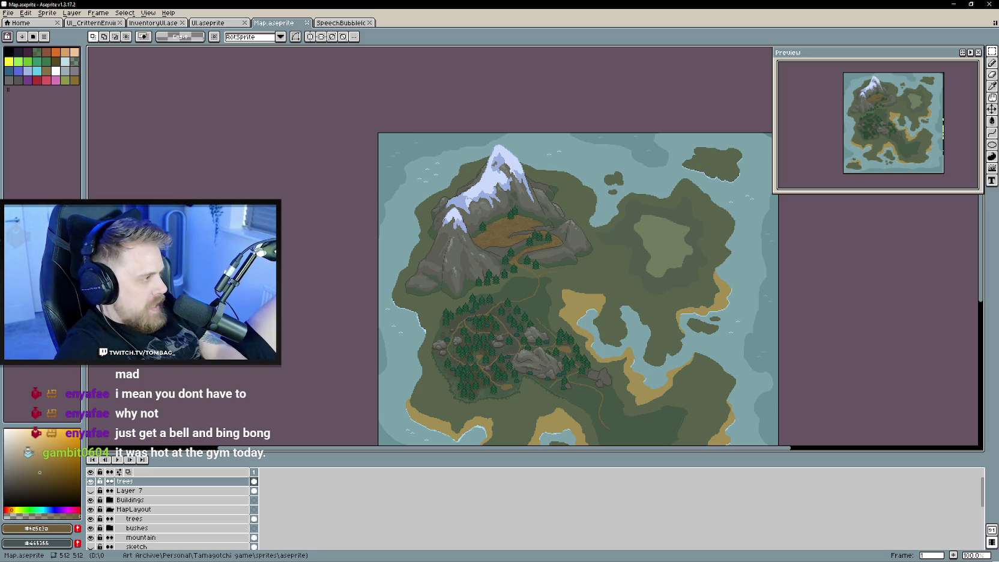
{"action": "key", "text": "alt+Tab"}
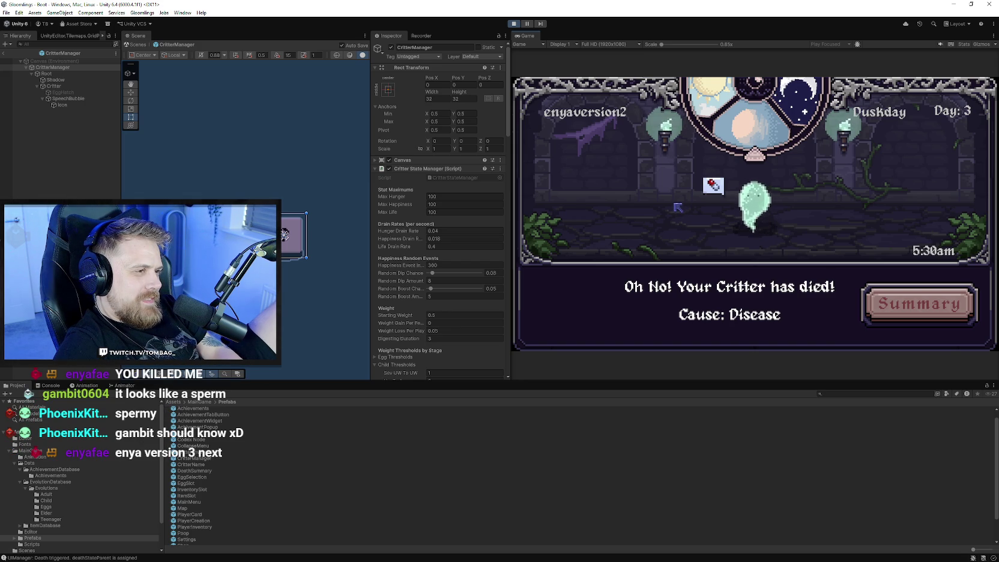
{"action": "left_click", "coordinate": [953, 4]}
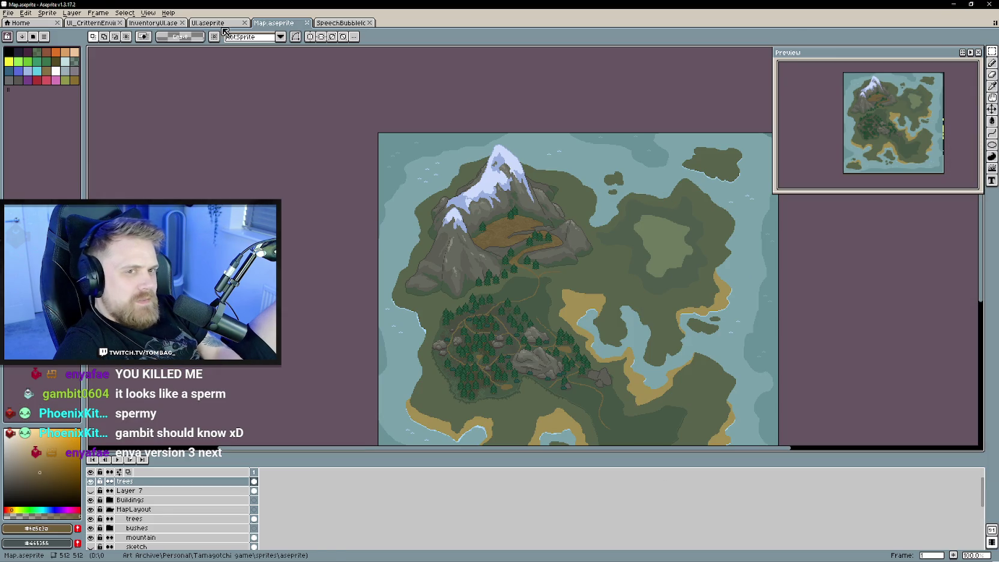
Open DeadSprite.aseprite from Personal > Tamagotchi game > sprites > aseprite.
{"action": "left_click", "coordinate": [361, 27]}
{"action": "left_click", "coordinate": [8, 13]}
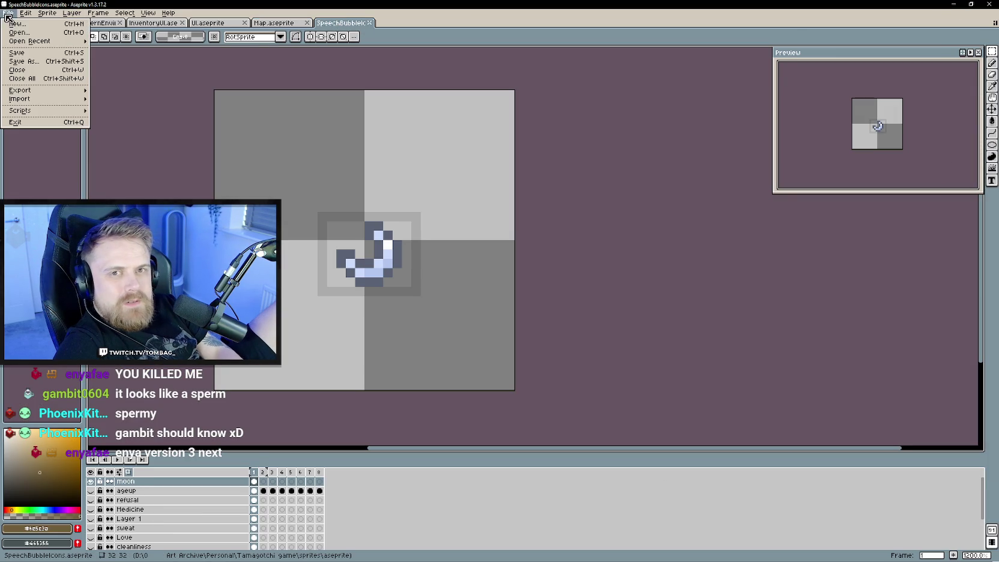
{"action": "left_click", "coordinate": [25, 35]}
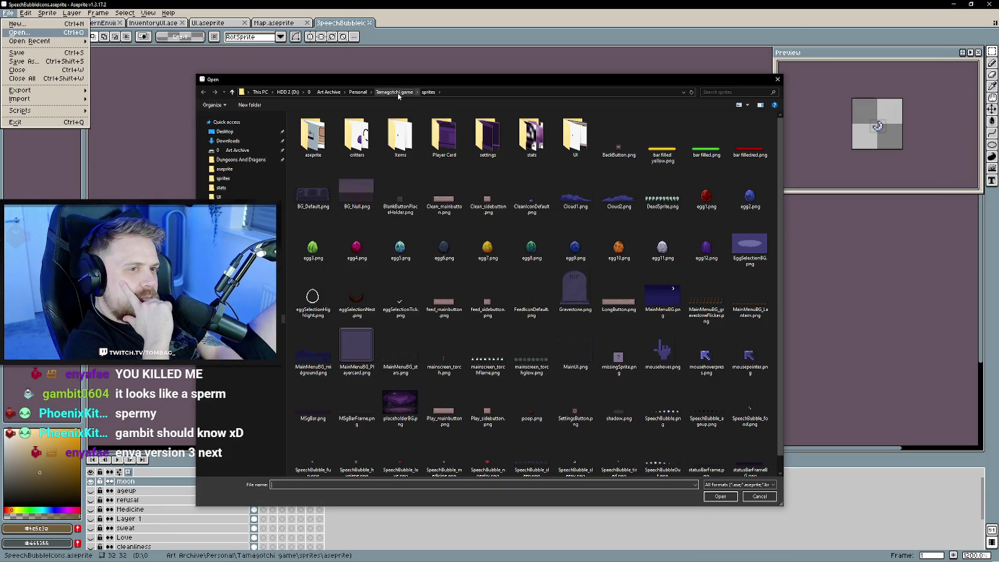
{"action": "left_click", "coordinate": [396, 92]}
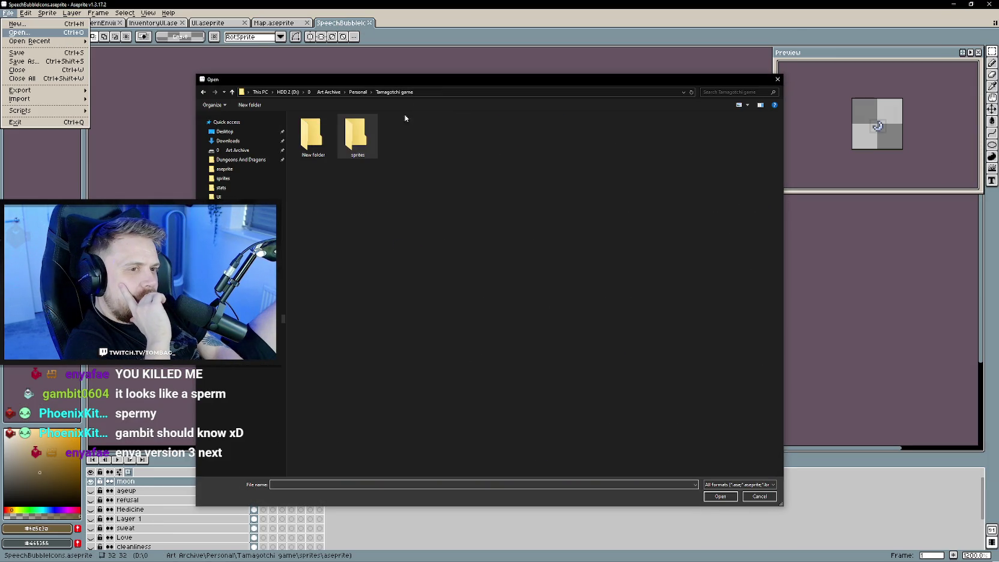
{"action": "double_click", "coordinate": [358, 136]}
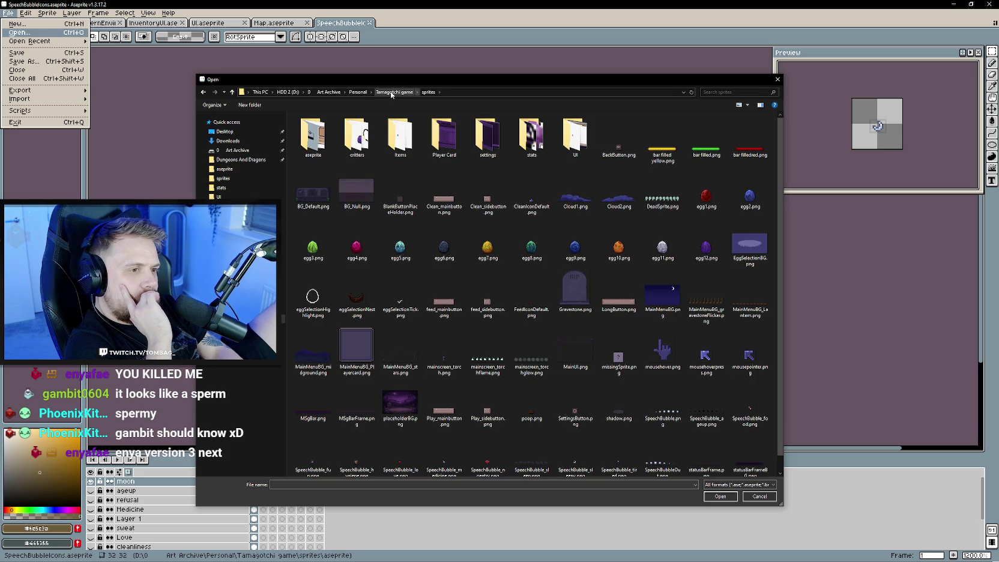
{"action": "left_click", "coordinate": [394, 92]}
{"action": "left_click", "coordinate": [357, 92]}
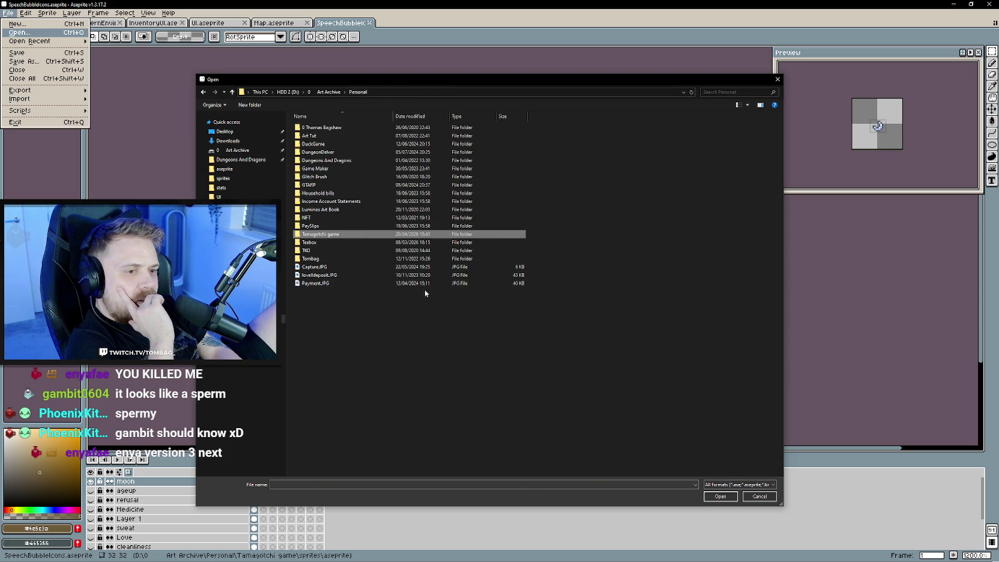
{"action": "double_click", "coordinate": [321, 234]}
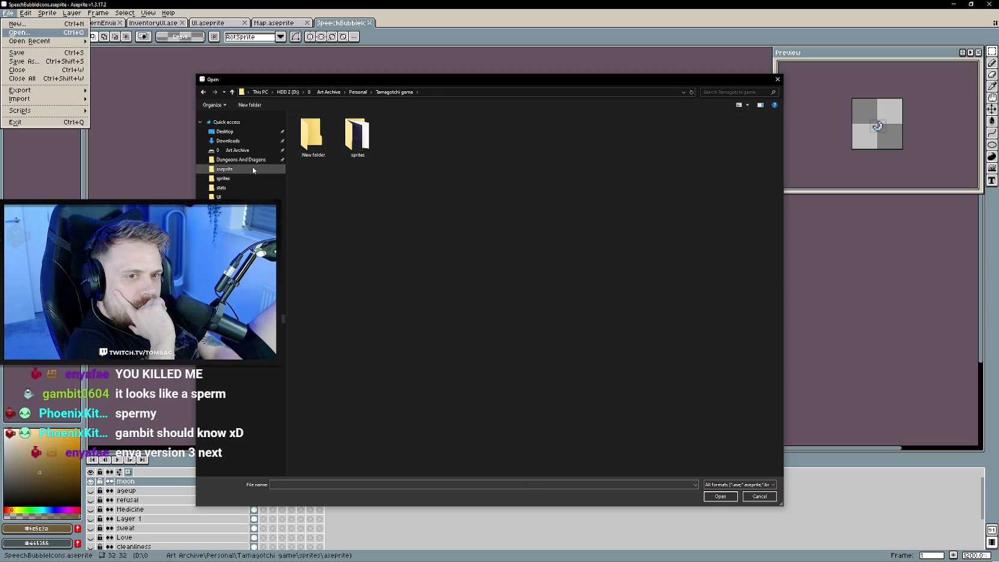
{"action": "left_click", "coordinate": [242, 182]}
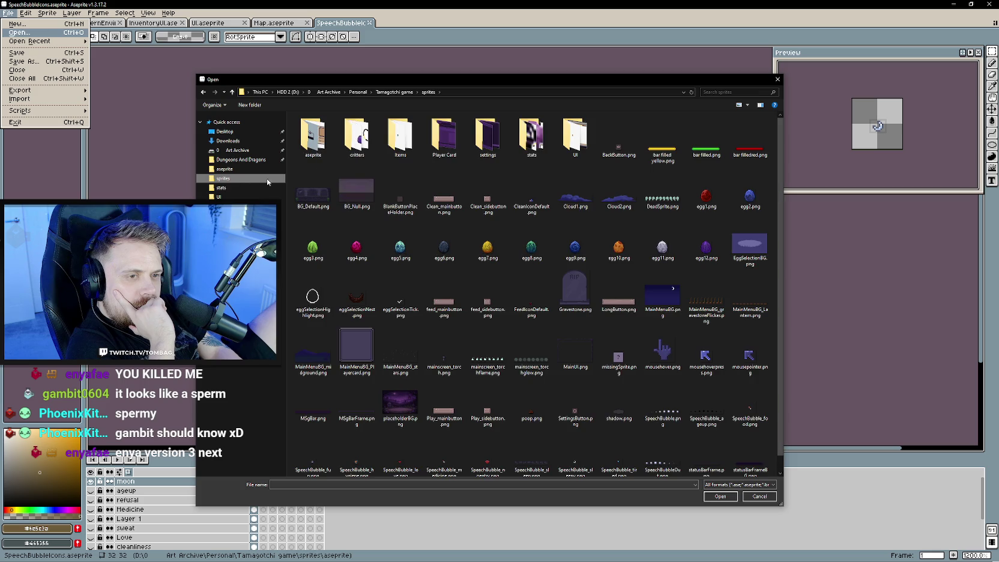
{"action": "double_click", "coordinate": [313, 135]}
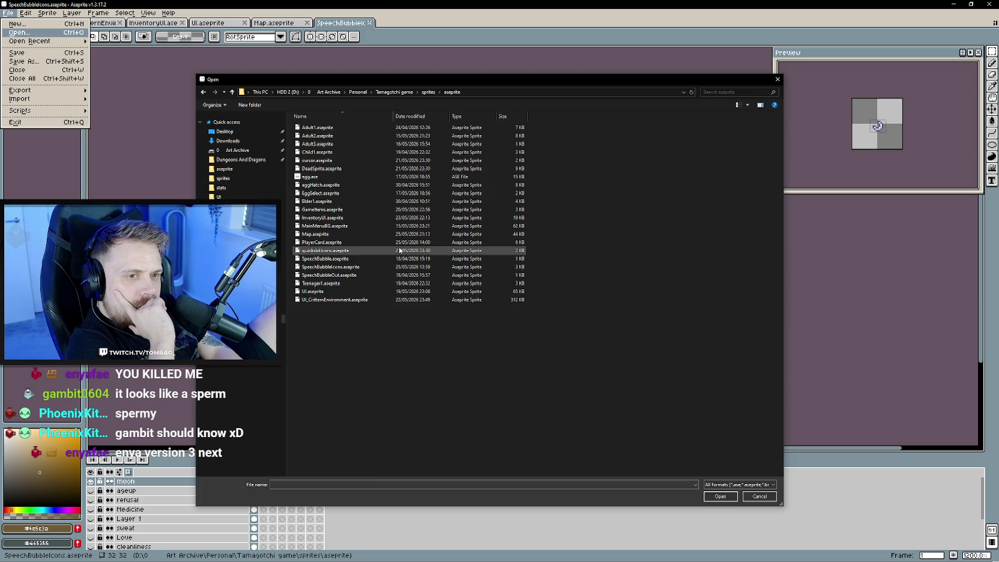
{"action": "double_click", "coordinate": [319, 169]}
{"action": "scroll", "coordinate": [460, 263], "scroll_direction": "up", "scroll_amount": 2}
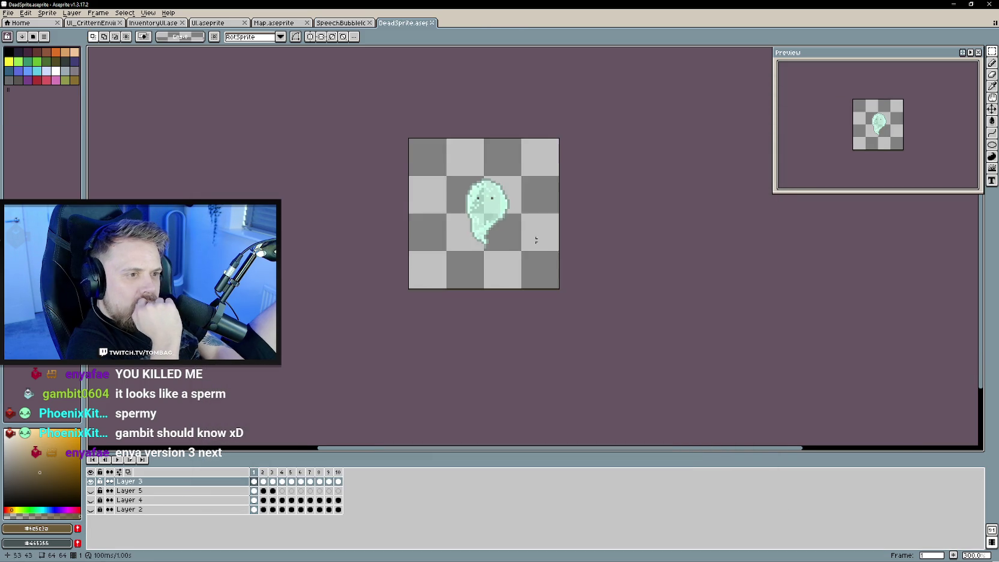
Zoom the ghost sprite and briefly check the death screen in Unity.
{"action": "scroll", "coordinate": [492, 258], "scroll_direction": "down", "scroll_amount": 1}
{"action": "scroll", "coordinate": [522, 253], "scroll_direction": "up", "scroll_amount": 2}
{"action": "scroll", "coordinate": [523, 253], "scroll_direction": "up", "scroll_amount": 1}
{"action": "scroll", "coordinate": [527, 224], "scroll_direction": "up", "scroll_amount": 1}
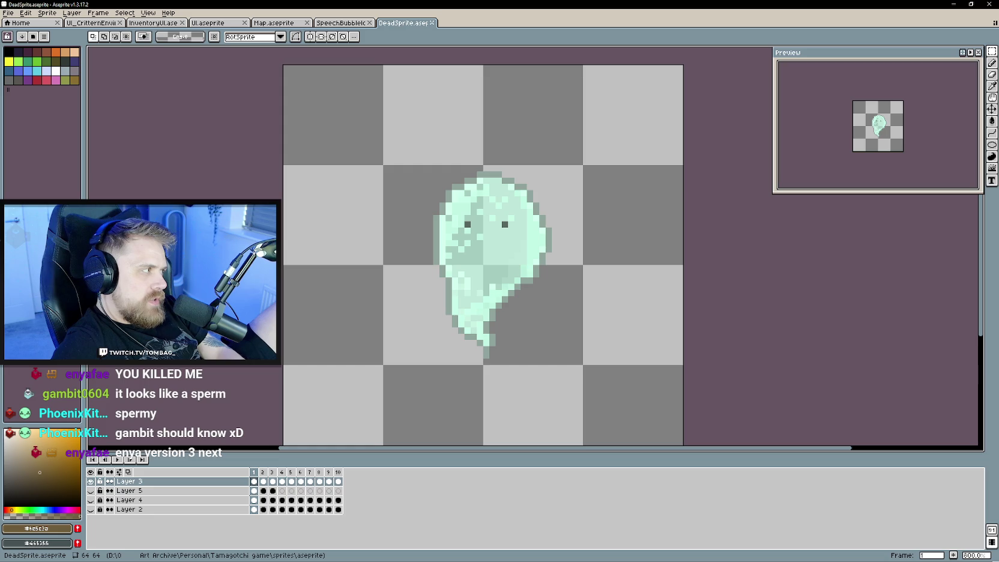
{"action": "key", "text": "alt+Tab"}
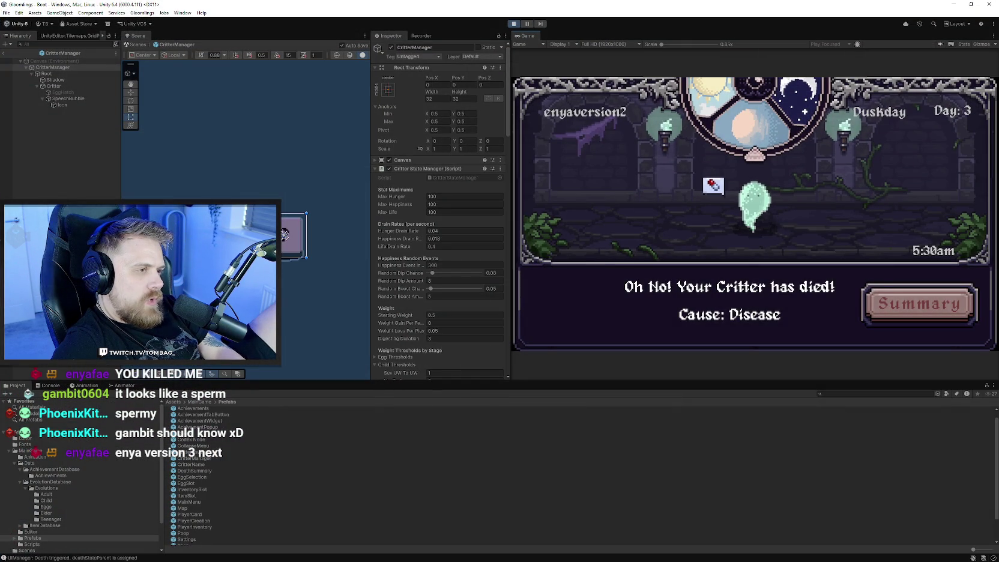
{"action": "key", "text": "alt+Tab"}
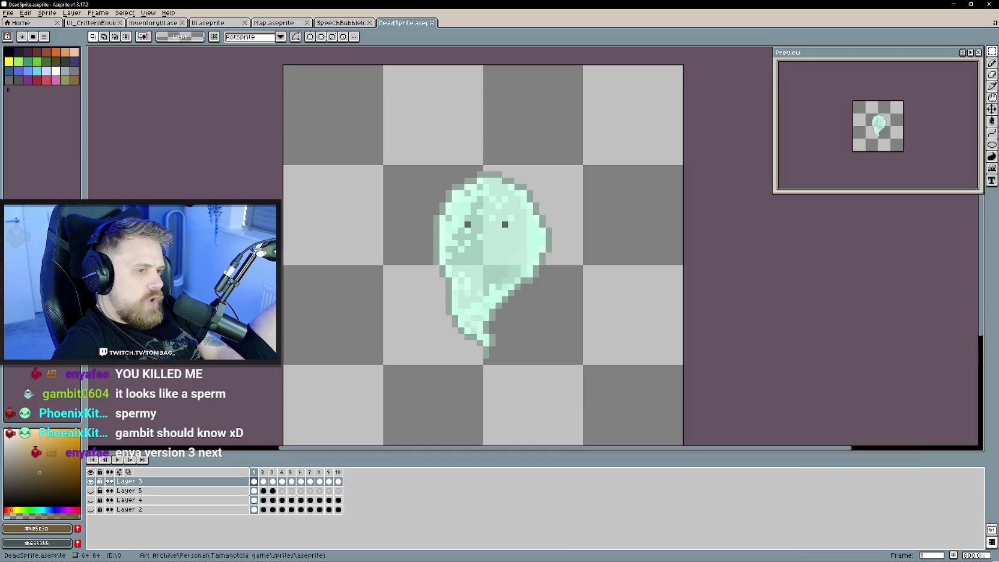
Sample the ghost's pale mint #c3ffea with the Eyedropper.
{"action": "scroll", "coordinate": [625, 246], "scroll_direction": "up", "scroll_amount": 1}
{"action": "scroll", "coordinate": [618, 269], "scroll_direction": "up", "scroll_amount": 1}
{"action": "key", "text": "i"}
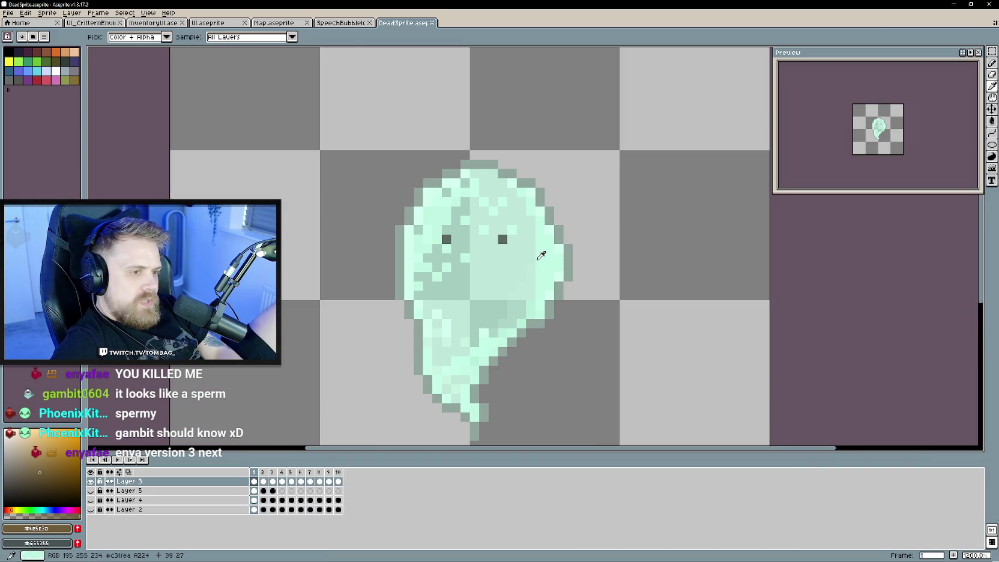
{"action": "left_click", "coordinate": [541, 255]}
Play the ghost's 10-frame animation.
{"action": "key", "text": "Return"}
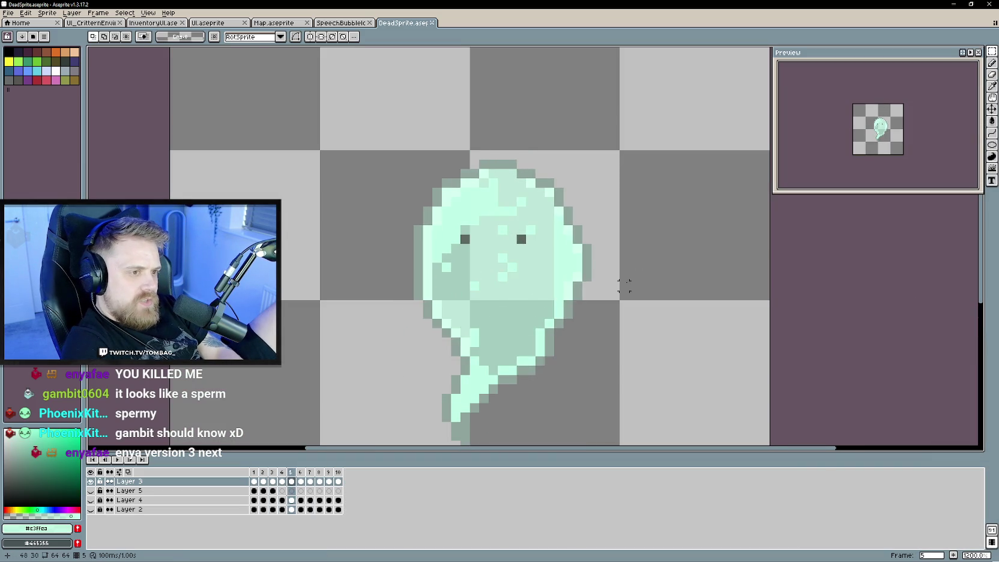
{"action": "scroll", "coordinate": [619, 300], "scroll_direction": "down", "scroll_amount": 3}
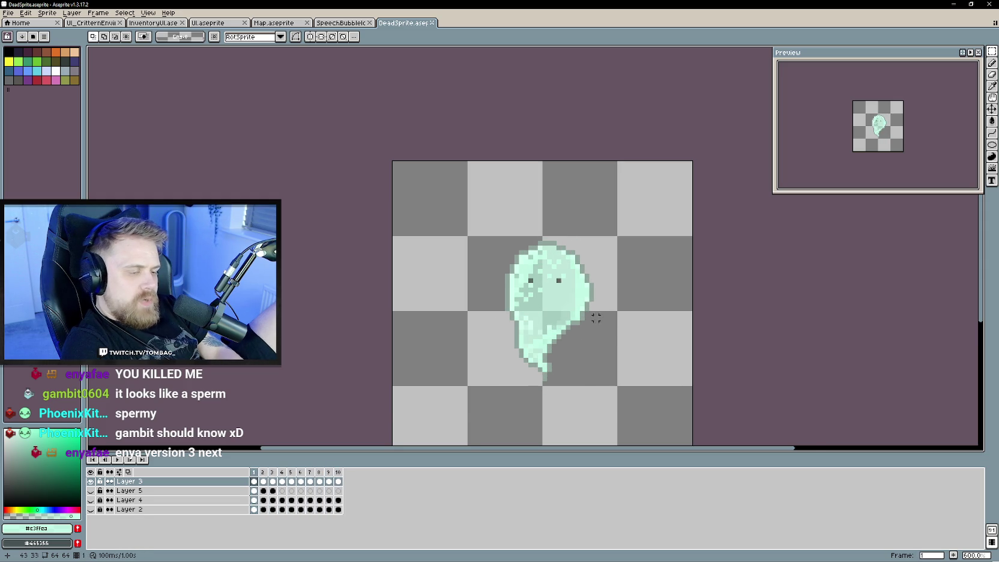
{"action": "scroll", "coordinate": [575, 305], "scroll_direction": "up", "scroll_amount": 1}
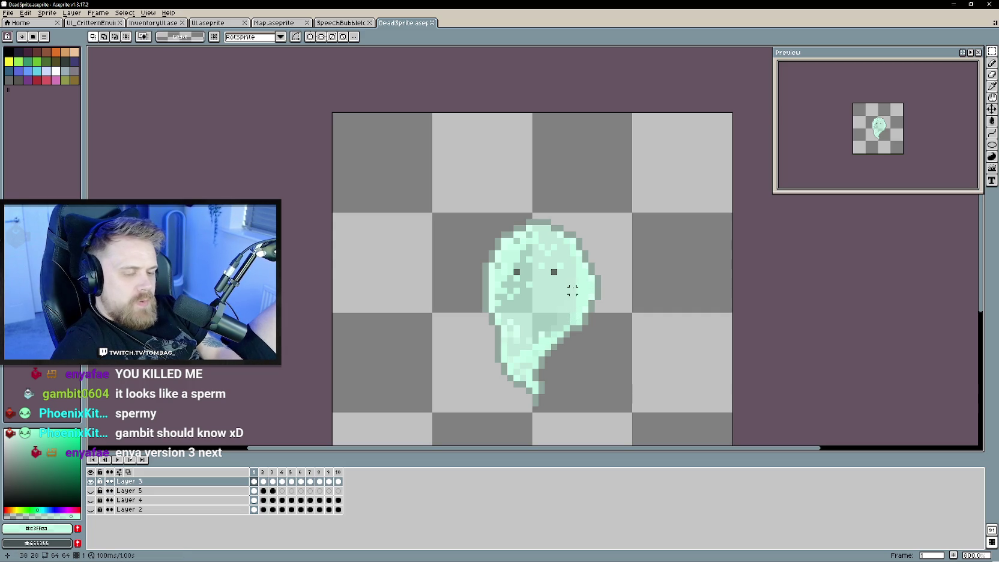
Erase and repaint the mint strip on the ghost's right side in frame 1.
{"action": "key", "text": "e"}
{"action": "left_click_drag", "start_coordinate": [579, 278], "coordinate": [585, 329]}
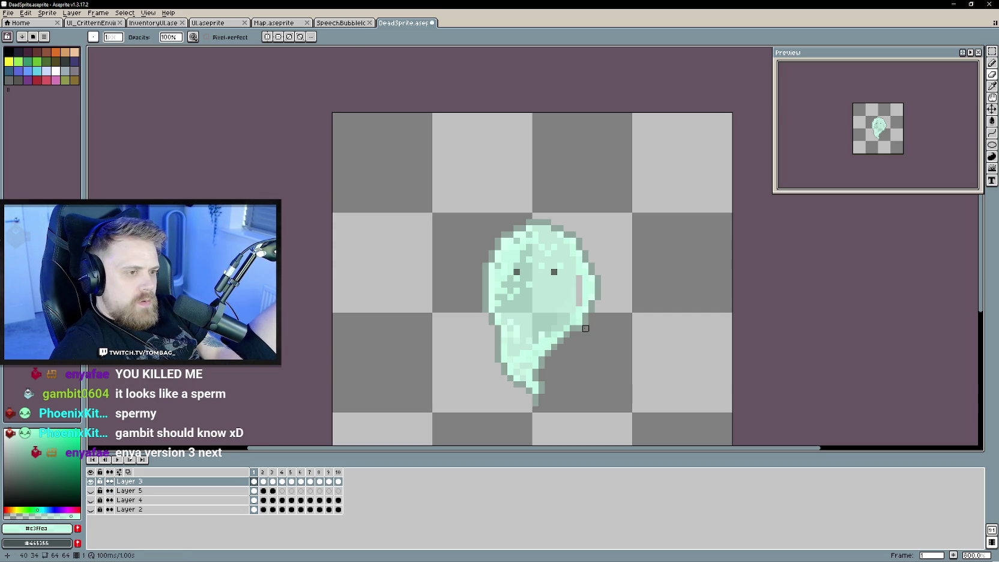
{"action": "scroll", "coordinate": [585, 316], "scroll_direction": "up", "scroll_amount": 1}
{"action": "key", "text": "b"}
{"action": "left_click_drag", "start_coordinate": [546, 268], "coordinate": [549, 305]}
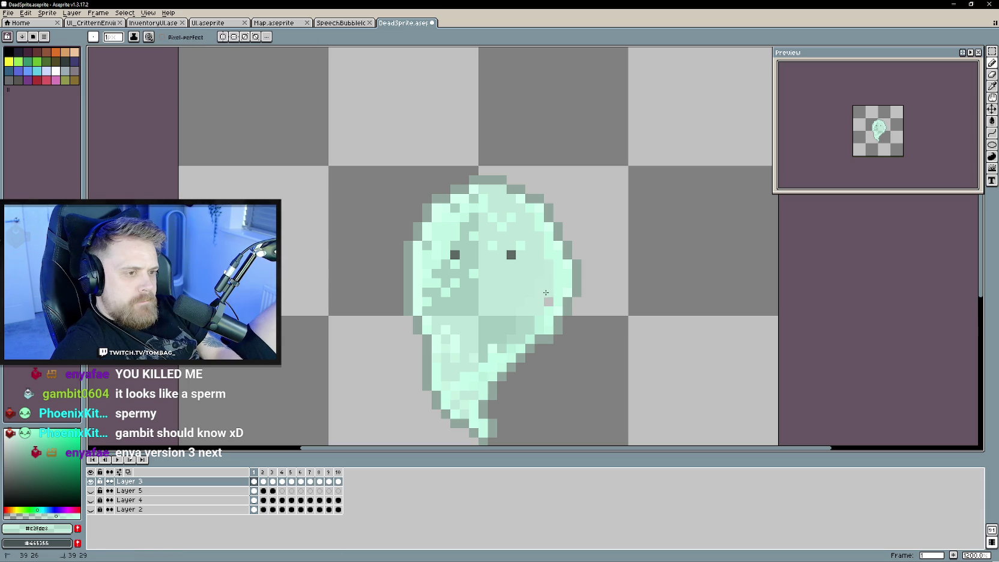
On frame 2, erase and refill the ghost's right-edge strip with mint.
{"action": "key", "text": "period"}
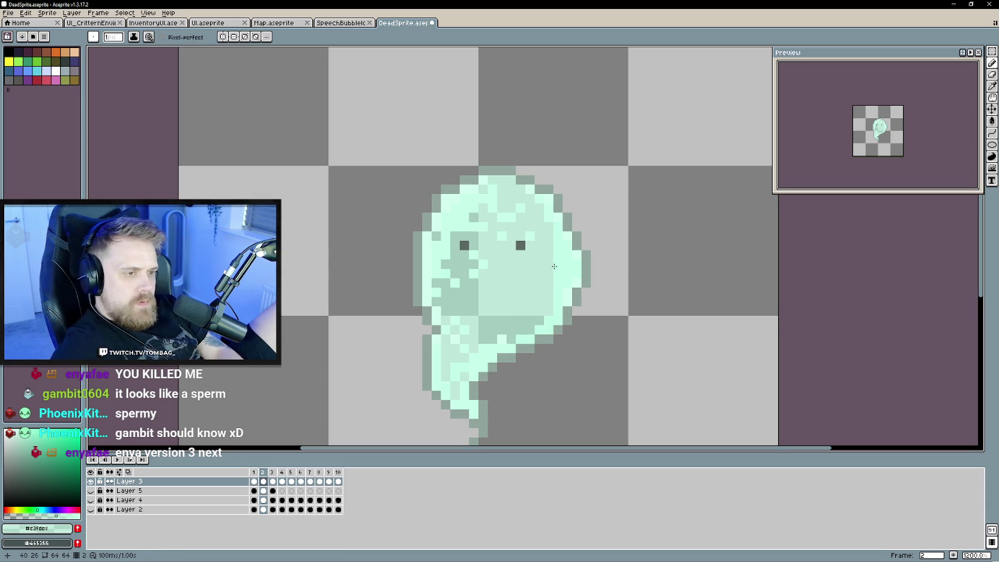
{"action": "key", "text": "e"}
{"action": "mouse_move", "coordinate": [558, 261]}
{"action": "left_mouse_down"}
{"action": "mouse_move", "coordinate": [558, 252]}
{"action": "mouse_move", "coordinate": [558, 283]}
{"action": "left_mouse_up"}
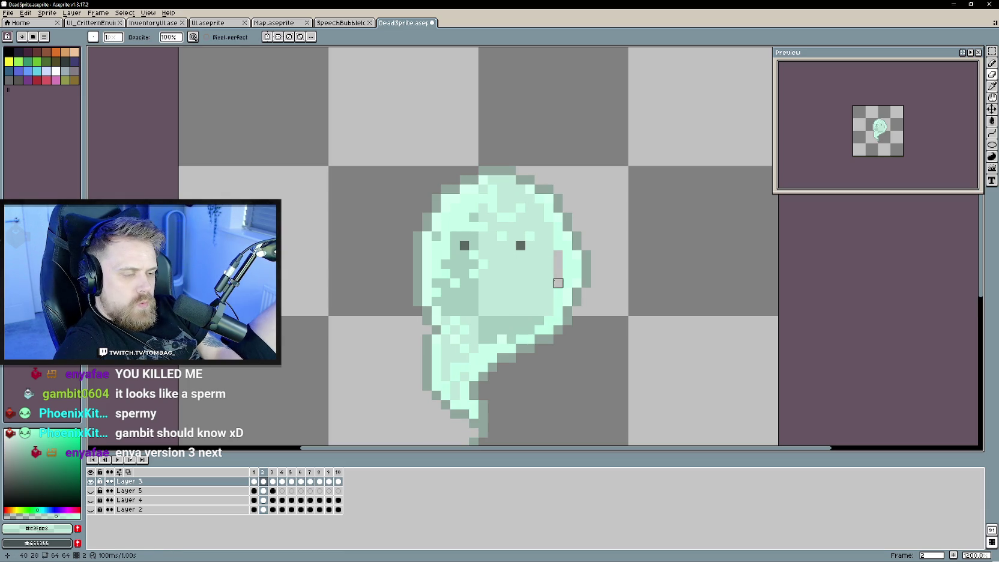
{"action": "key", "text": "b"}
{"action": "left_click", "coordinate": [547, 270], "text": "alt"}
{"action": "left_click_drag", "start_coordinate": [556, 258], "coordinate": [558, 286]}
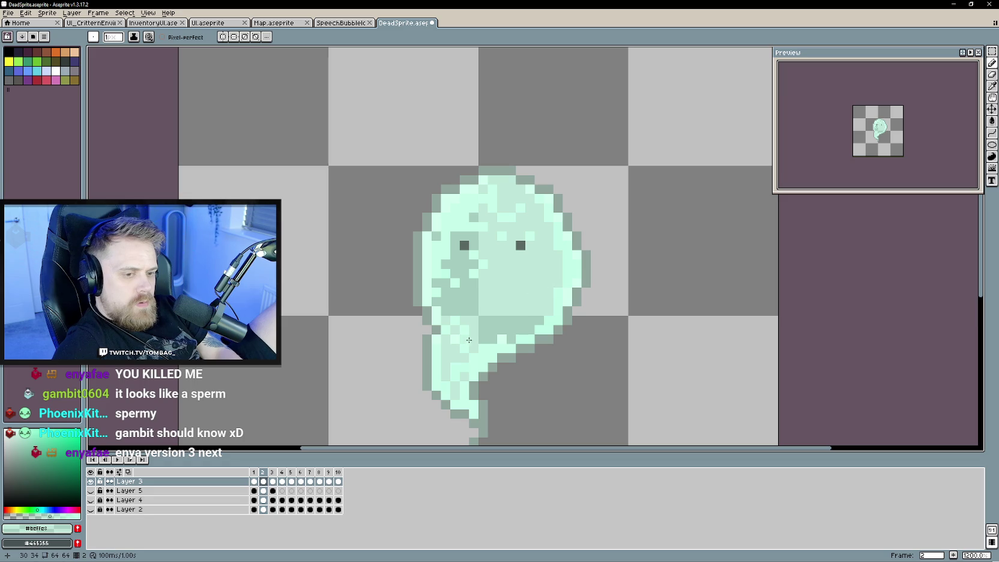
Erase stray pixels along the ghost's right edge on frames 3 and 4.
{"action": "key", "text": "Right"}
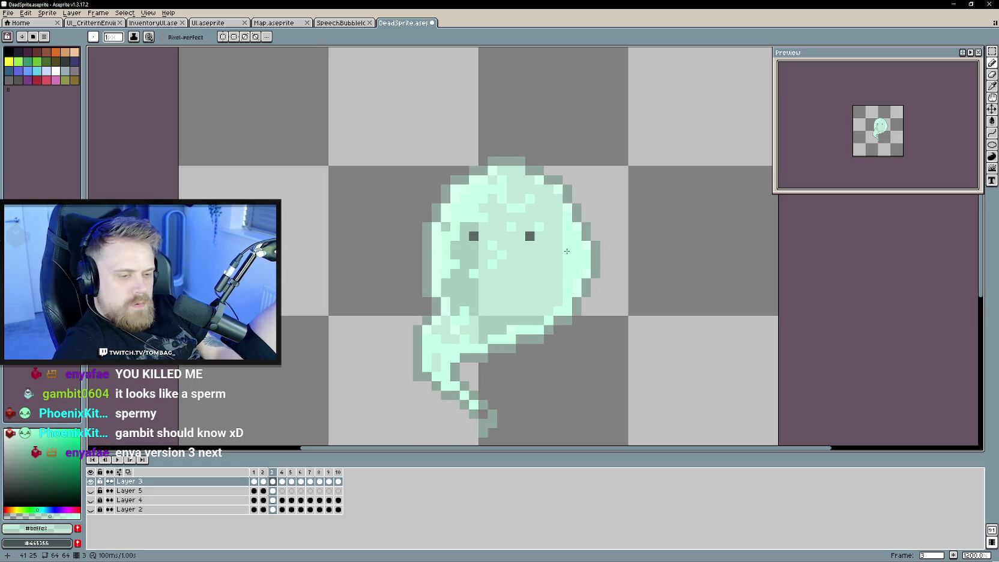
{"action": "key", "text": "e"}
{"action": "left_click", "coordinate": [566, 252]}
{"action": "key", "text": "b"}
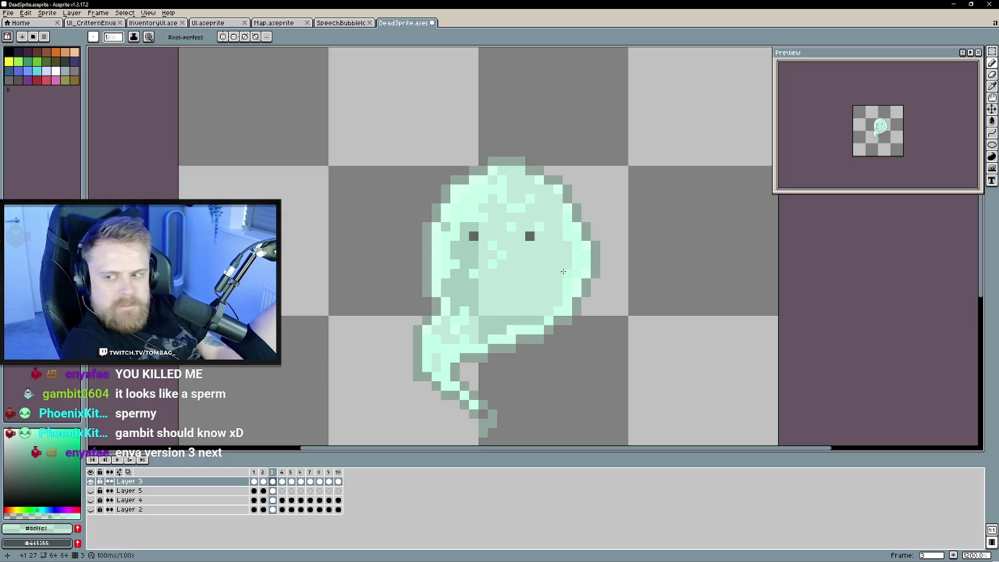
{"action": "key", "text": "Right"}
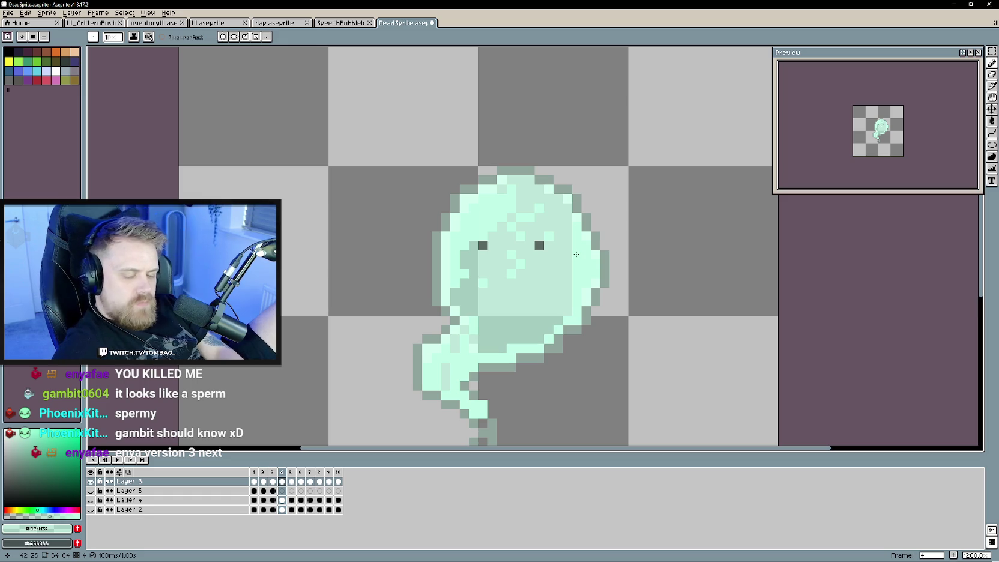
{"action": "key", "text": "e"}
{"action": "left_click_drag", "start_coordinate": [576, 255], "coordinate": [577, 273]}
{"action": "key", "text": "b"}
Erase columns on the ghost's right side across frames 5 to 7.
{"action": "key", "text": "Right"}
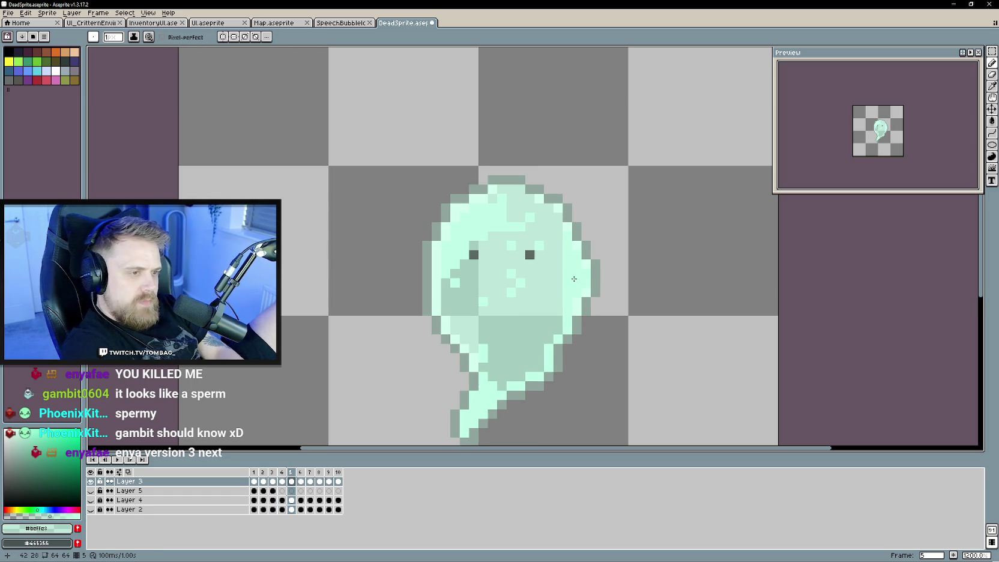
{"action": "key", "text": "e"}
{"action": "mouse_move", "coordinate": [568, 264]}
{"action": "left_mouse_down"}
{"action": "mouse_move", "coordinate": [567, 293]}
{"action": "mouse_move", "coordinate": [549, 282]}
{"action": "mouse_move", "coordinate": [548, 291]}
{"action": "left_mouse_up"}
{"action": "key", "text": "b"}
{"action": "key", "text": "Right"}
{"action": "key", "text": "e"}
{"action": "key", "text": "b"}
{"action": "key", "text": "Right"}
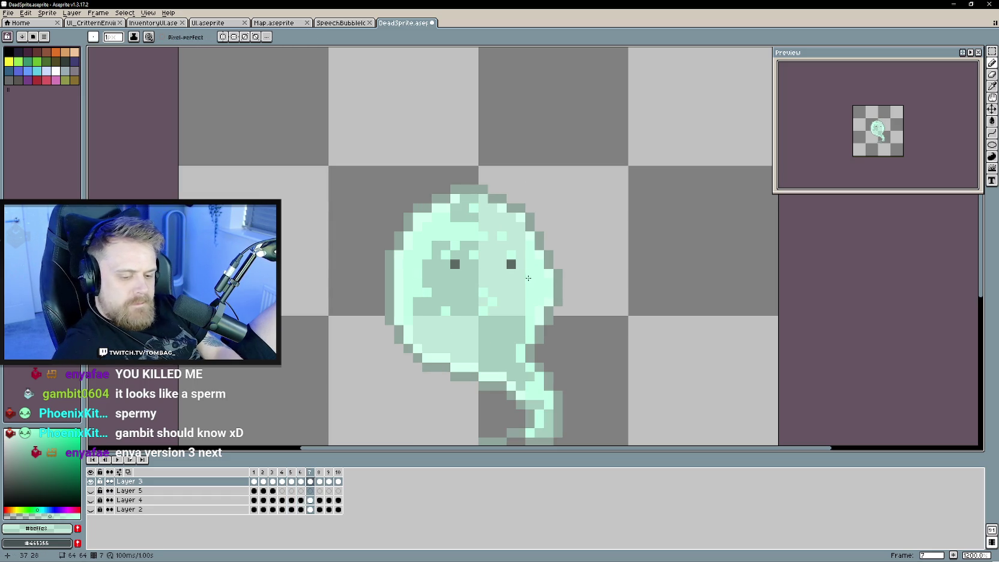
{"action": "key", "text": "e"}
{"action": "left_click_drag", "start_coordinate": [530, 292], "coordinate": [530, 302]}
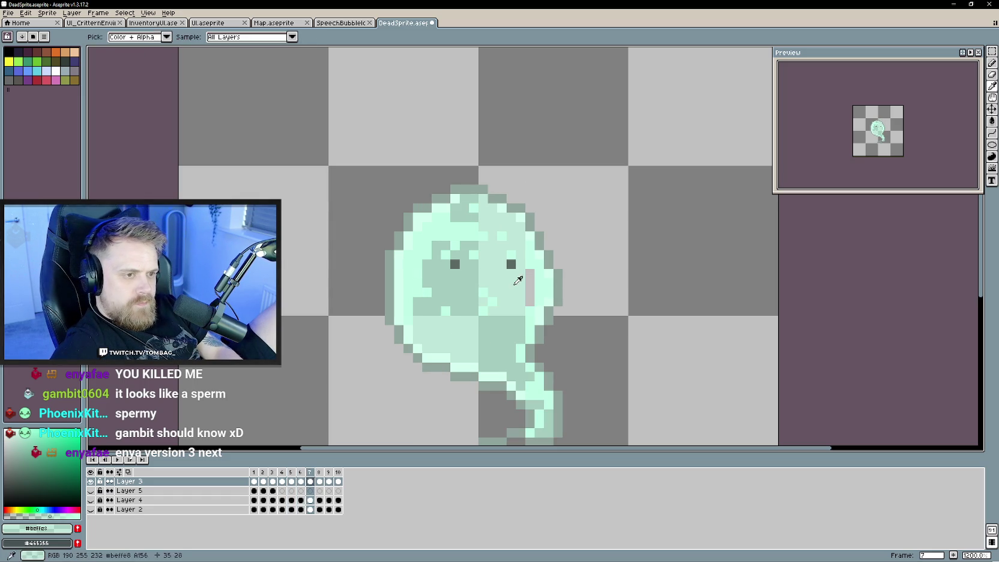
{"action": "key", "text": "b"}
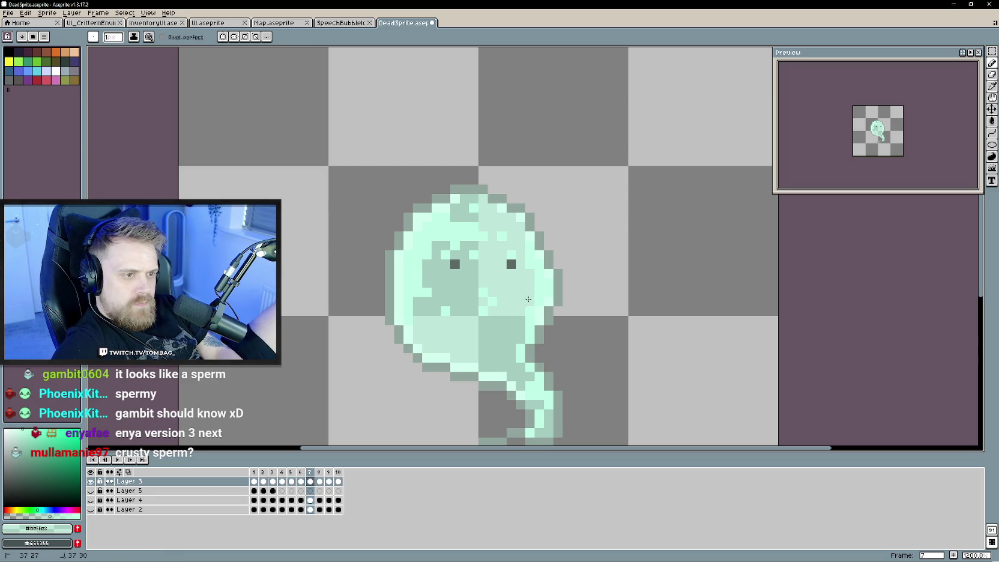
On frames 8 and 9, erase and repaint the right-edge column in light green.
{"action": "key", "text": "Right"}
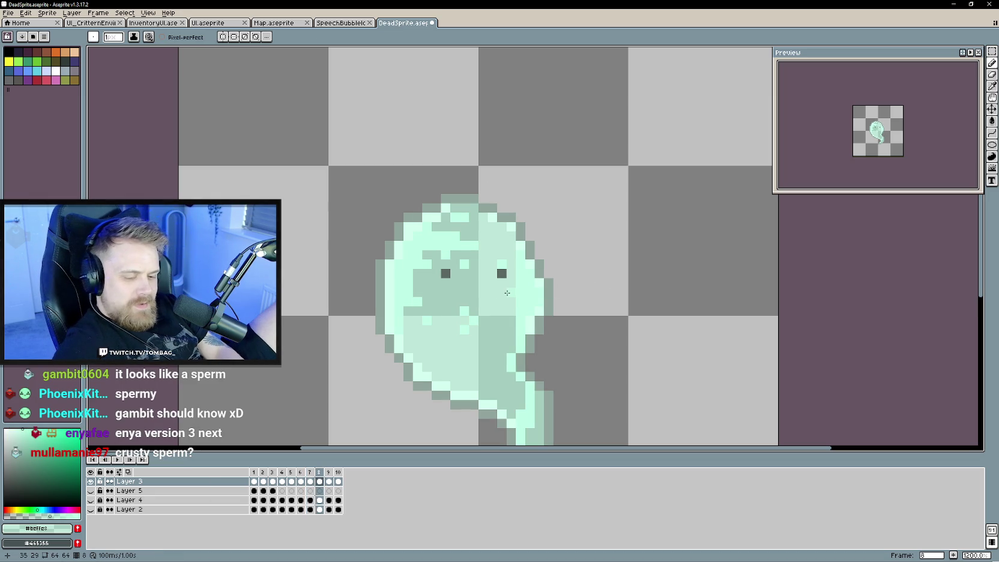
{"action": "key", "text": "e"}
{"action": "left_click_drag", "start_coordinate": [520, 292], "coordinate": [518, 314]}
{"action": "key", "text": "b"}
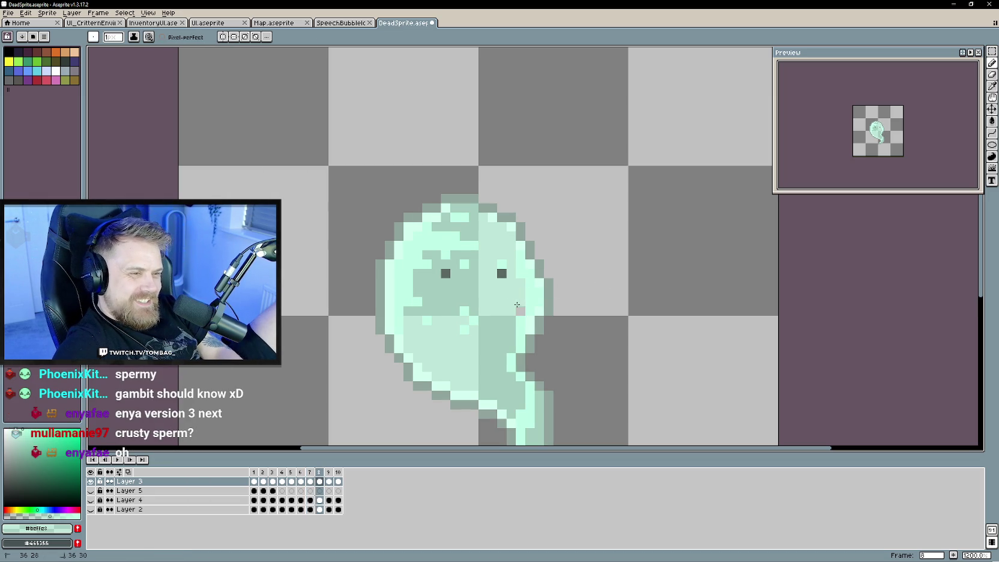
{"action": "key", "text": "Right"}
{"action": "key", "text": "e"}
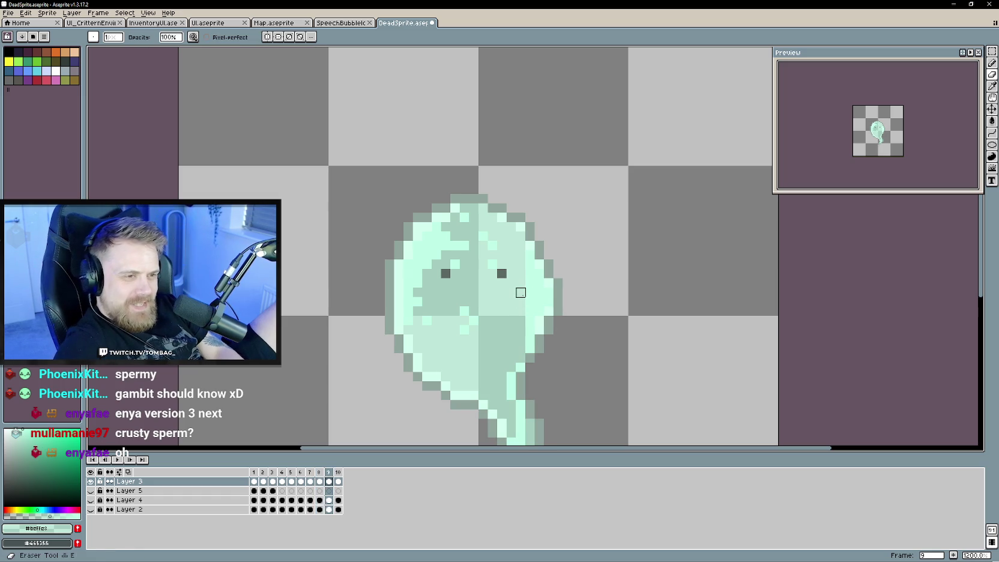
{"action": "key", "text": "b"}
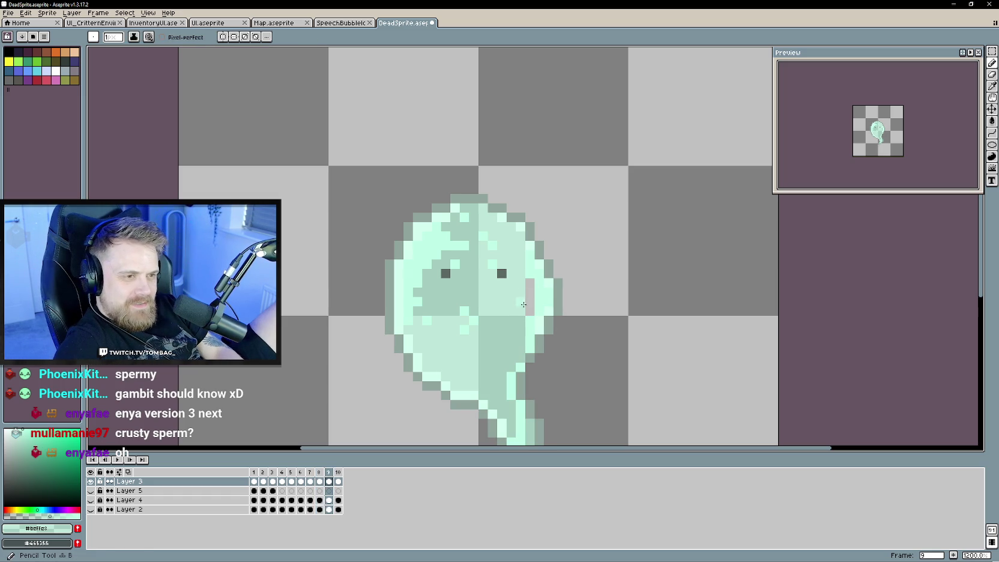
{"action": "left_click_drag", "start_coordinate": [529, 281], "coordinate": [527, 307]}
Erase a right-edge column on frame 10, then wrap back to frame 1.
{"action": "key", "text": "Right"}
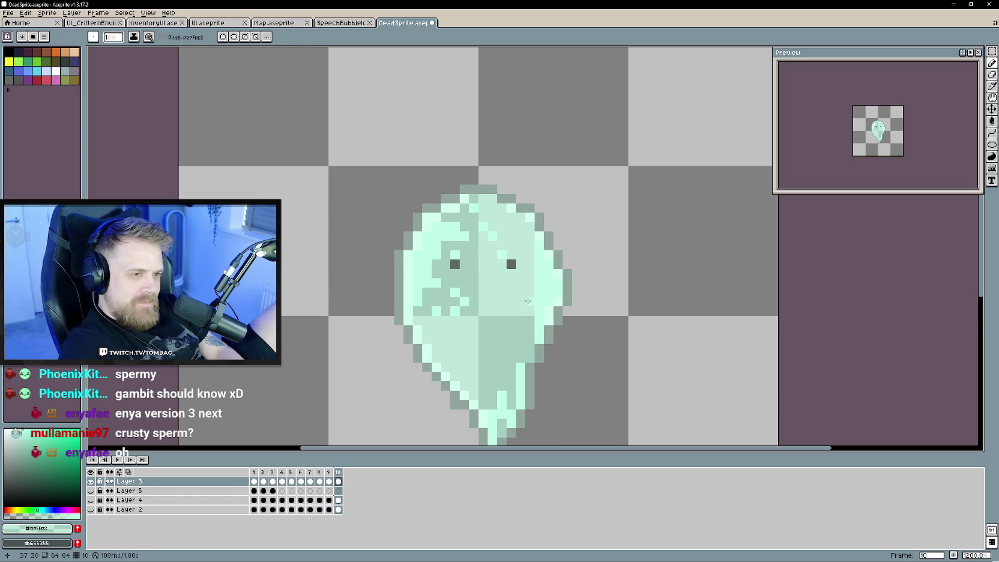
{"action": "key", "text": "e"}
{"action": "left_click_drag", "start_coordinate": [539, 270], "coordinate": [539, 302]}
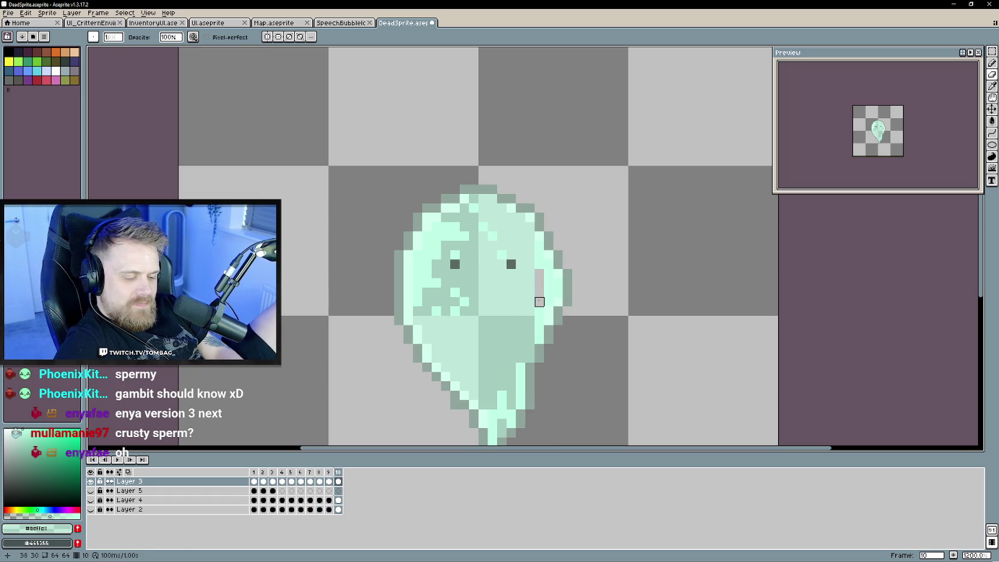
{"action": "key", "text": "b"}
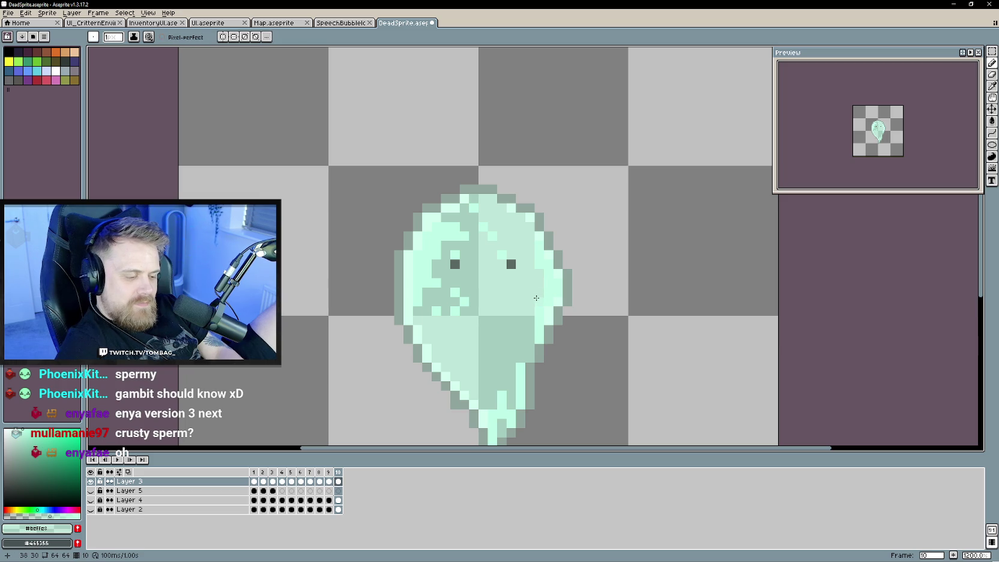
{"action": "key", "text": "Right"}
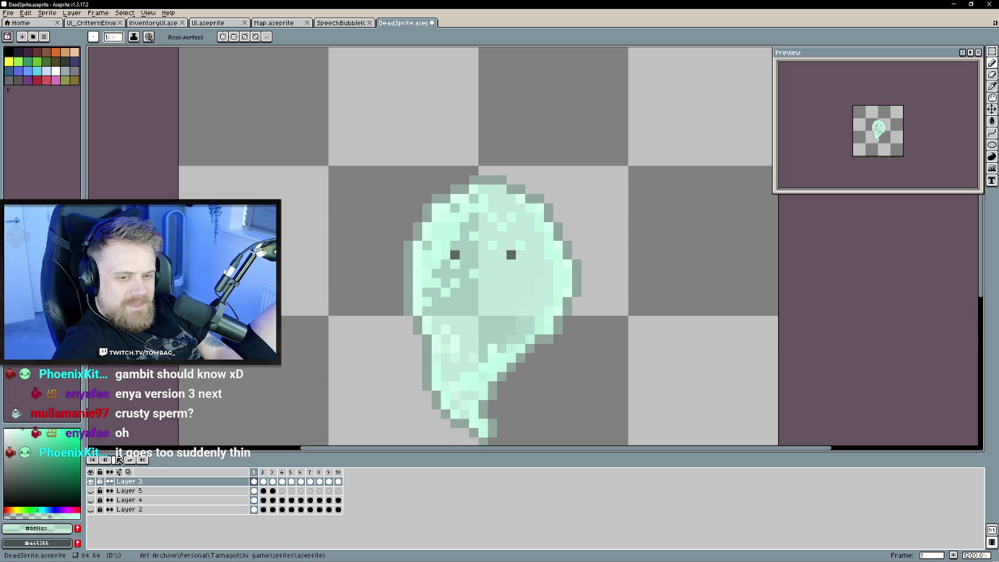
Preview the animation, then step through frames 2 and 3 back to frame 1.
{"action": "left_click", "coordinate": [118, 460]}
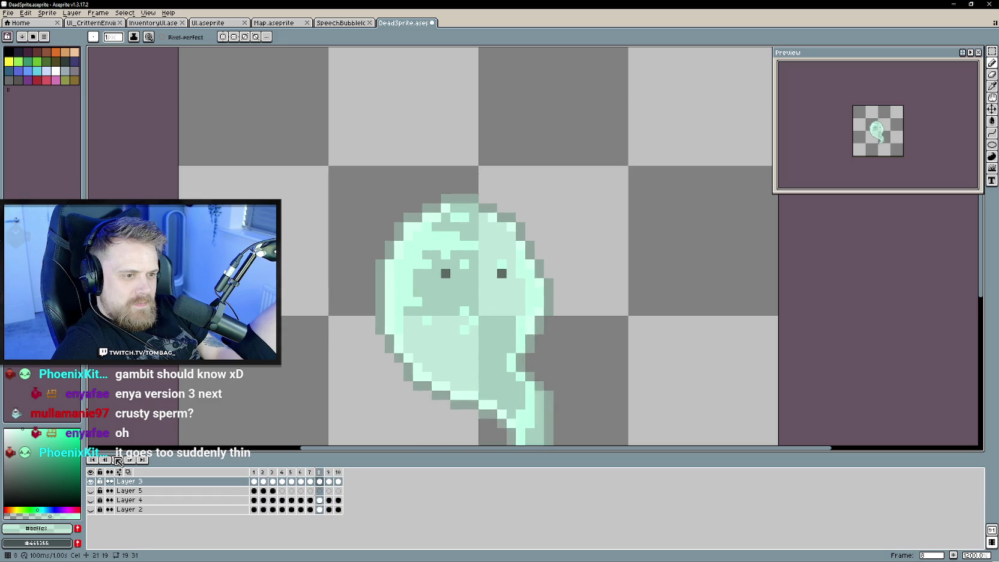
{"action": "left_click", "coordinate": [118, 460]}
{"action": "left_click", "coordinate": [253, 472]}
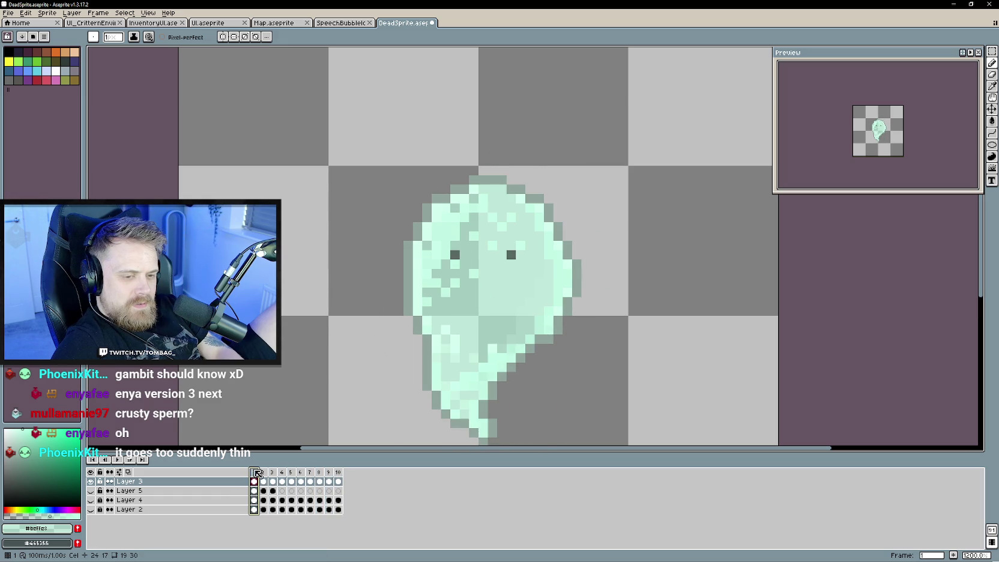
{"action": "left_click", "coordinate": [275, 472]}
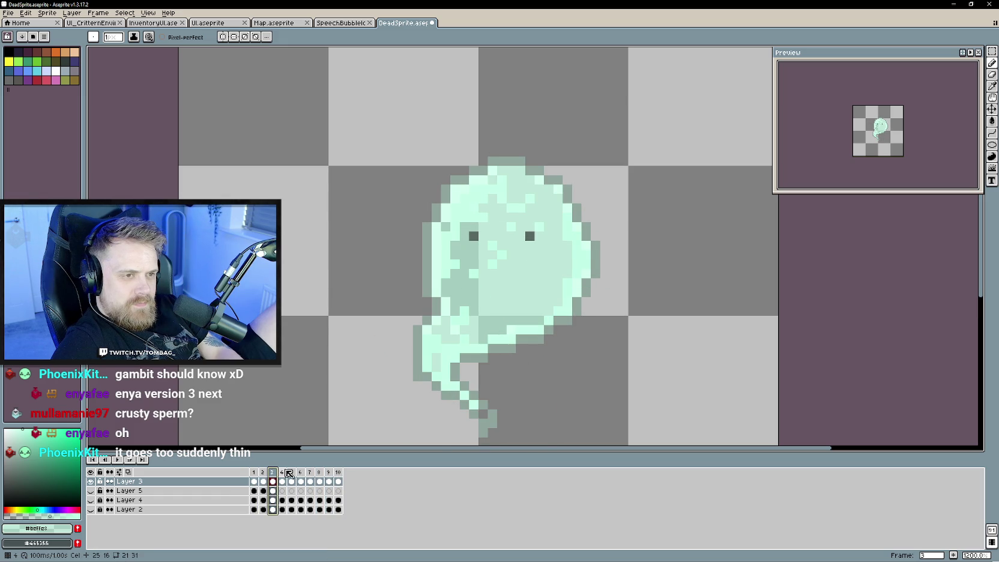
{"action": "left_click", "coordinate": [253, 472]}
Pick a paler mint and try a Paint Bucket fill on the ghost's left edge, then undo it.
{"action": "left_click", "coordinate": [426, 271], "text": "alt"}
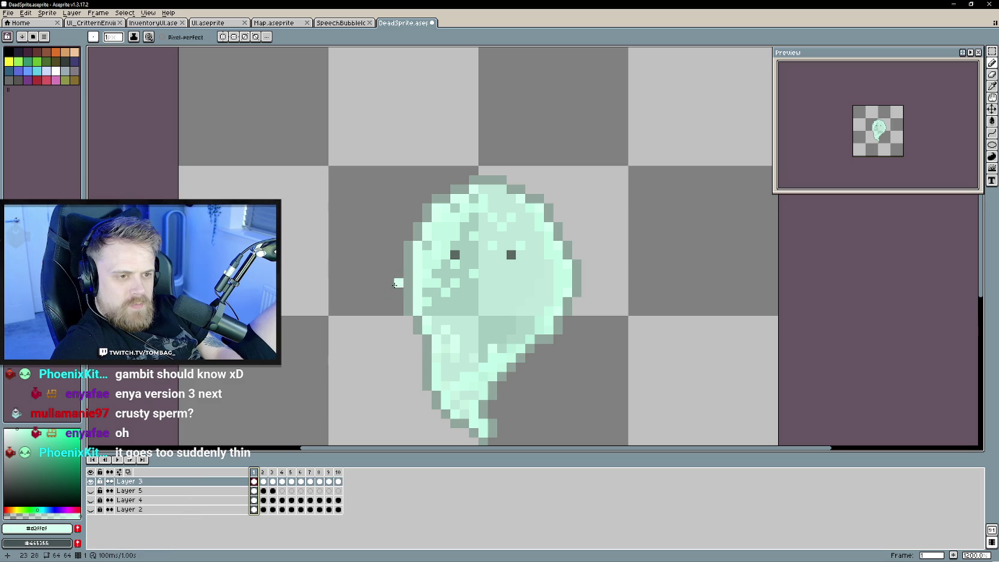
{"action": "key", "text": "g"}
{"action": "left_click", "coordinate": [417, 290]}
{"action": "key", "text": "Delete"}
{"action": "key", "text": "i"}
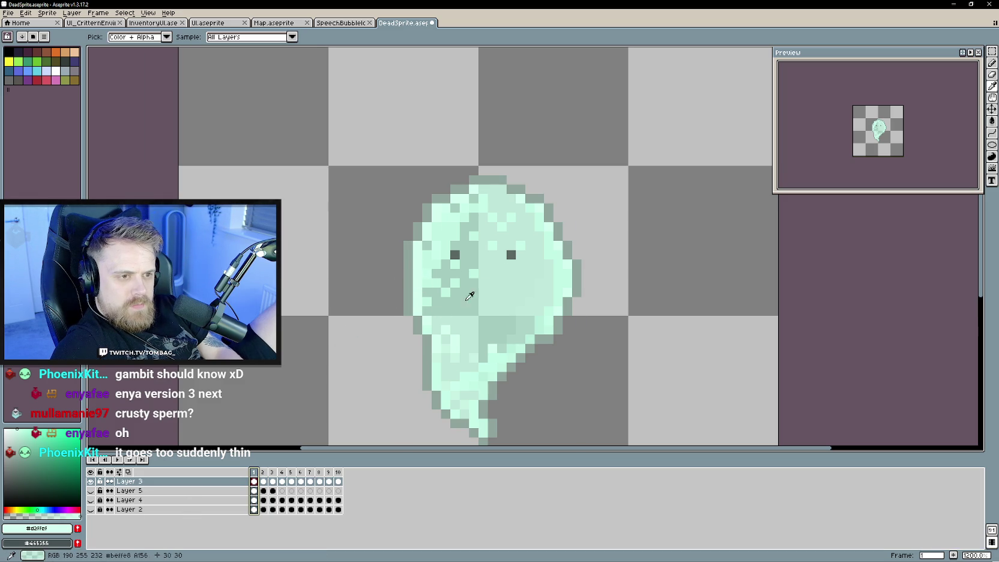
{"action": "key", "text": "g"}
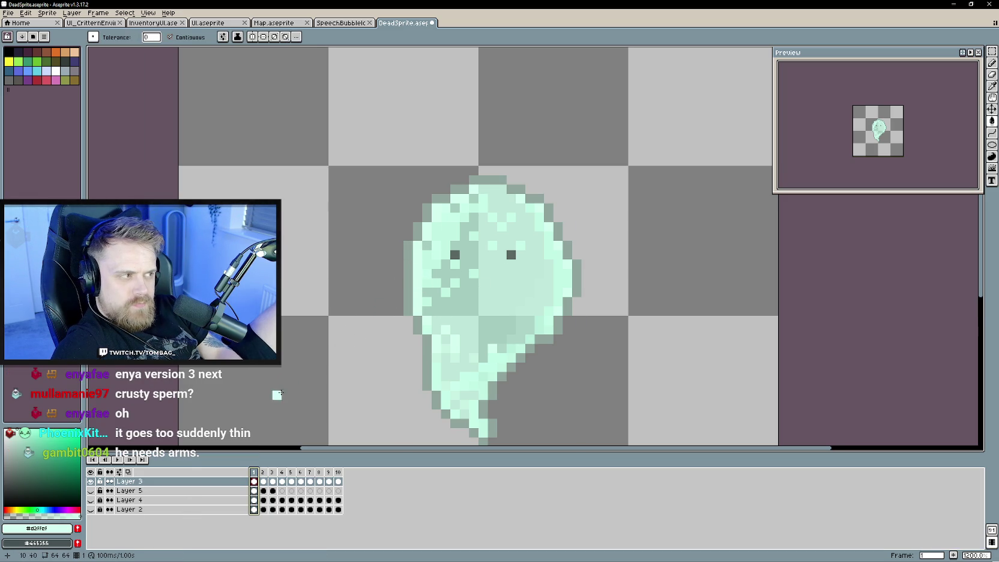
{"action": "scroll", "coordinate": [303, 339], "scroll_direction": "down", "scroll_amount": 1}
{"action": "scroll", "coordinate": [328, 351], "scroll_direction": "down", "scroll_amount": 1}
{"action": "scroll", "coordinate": [343, 358], "scroll_direction": "up", "scroll_amount": 2}
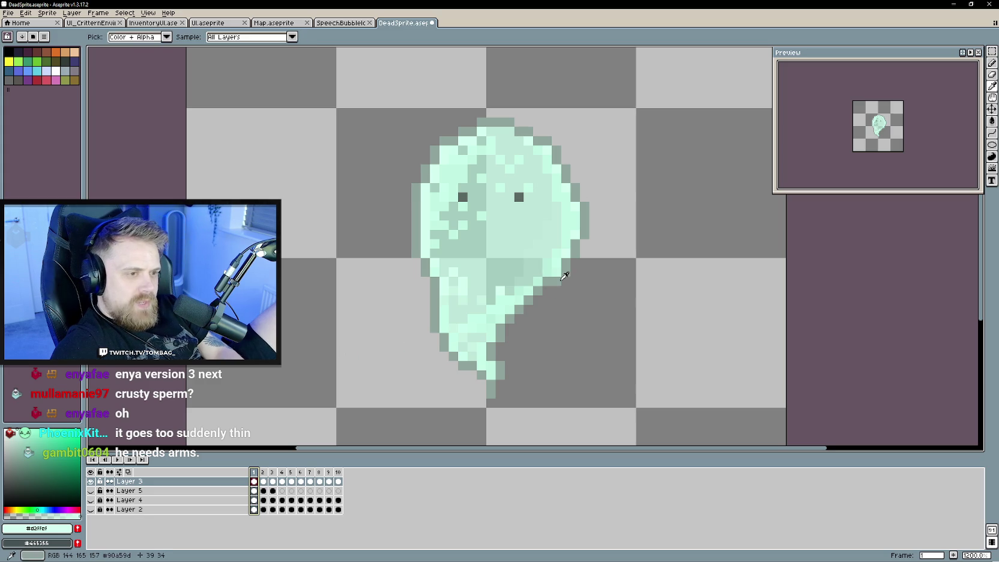
{"action": "left_click", "coordinate": [13, 457]}
{"action": "left_click", "coordinate": [529, 321]}
{"action": "key", "text": "ctrl+z"}
{"action": "key", "text": "b"}
{"action": "mouse_move", "coordinate": [559, 298]}
{"action": "left_mouse_down"}
{"action": "mouse_move", "coordinate": [538, 317]}
{"action": "mouse_move", "coordinate": [594, 308]}
{"action": "mouse_move", "coordinate": [530, 328]}
{"action": "mouse_move", "coordinate": [567, 335]}
{"action": "mouse_move", "coordinate": [581, 325]}
{"action": "mouse_move", "coordinate": [576, 308]}
{"action": "left_mouse_up"}
{"action": "key", "text": "ctrl+z"}
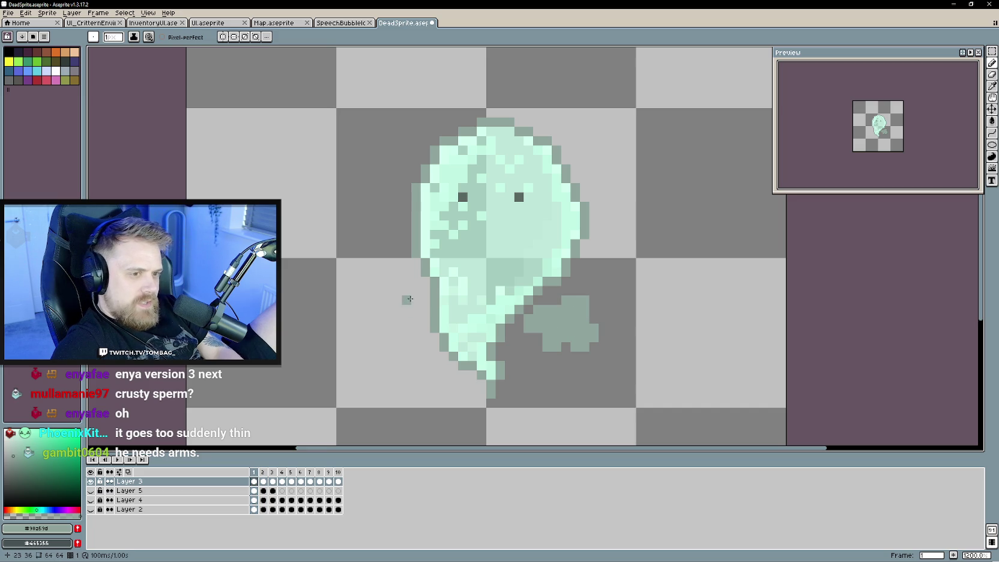
{"action": "mouse_move", "coordinate": [393, 279]}
{"action": "left_mouse_down"}
{"action": "mouse_move", "coordinate": [351, 303]}
{"action": "mouse_move", "coordinate": [391, 322]}
{"action": "mouse_move", "coordinate": [404, 286]}
{"action": "mouse_move", "coordinate": [400, 320]}
{"action": "left_mouse_up"}
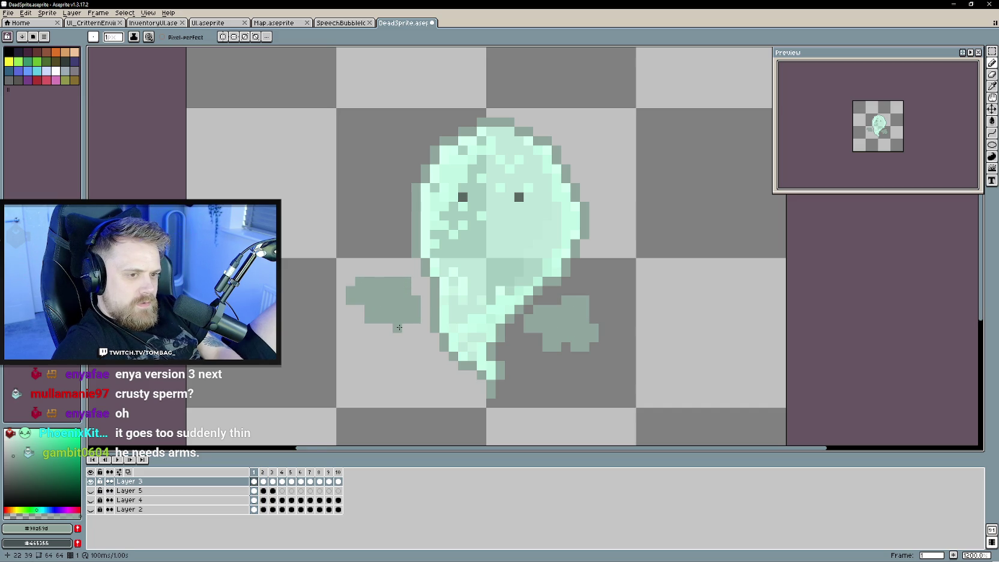
{"action": "scroll", "coordinate": [399, 328], "scroll_direction": "down", "scroll_amount": 3}
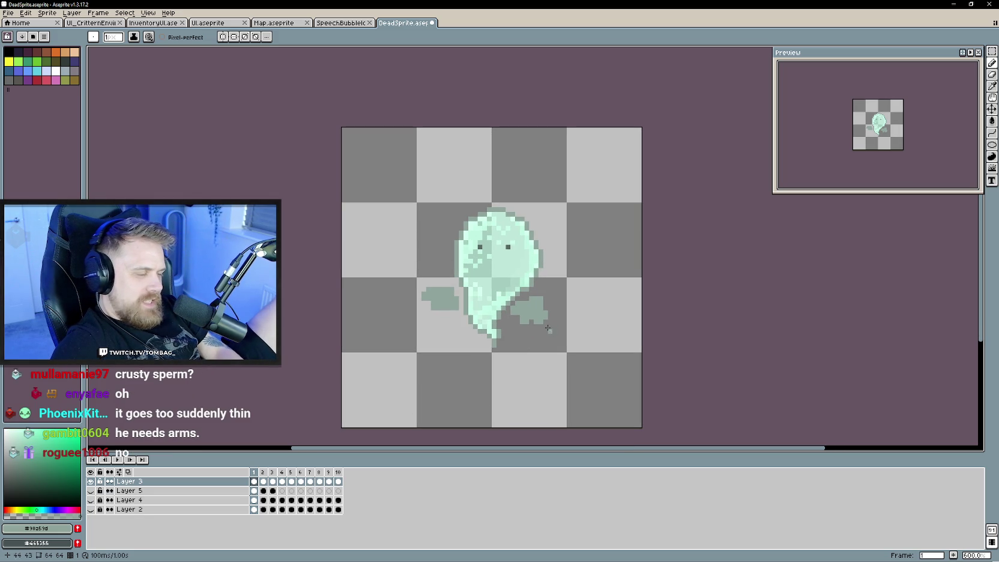
{"action": "key", "text": "ctrl+z"}
{"action": "key", "text": "ctrl+z"}
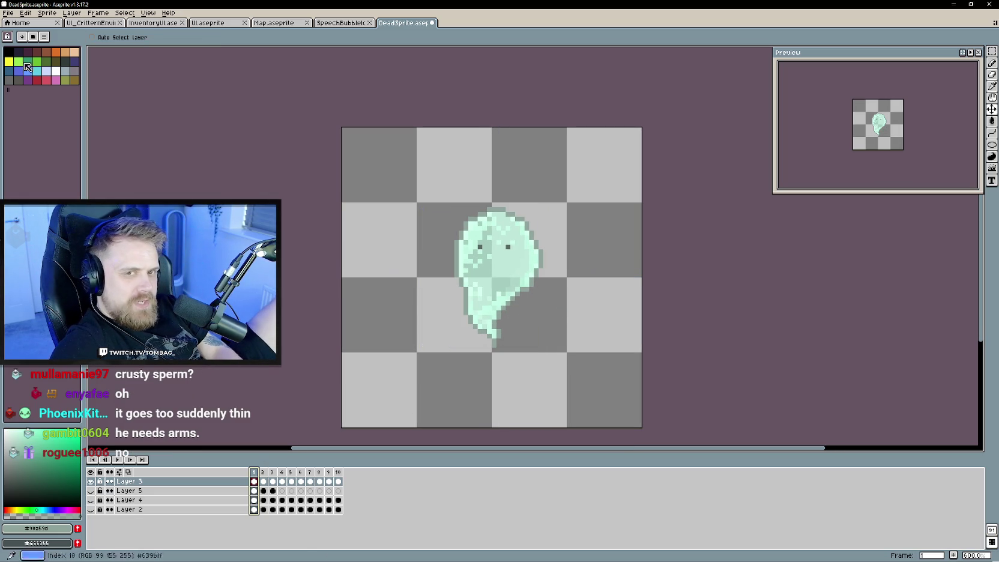
{"action": "left_click", "coordinate": [526, 288], "text": "alt"}
{"action": "key", "text": "b"}
{"action": "mouse_move", "coordinate": [522, 299]}
{"action": "left_mouse_down"}
{"action": "mouse_move", "coordinate": [443, 293]}
{"action": "mouse_move", "coordinate": [473, 329]}
{"action": "mouse_move", "coordinate": [519, 299]}
{"action": "left_mouse_up"}
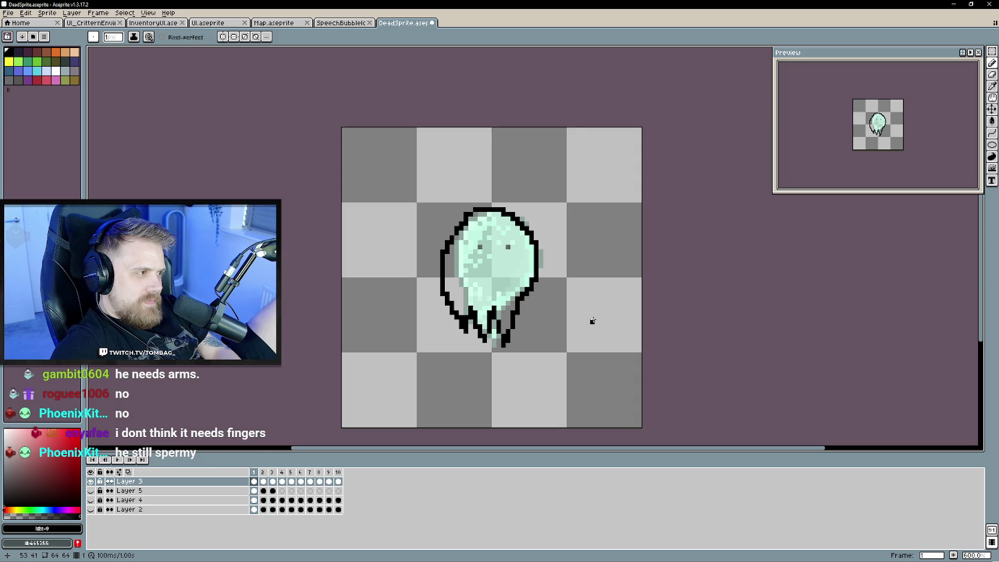
{"action": "key", "text": "ctrl+z"}
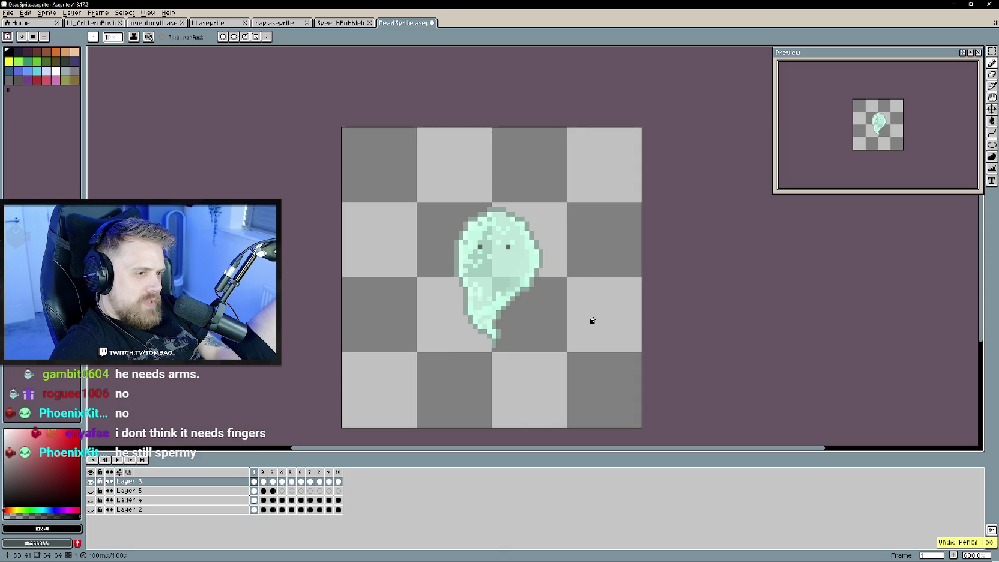
{"action": "scroll", "coordinate": [457, 251], "scroll_direction": "up", "scroll_amount": 1}
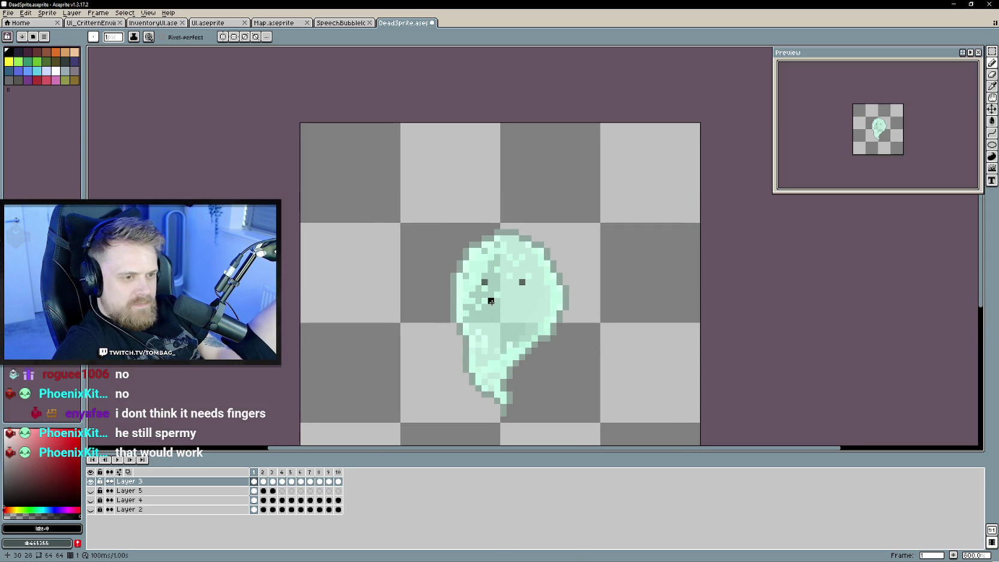
{"action": "mouse_move", "coordinate": [491, 307]}
{"action": "left_mouse_down"}
{"action": "mouse_move", "coordinate": [508, 286]}
{"action": "mouse_move", "coordinate": [517, 315]}
{"action": "left_mouse_up"}
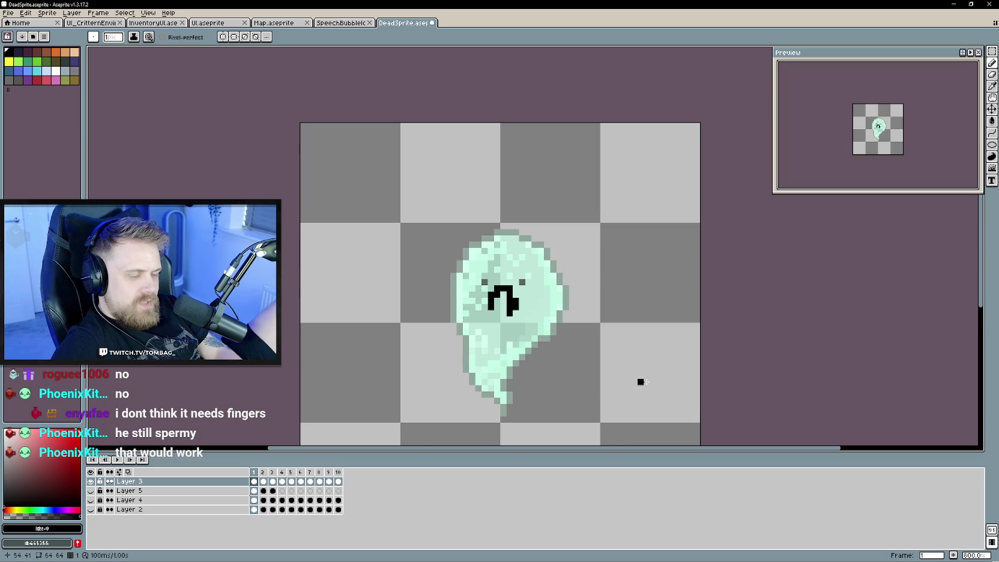
{"action": "left_click_drag", "start_coordinate": [627, 388], "coordinate": [653, 341]}
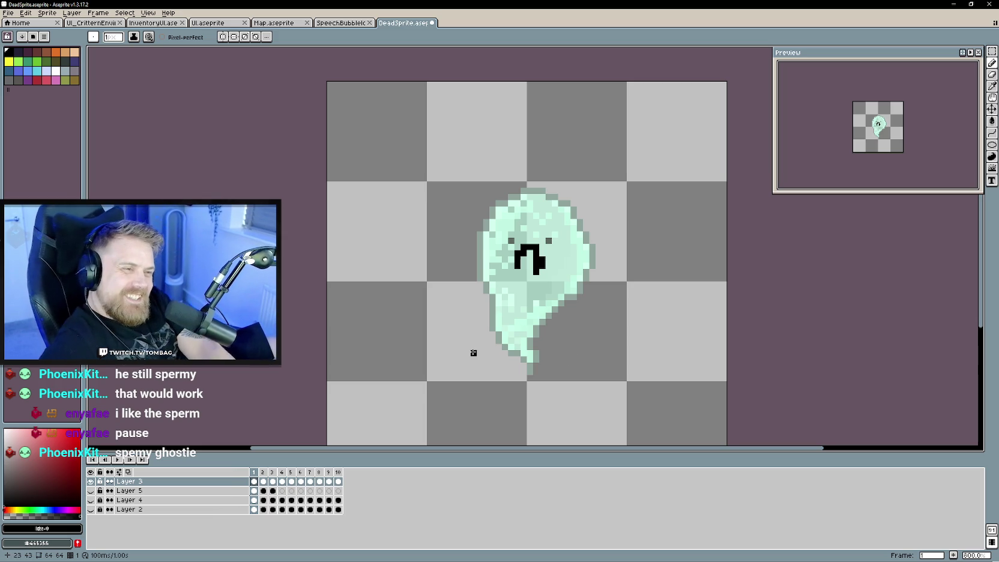
{"action": "left_click_drag", "start_coordinate": [611, 359], "coordinate": [618, 370]}
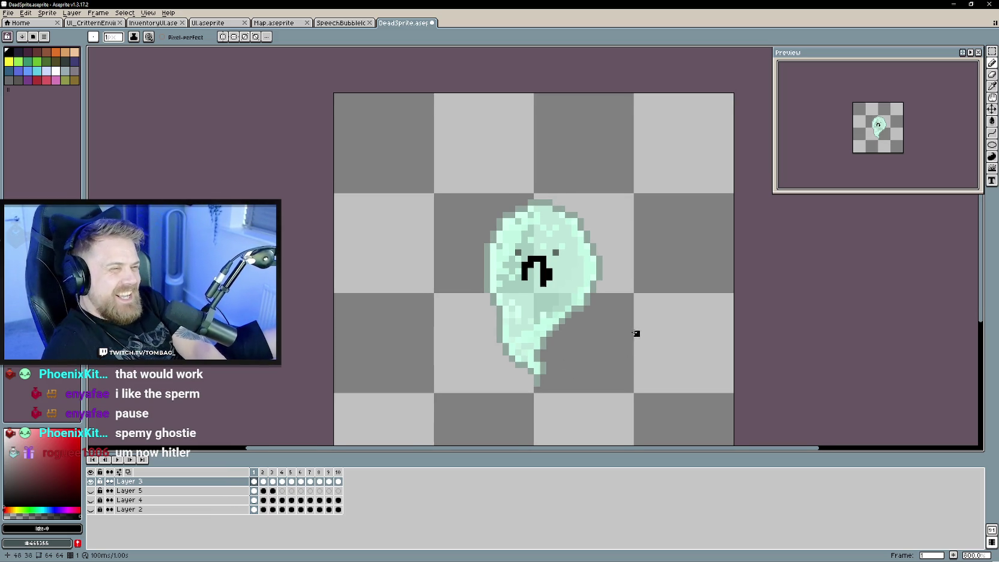
{"action": "left_click_drag", "start_coordinate": [627, 332], "coordinate": [627, 348]}
{"action": "key", "text": "ctrl+z"}
{"action": "key", "text": "ctrl+z"}
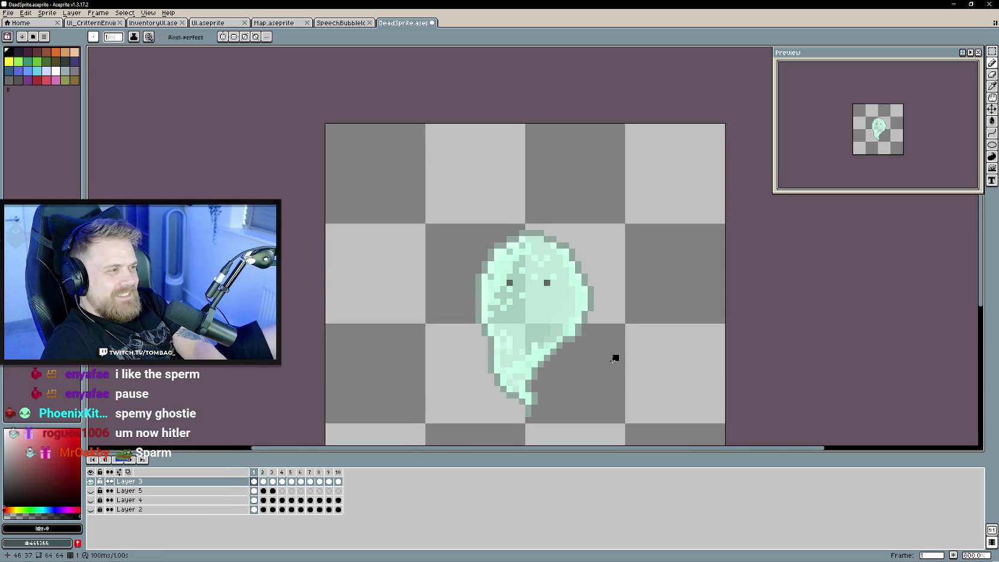
{"action": "scroll", "coordinate": [615, 359], "scroll_direction": "up", "scroll_amount": 2}
{"action": "key", "text": "ctrl"}
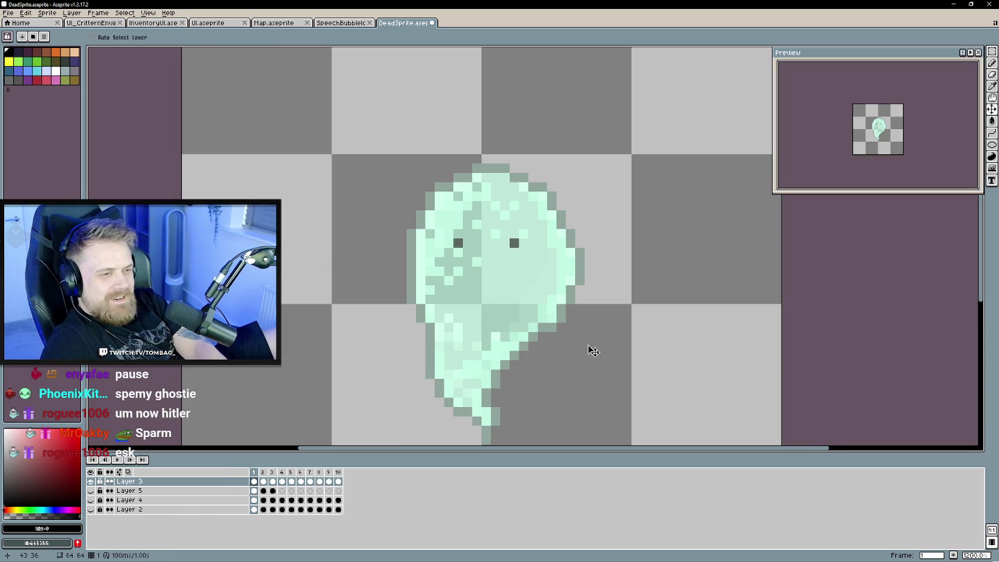
Bucket-fill the ghost's right-edge pixels with brighter mint, then undo those fills.
{"action": "left_click", "coordinate": [575, 254], "text": "alt"}
{"action": "key", "text": "g"}
{"action": "left_click", "coordinate": [579, 267]}
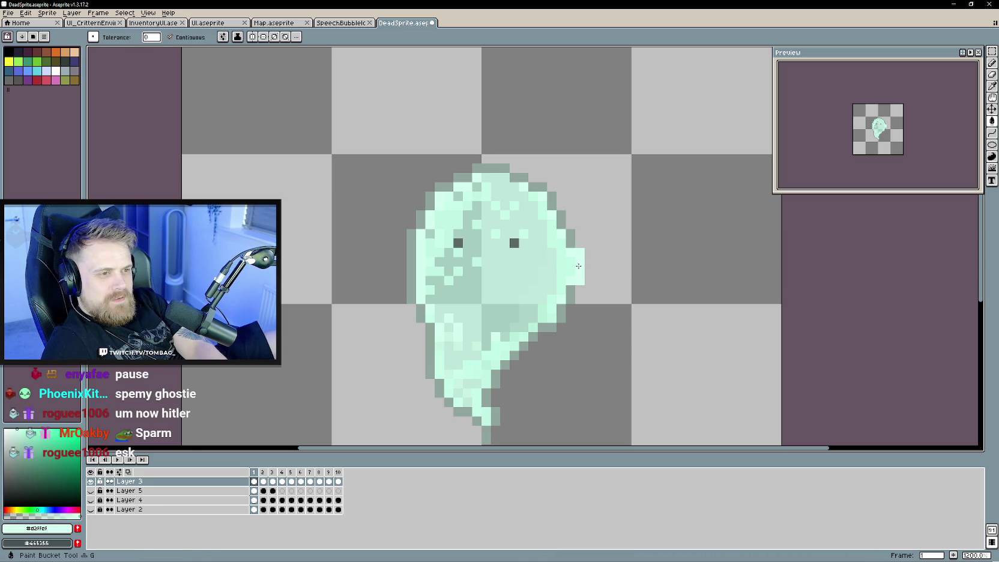
{"action": "mouse_move", "coordinate": [571, 243]}
{"action": "left_mouse_down"}
{"action": "mouse_move", "coordinate": [553, 208]}
{"action": "mouse_move", "coordinate": [495, 173]}
{"action": "left_mouse_up"}
{"action": "key", "text": "ctrl+z"}
{"action": "key", "text": "ctrl+z"}
{"action": "key", "text": "ctrl+z"}
{"action": "key", "text": "alt"}
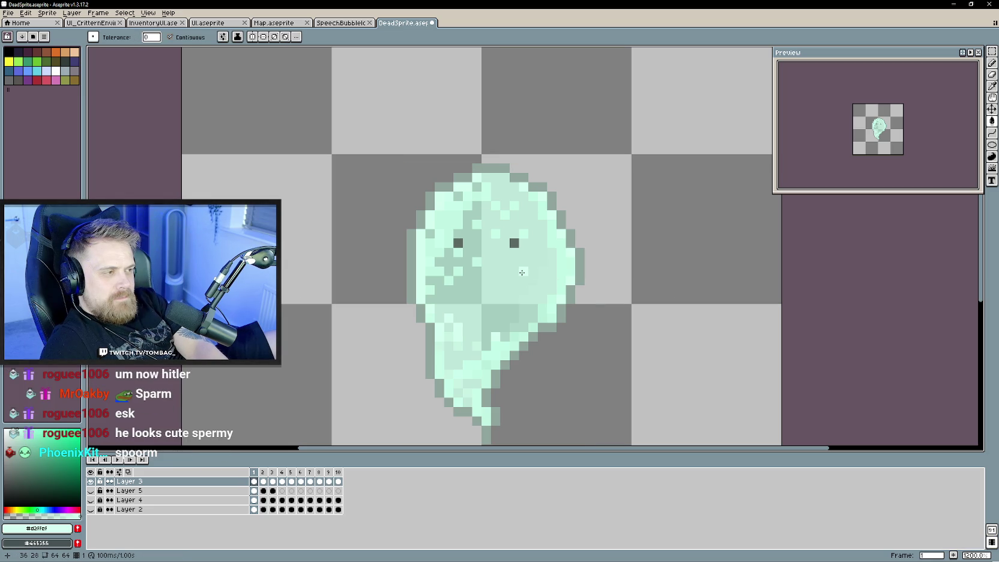
Fill the ghost body with lighter mint, undo it, and switch to the Pencil.
{"action": "left_click_drag", "start_coordinate": [588, 347], "coordinate": [598, 288]}
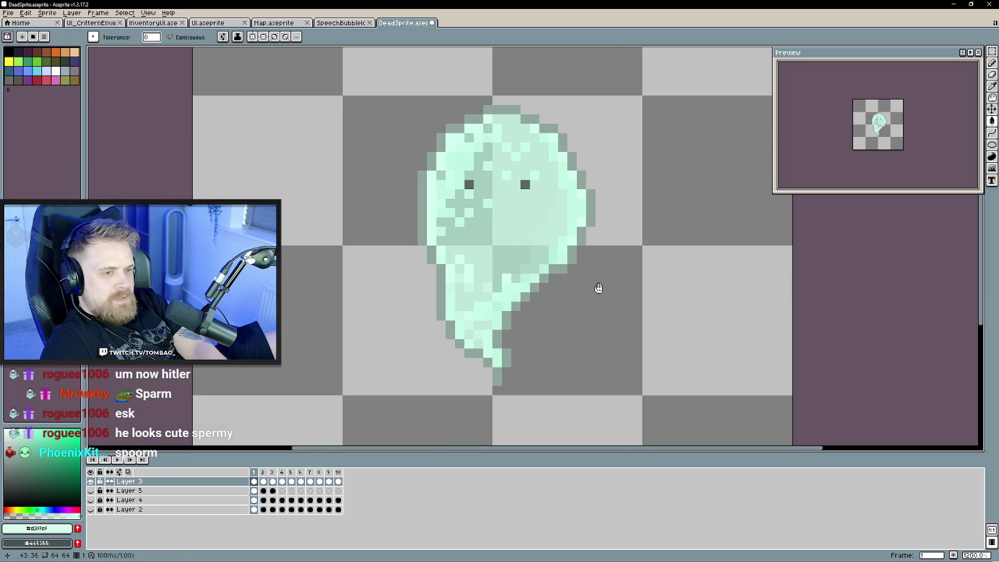
{"action": "left_click", "coordinate": [494, 204]}
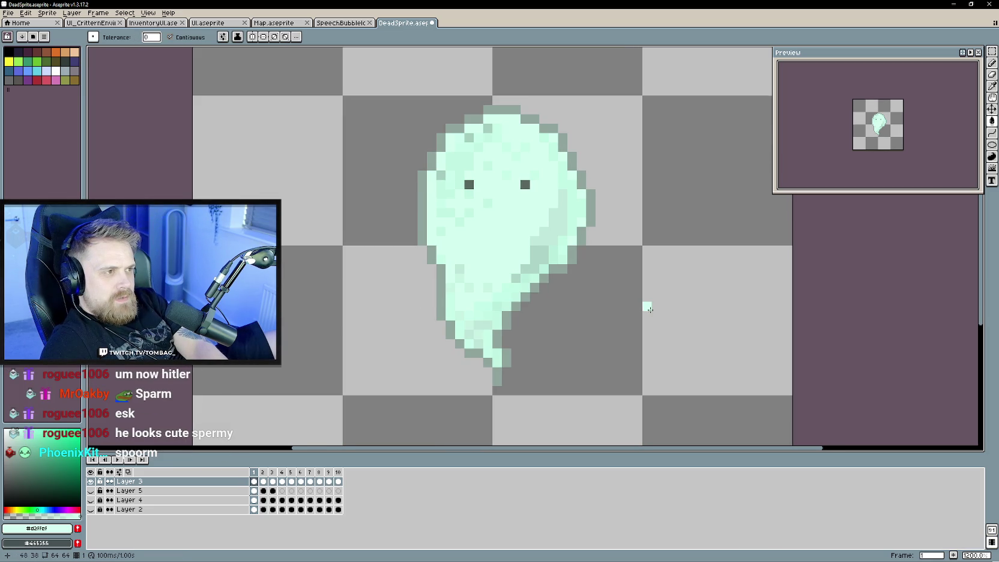
{"action": "left_click_drag", "start_coordinate": [649, 309], "coordinate": [652, 337]}
{"action": "key", "text": "ctrl+z"}
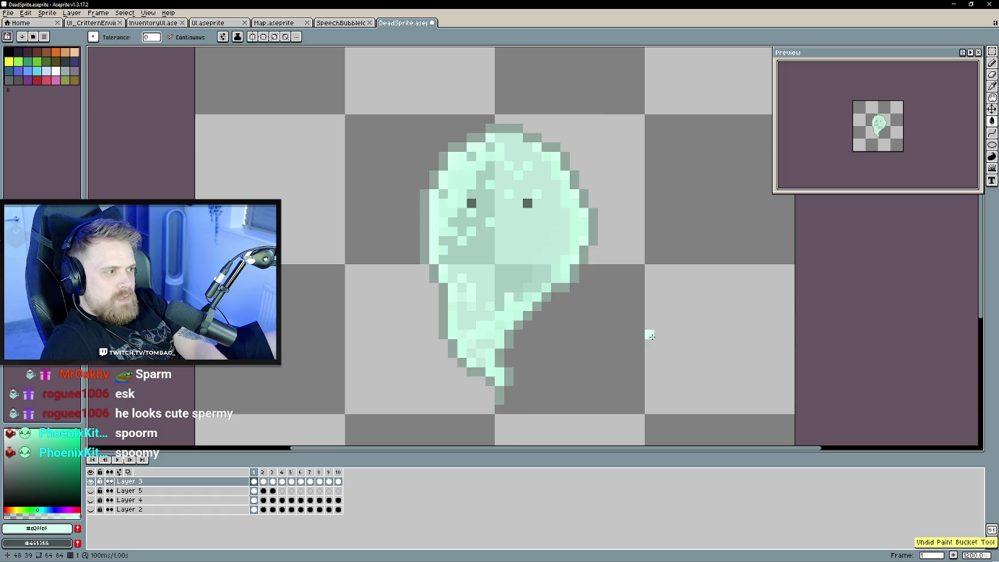
{"action": "key", "text": "b"}
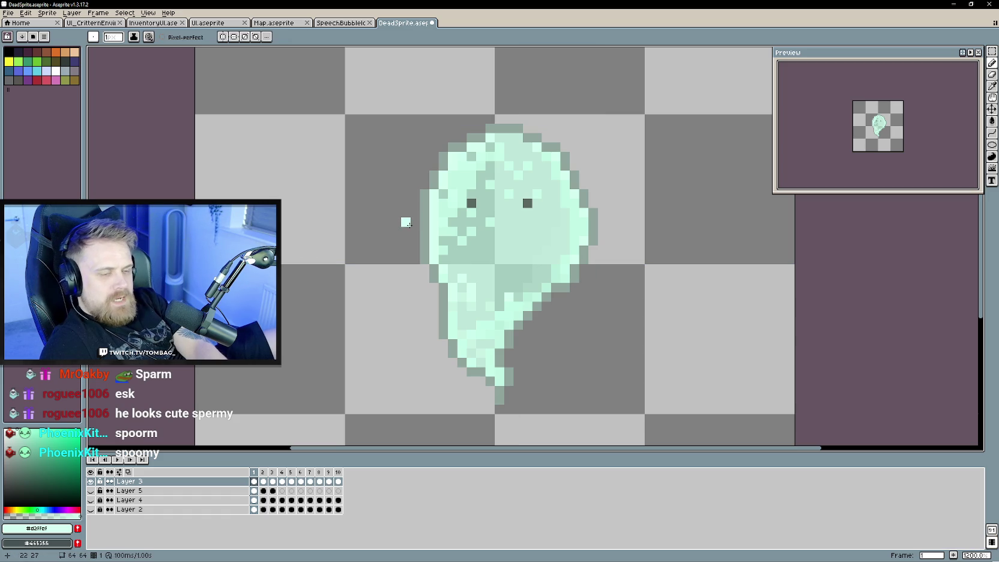
Move the Aseprite window aside and check the ghost in the running Unity game.
{"action": "mouse_move", "coordinate": [914, 5]}
{"action": "left_mouse_down"}
{"action": "mouse_move", "coordinate": [479, 105]}
{"action": "mouse_move", "coordinate": [366, 1]}
{"action": "left_mouse_up"}
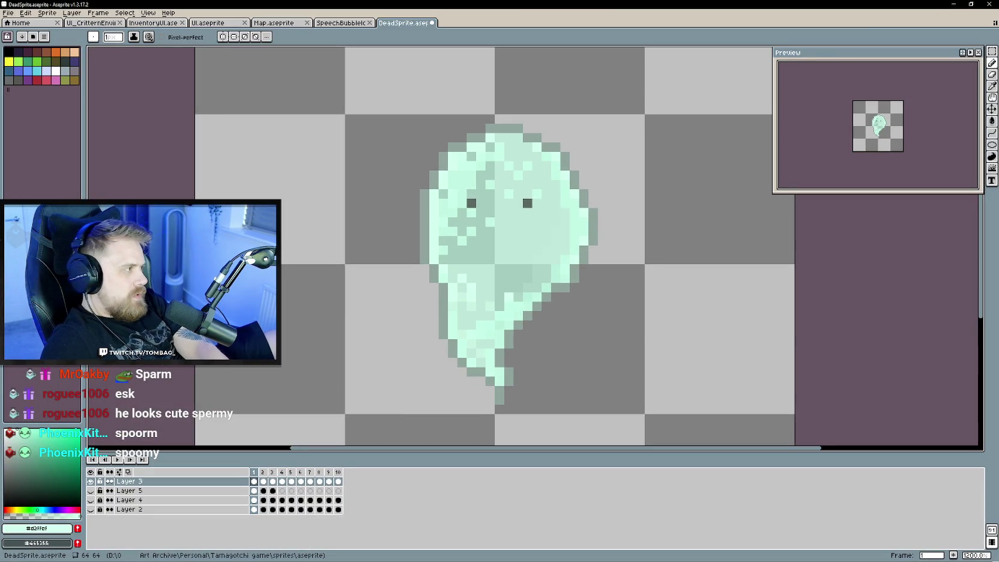
{"action": "key", "text": "alt+Tab"}
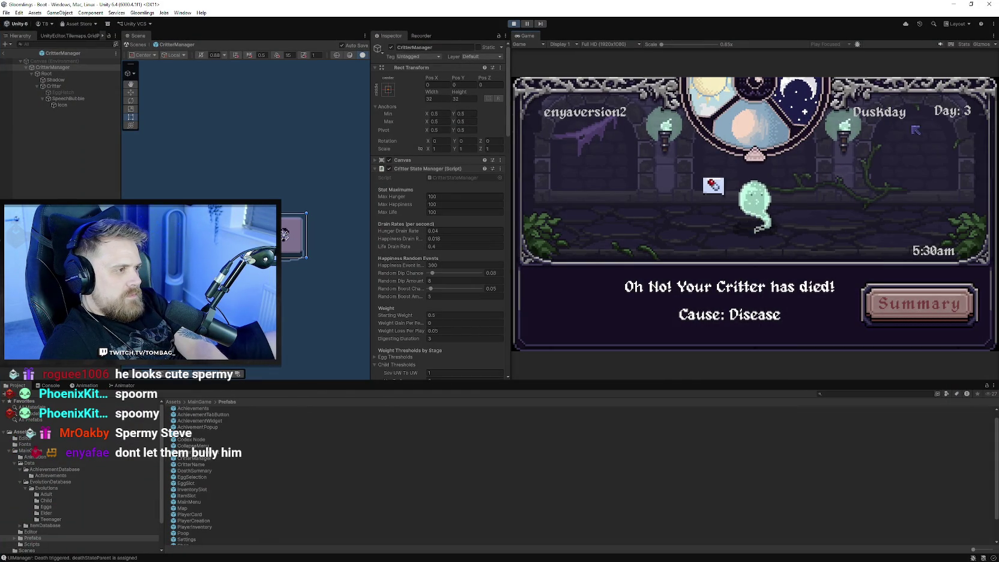
{"action": "key", "text": "alt+Tab"}
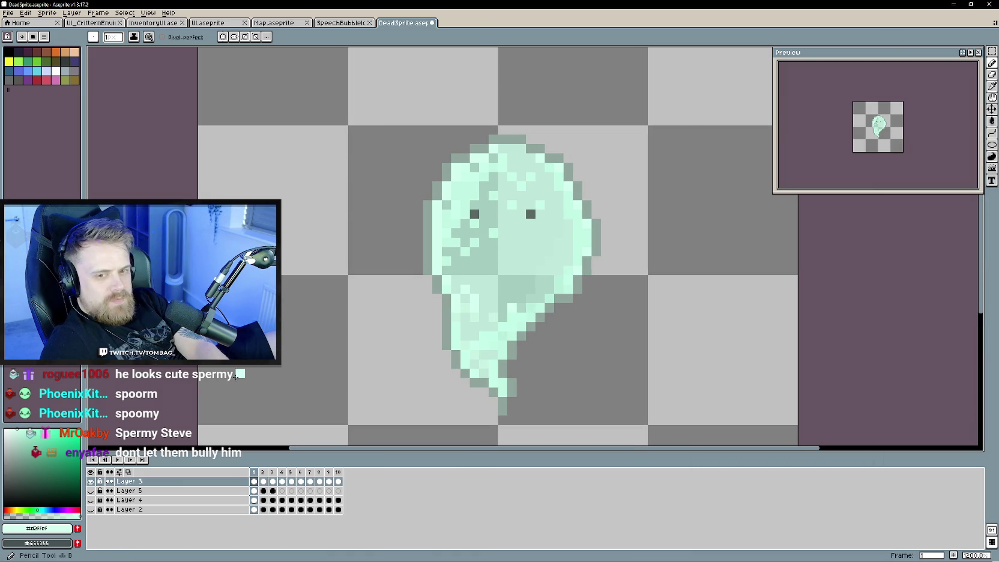
Bucket-fill frame 1's left, top, right and tail outline with the index 0 colour, then go to frame 2.
{"action": "key", "text": "i"}
{"action": "key", "text": "b"}
{"action": "left_click", "coordinate": [271, 320], "text": "alt"}
{"action": "key", "text": "g"}
{"action": "left_click", "coordinate": [427, 228]}
{"action": "left_click_drag", "start_coordinate": [440, 174], "coordinate": [512, 138]}
{"action": "mouse_move", "coordinate": [568, 172]}
{"action": "left_mouse_down"}
{"action": "mouse_move", "coordinate": [594, 237]}
{"action": "mouse_move", "coordinate": [587, 268]}
{"action": "mouse_move", "coordinate": [534, 325]}
{"action": "left_mouse_up"}
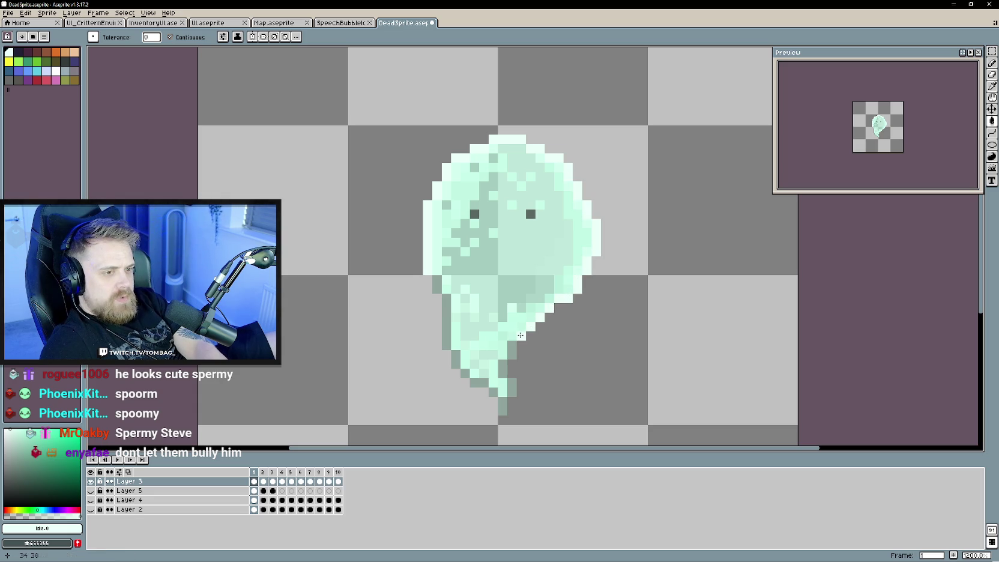
{"action": "mouse_move", "coordinate": [491, 390]}
{"action": "left_mouse_down"}
{"action": "mouse_move", "coordinate": [463, 373]}
{"action": "mouse_move", "coordinate": [441, 292]}
{"action": "left_mouse_up"}
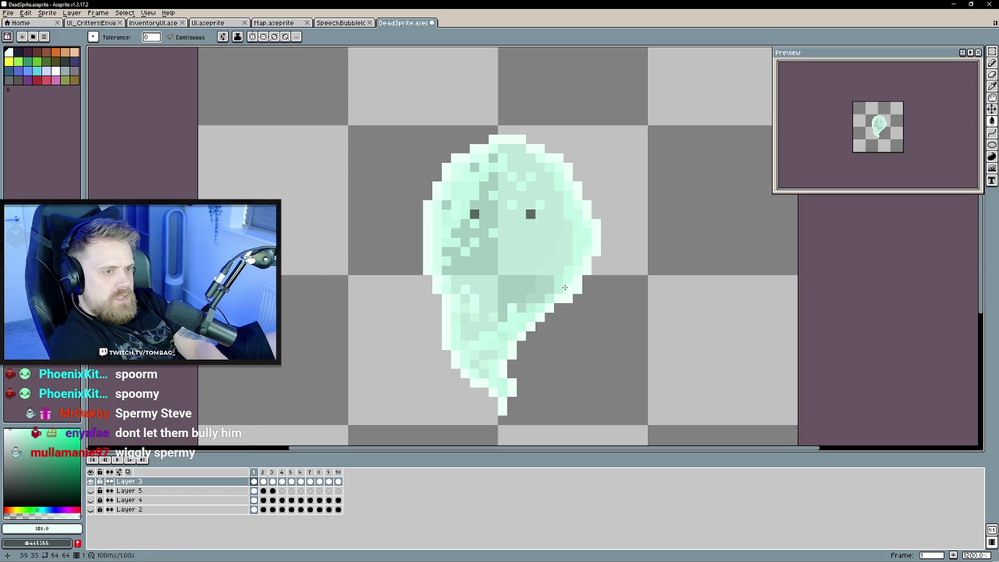
{"action": "key", "text": "Right"}
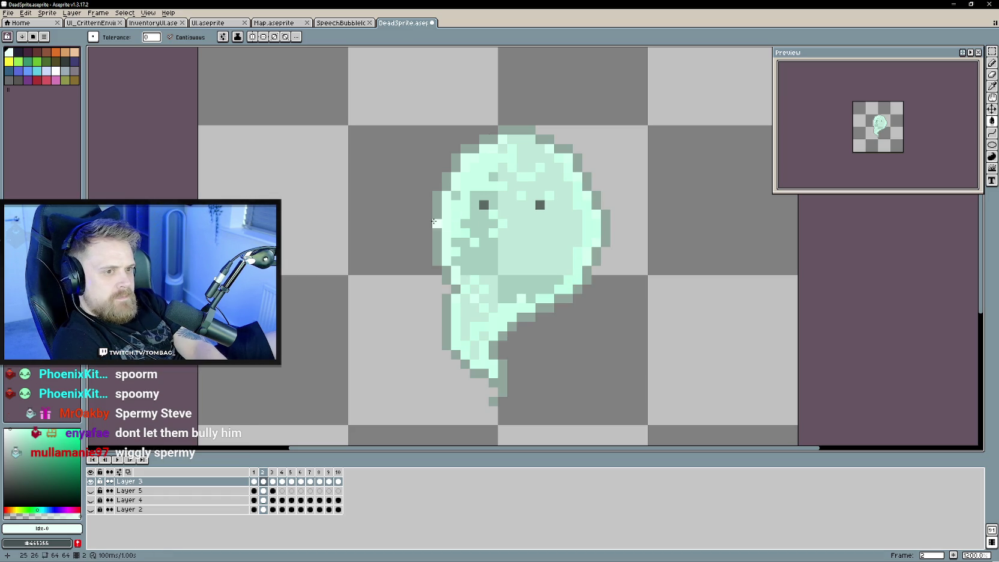
Bucket-fill frame 2's left-edge and top outline pixels with light mint.
{"action": "left_click", "coordinate": [435, 222]}
{"action": "left_click", "coordinate": [446, 181]}
{"action": "left_click", "coordinate": [455, 161]}
{"action": "left_click", "coordinate": [492, 140]}
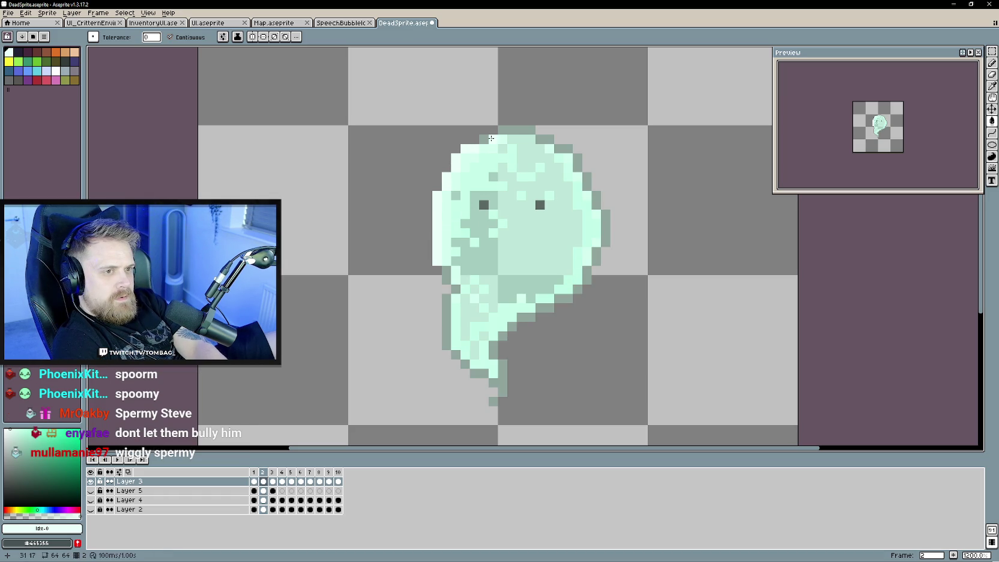
{"action": "left_click", "coordinate": [521, 129]}
{"action": "left_click", "coordinate": [558, 144]}
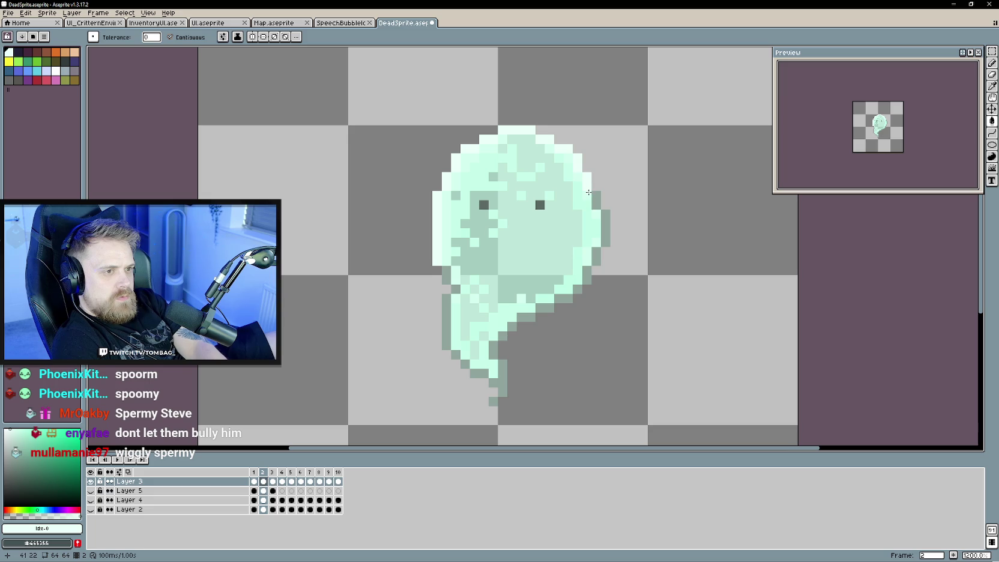
Lighten frame 2's right-side, lower-right and tail outline to mint.
{"action": "left_click", "coordinate": [596, 259]}
{"action": "left_click", "coordinate": [586, 278]}
{"action": "left_click", "coordinate": [558, 303]}
{"action": "left_click", "coordinate": [545, 308]}
{"action": "left_click", "coordinate": [526, 316]}
{"action": "left_click", "coordinate": [503, 335]}
{"action": "left_click", "coordinate": [494, 351]}
{"action": "left_click", "coordinate": [493, 380]}
{"action": "left_click", "coordinate": [492, 395]}
Lighten the remaining lower-left outline pixels of frame 2's ghost.
{"action": "left_click", "coordinate": [475, 374]}
{"action": "left_click", "coordinate": [466, 365]}
{"action": "left_click", "coordinate": [446, 327]}
{"action": "left_click", "coordinate": [447, 303]}
{"action": "left_click", "coordinate": [446, 272]}
On frame 3, lighten the leftover outline pixels at the tail tip, lower-left and underside.
{"action": "key", "text": "period"}
{"action": "left_click", "coordinate": [483, 348]}
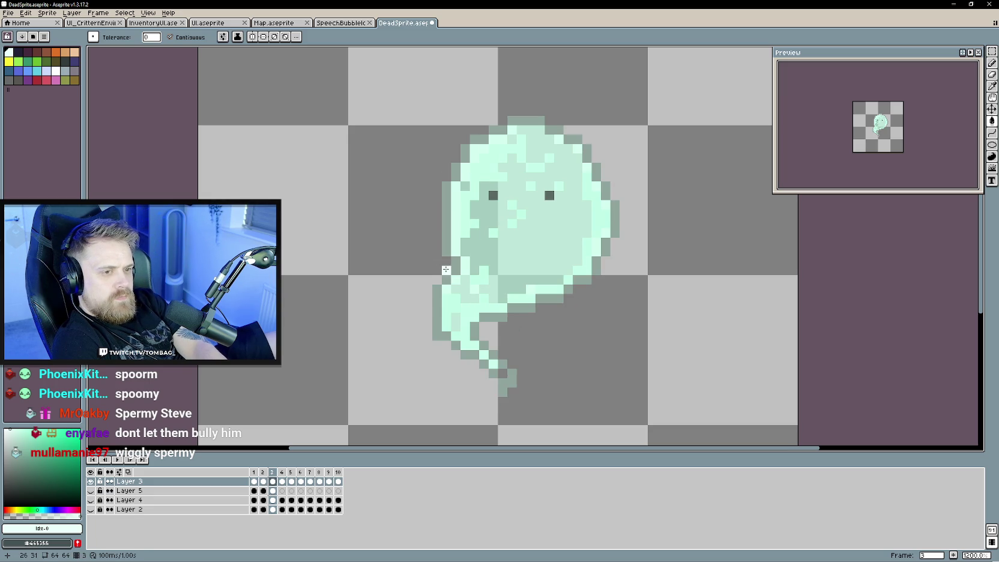
{"action": "mouse_move", "coordinate": [502, 392]}
{"action": "left_mouse_down"}
{"action": "mouse_move", "coordinate": [500, 365]}
{"action": "mouse_move", "coordinate": [483, 346]}
{"action": "mouse_move", "coordinate": [474, 354]}
{"action": "mouse_move", "coordinate": [456, 345]}
{"action": "mouse_move", "coordinate": [437, 288]}
{"action": "mouse_move", "coordinate": [446, 186]}
{"action": "mouse_move", "coordinate": [504, 130]}
{"action": "mouse_move", "coordinate": [558, 129]}
{"action": "mouse_move", "coordinate": [605, 189]}
{"action": "mouse_move", "coordinate": [616, 237]}
{"action": "mouse_move", "coordinate": [595, 289]}
{"action": "left_mouse_up"}
{"action": "left_click", "coordinate": [438, 261]}
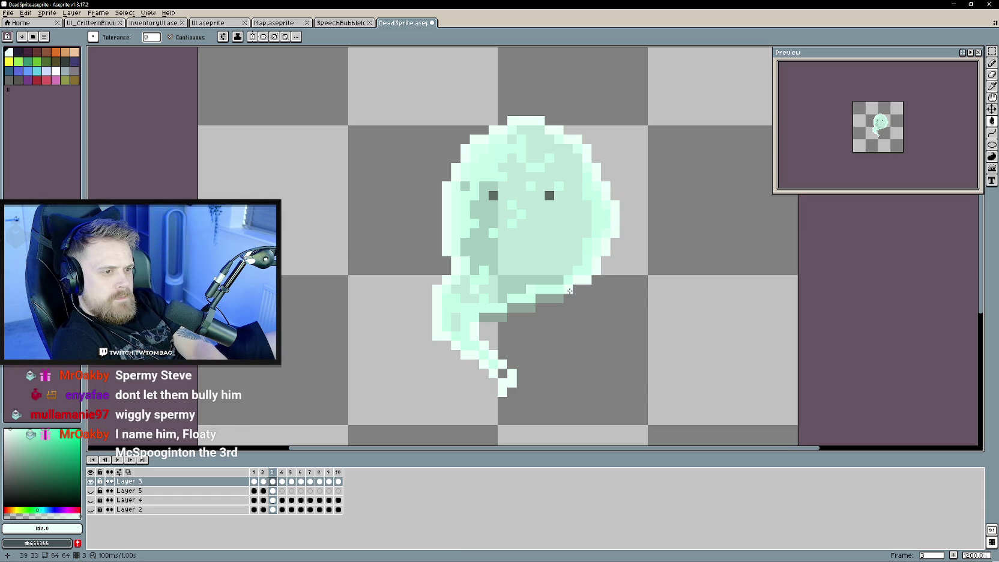
{"action": "left_click_drag", "start_coordinate": [501, 317], "coordinate": [480, 317]}
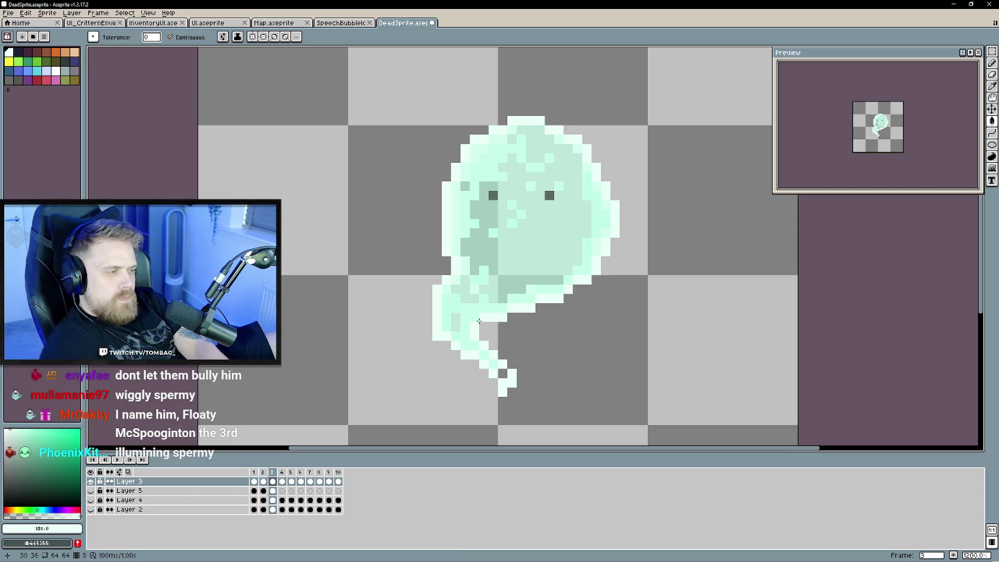
Sample mint #c7ffeb and #d0fff3, then paint a light column along frame 4's left edge.
{"action": "left_click", "coordinate": [492, 361], "text": "alt"}
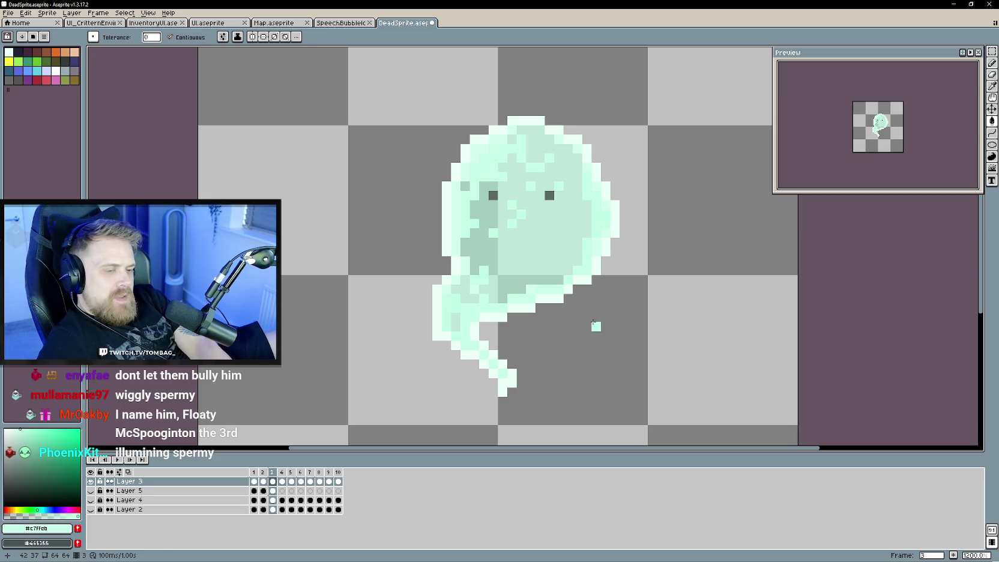
{"action": "left_click", "coordinate": [550, 300], "text": "alt"}
{"action": "key", "text": "Right"}
{"action": "mouse_move", "coordinate": [456, 215]}
{"action": "left_mouse_down"}
{"action": "mouse_move", "coordinate": [520, 132]}
{"action": "mouse_move", "coordinate": [583, 151]}
{"action": "mouse_move", "coordinate": [597, 197]}
{"action": "left_mouse_up"}
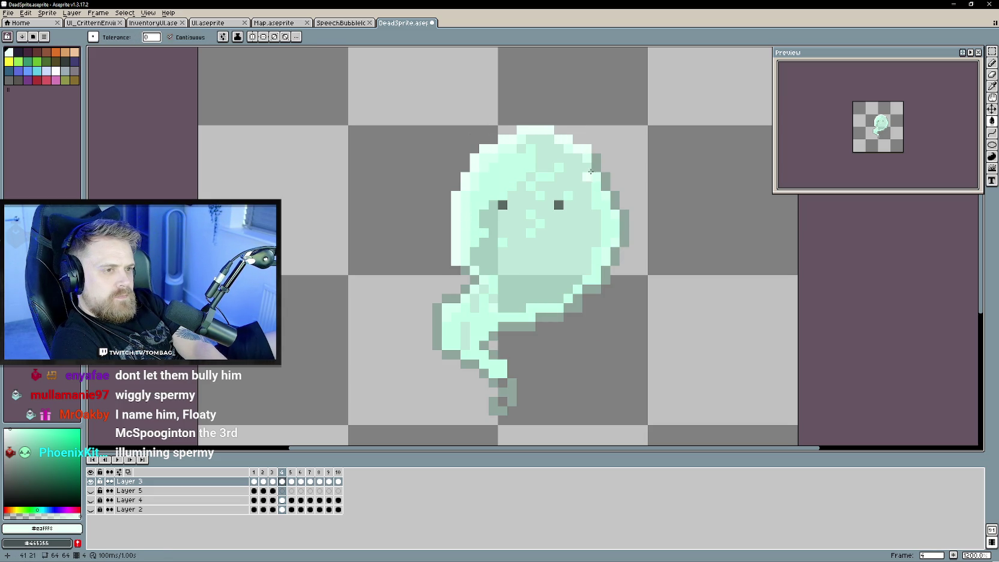
Lighten frame 4's right-edge outline, undoing an accidental background fill.
{"action": "left_click", "coordinate": [613, 198]}
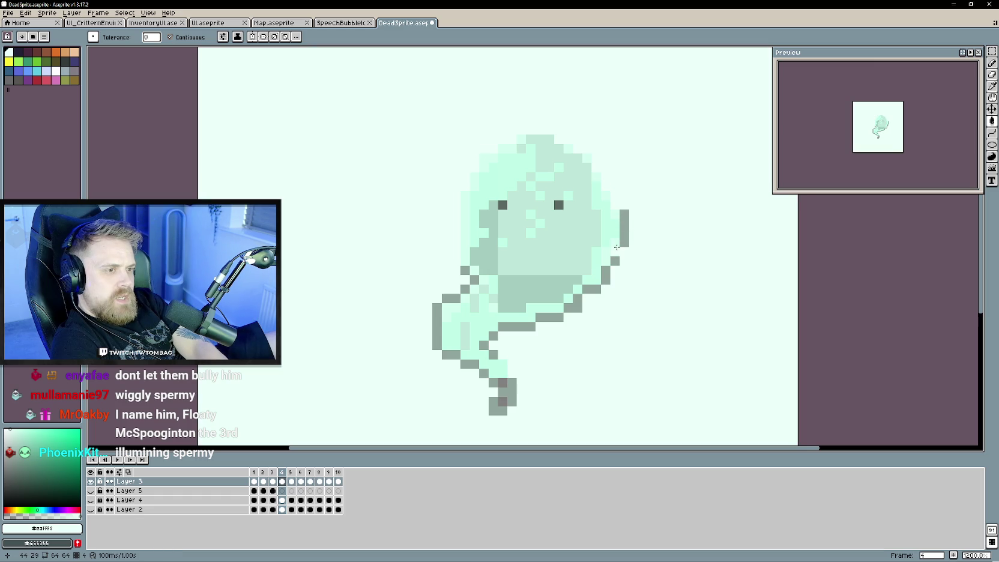
{"action": "key", "text": "ctrl+z"}
{"action": "key", "text": "v"}
{"action": "key", "text": "g"}
{"action": "left_click", "coordinate": [624, 240]}
{"action": "left_click", "coordinate": [623, 222]}
{"action": "left_click", "coordinate": [614, 261]}
{"action": "left_click", "coordinate": [590, 289]}
Lighten the dark row under the body and grey pixels beside the tail, pencil-fixing one tail pixel.
{"action": "left_click", "coordinate": [516, 328]}
{"action": "left_click", "coordinate": [492, 344]}
{"action": "left_click", "coordinate": [493, 345]}
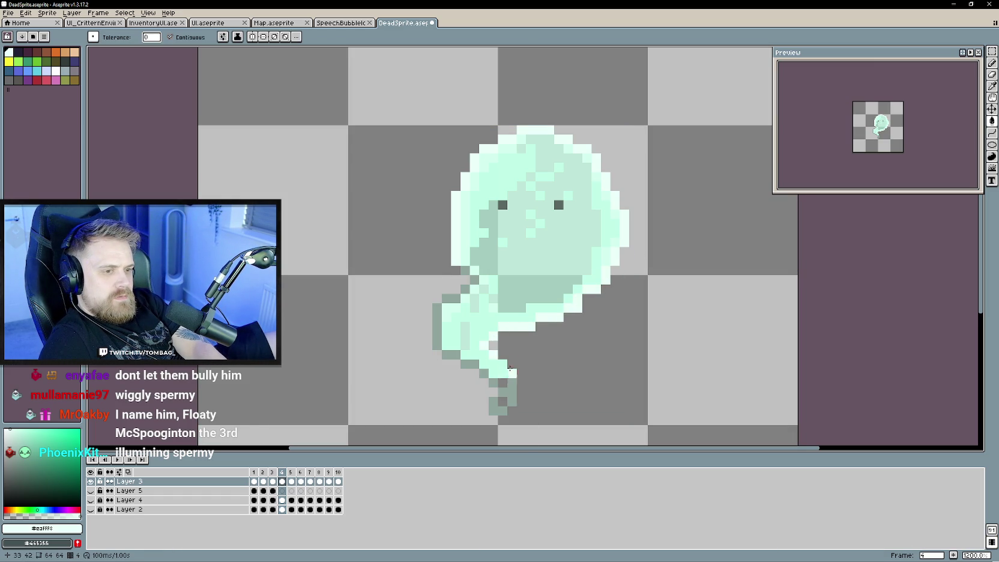
{"action": "key", "text": "b"}
{"action": "left_click", "coordinate": [510, 368]}
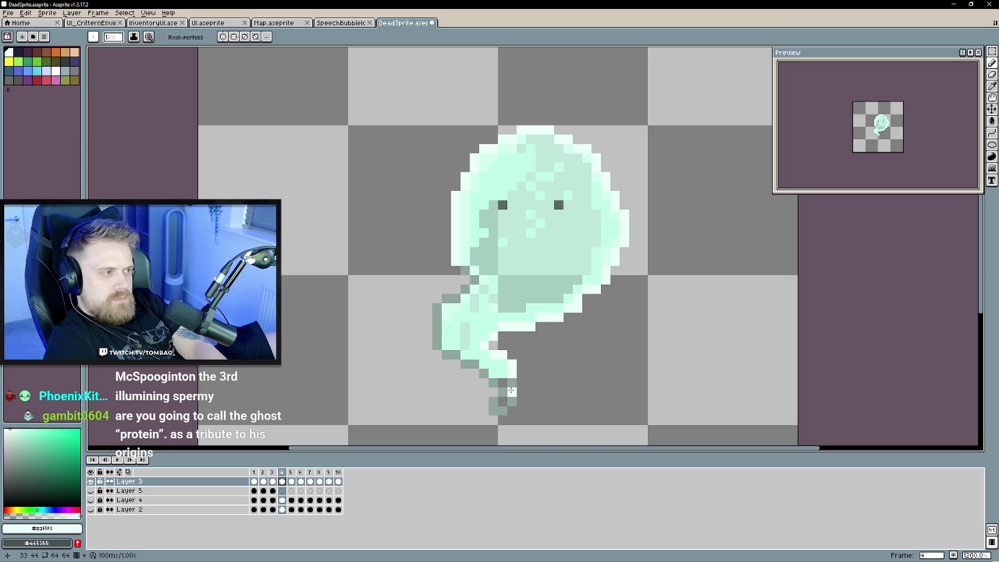
Fill the tail's dark pixels and lower-left shading mint, undoing stray background fills.
{"action": "key", "text": "g"}
{"action": "left_click", "coordinate": [494, 411]}
{"action": "left_click", "coordinate": [494, 392]}
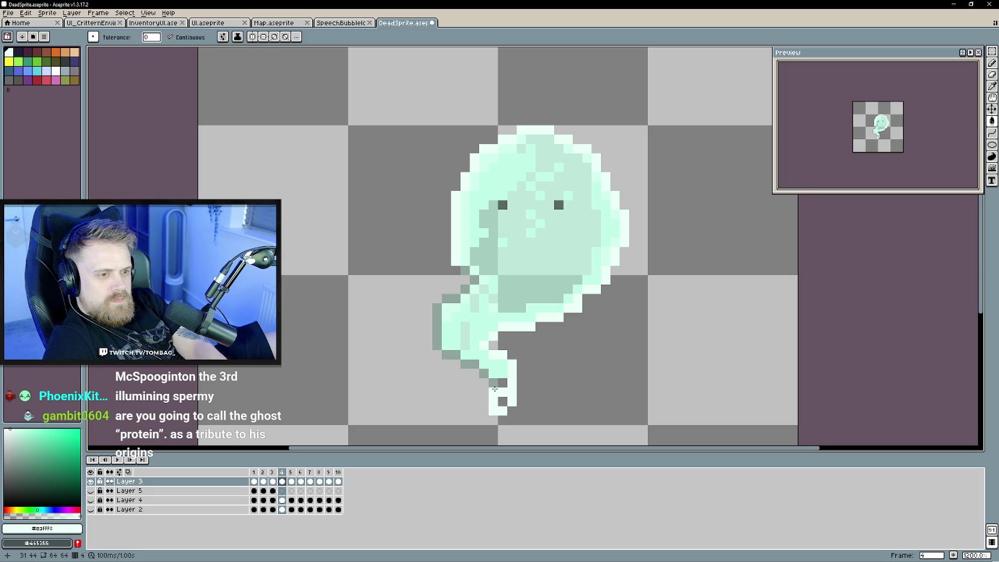
{"action": "key", "text": "ctrl+z"}
{"action": "left_click", "coordinate": [447, 355]}
{"action": "left_click", "coordinate": [437, 327]}
{"action": "left_click", "coordinate": [456, 290]}
{"action": "key", "text": "ctrl+z"}
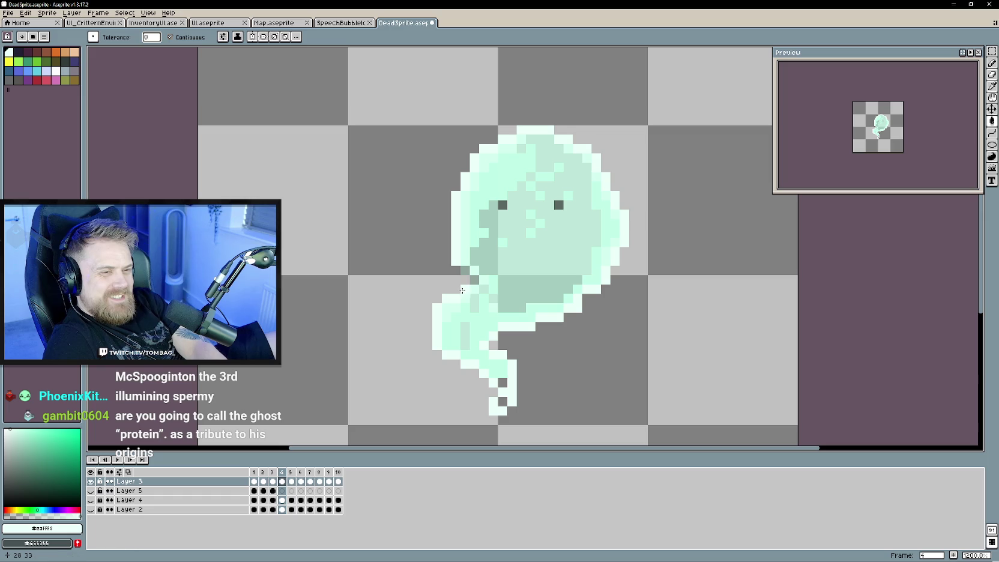
{"action": "key", "text": "ctrl+z"}
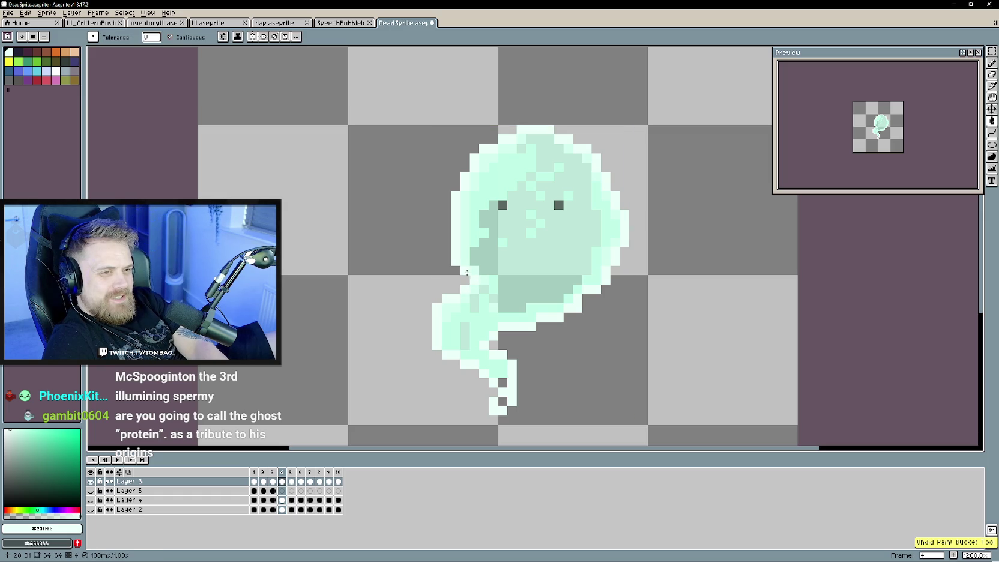
Pencil-retouch grey tail pixels using sampled mint #beffe5 and #c0fde6.
{"action": "key", "text": "b"}
{"action": "left_click", "coordinate": [503, 367], "text": "alt"}
{"action": "left_click", "coordinate": [504, 383]}
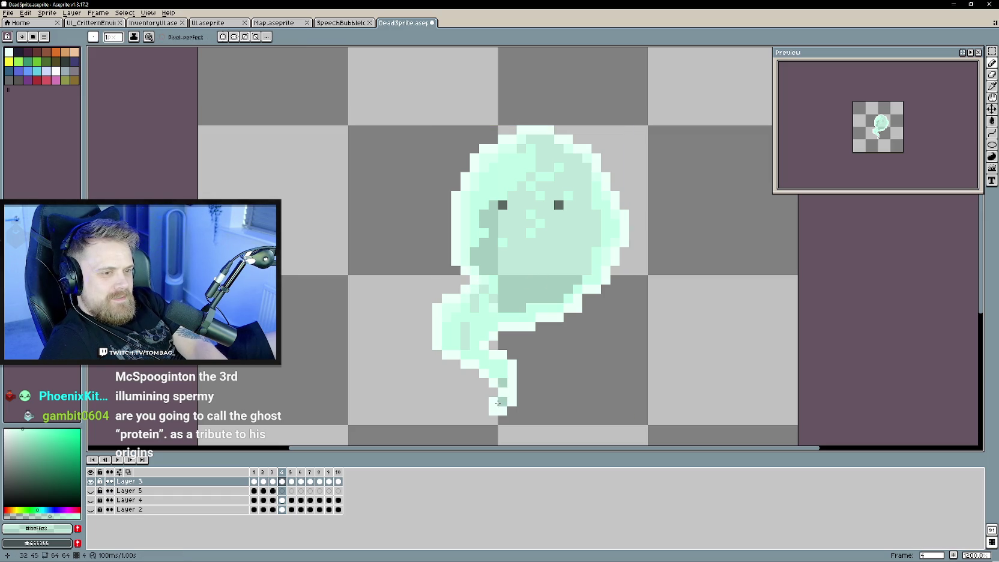
{"action": "left_click", "coordinate": [502, 371], "text": "alt"}
{"action": "left_click", "coordinate": [503, 401]}
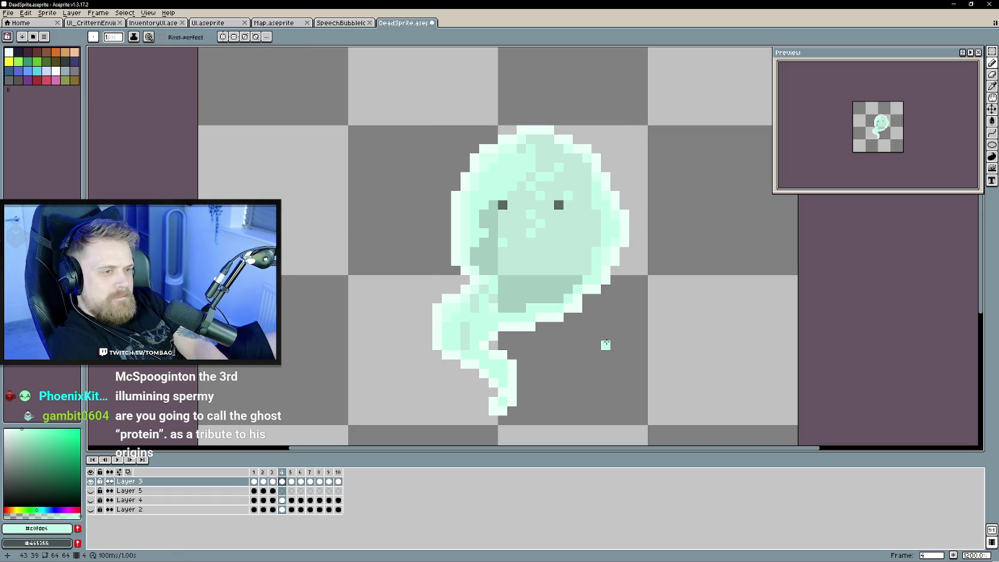
Sample pale mint #d0fff3 from frame 4's ghost and move to frame 5.
{"action": "key", "text": "."}
{"action": "key", "text": "comma"}
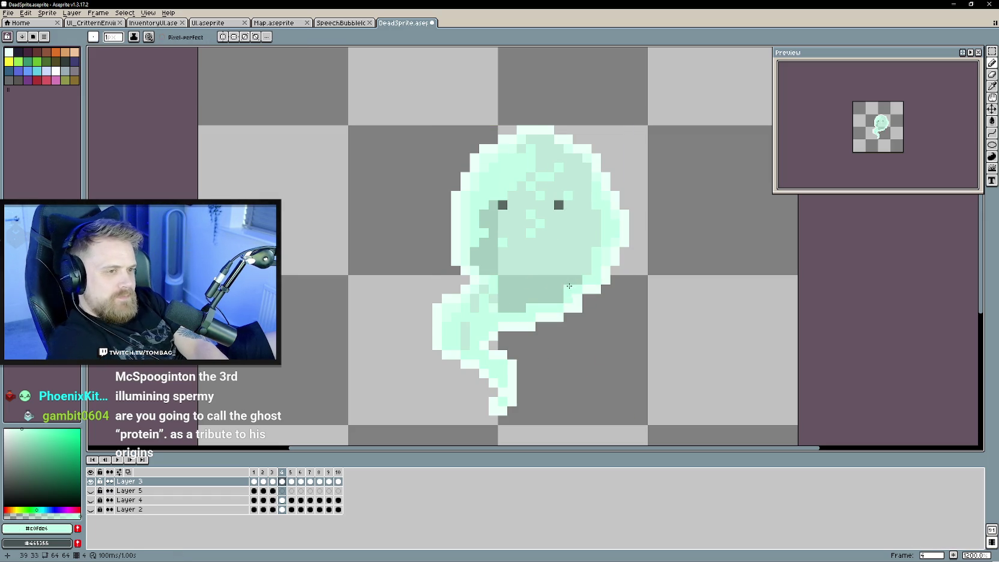
{"action": "left_click", "coordinate": [625, 234], "text": "alt"}
{"action": "key", "text": "."}
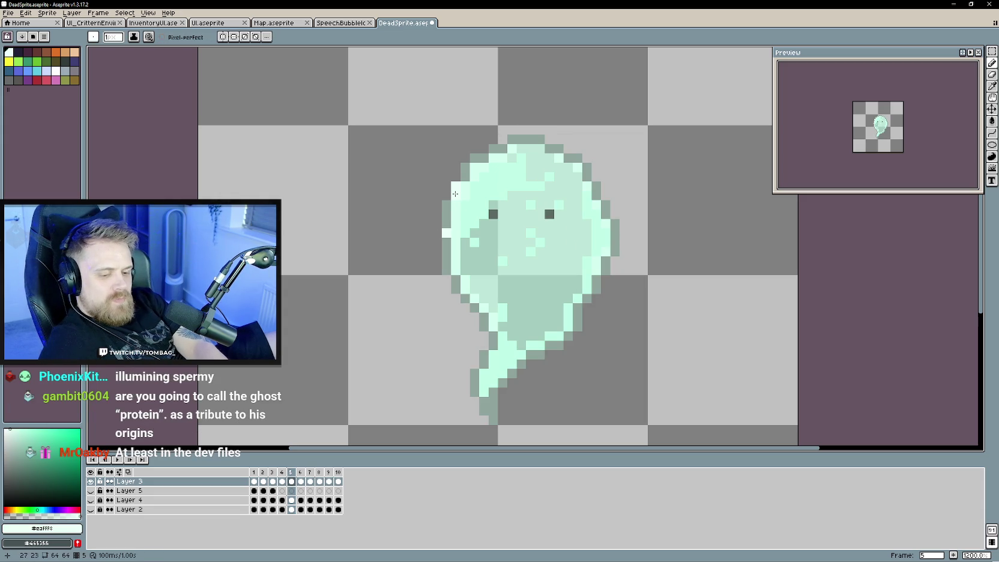
Bucket-fill frame 5's left and lower-left edge outline pixels light mint.
{"action": "key", "text": "g"}
{"action": "left_click", "coordinate": [446, 214]}
{"action": "left_click", "coordinate": [449, 259]}
{"action": "left_click", "coordinate": [447, 270]}
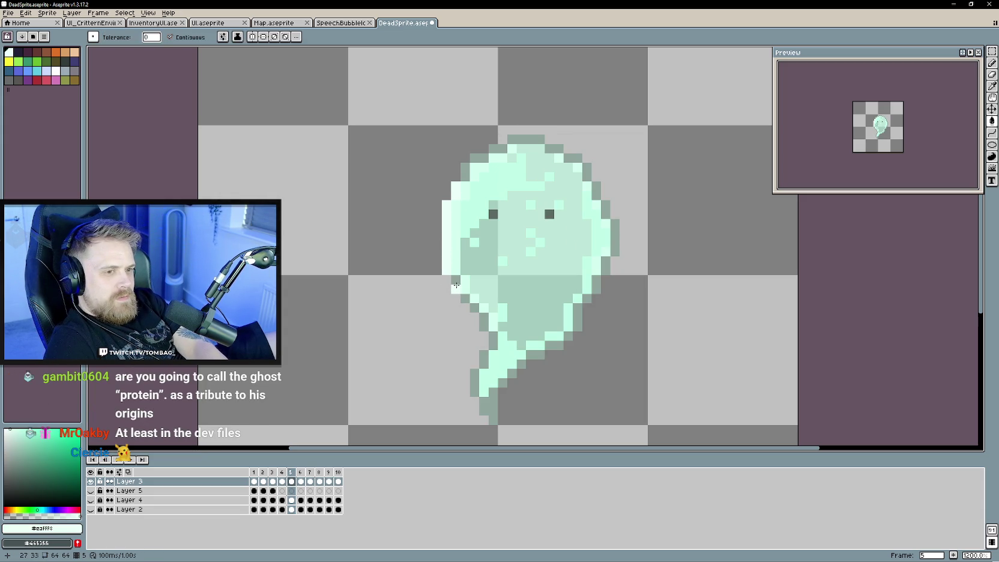
{"action": "left_click", "coordinate": [474, 308]}
{"action": "left_click", "coordinate": [484, 328]}
Lighten the dark edge pixels around frame 5's tail.
{"action": "left_click", "coordinate": [484, 362]}
{"action": "left_click", "coordinate": [474, 387]}
{"action": "left_click", "coordinate": [492, 420]}
{"action": "left_click", "coordinate": [488, 402]}
{"action": "left_click", "coordinate": [502, 383]}
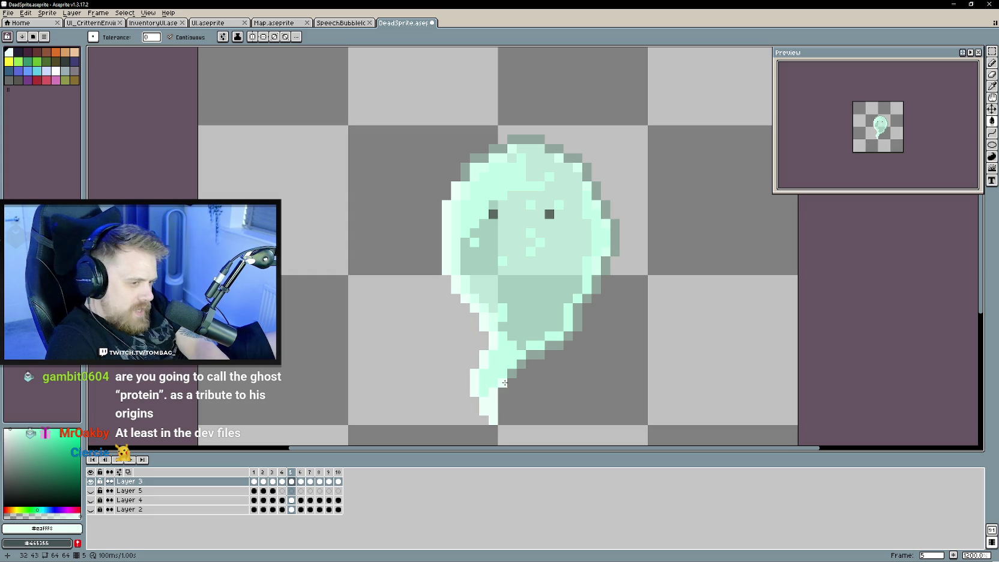
{"action": "left_click", "coordinate": [538, 355]}
Lighten frame 5's lower-right outline, undoing two accidental background fills.
{"action": "left_click", "coordinate": [563, 340]}
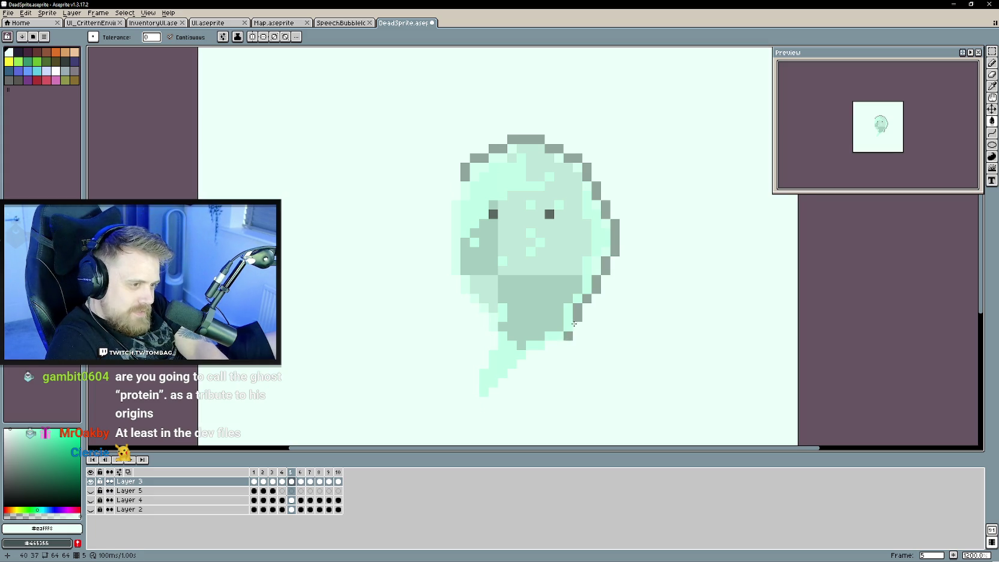
{"action": "key", "text": "ctrl+z"}
{"action": "left_click", "coordinate": [578, 318]}
{"action": "left_click", "coordinate": [590, 296]}
{"action": "key", "text": "ctrl+z"}
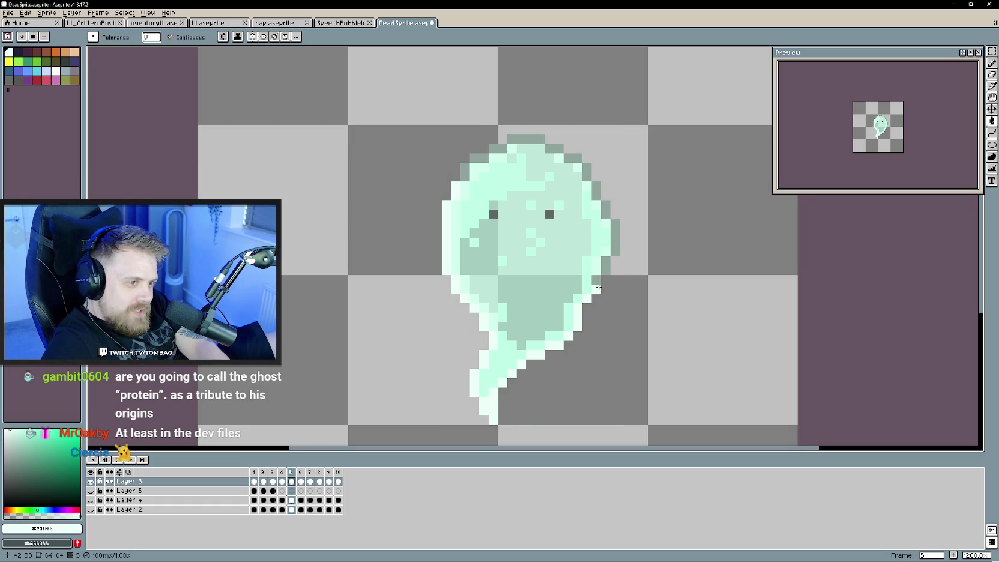
Lighten frame 5's right-edge, top-left and left-side outline pixels.
{"action": "left_click", "coordinate": [616, 240]}
{"action": "left_click", "coordinate": [605, 211]}
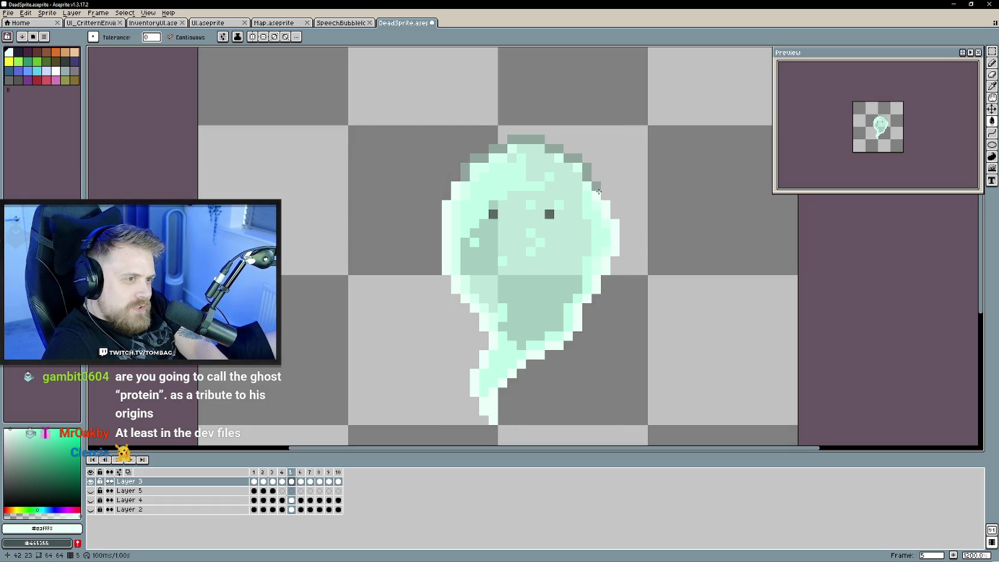
{"action": "left_click", "coordinate": [527, 139]}
{"action": "left_click", "coordinate": [501, 149]}
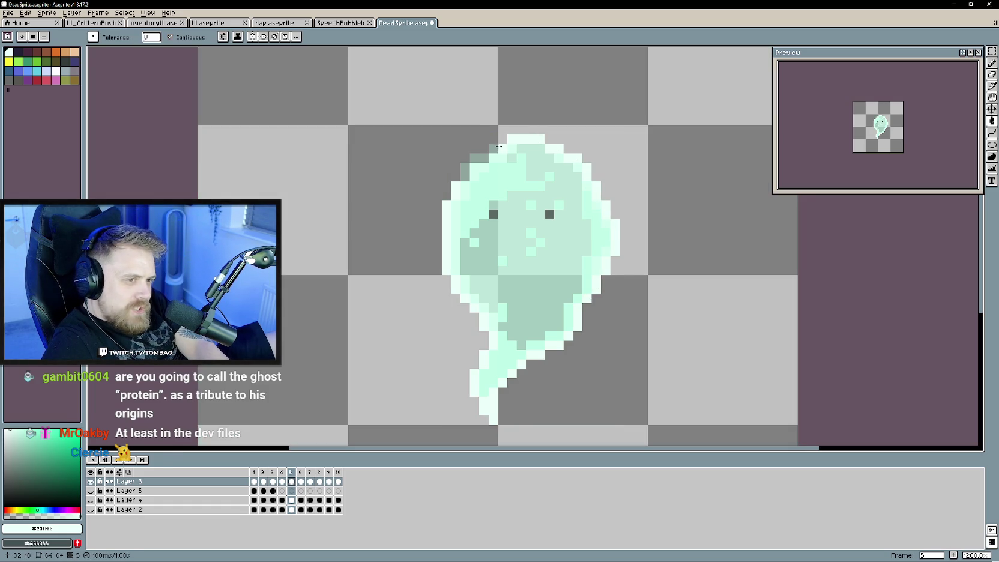
{"action": "left_click", "coordinate": [466, 172]}
On frame 6, fill the ghost's top and right-edge outline light mint.
{"action": "key", "text": "Right"}
{"action": "left_click", "coordinate": [513, 140]}
{"action": "left_click", "coordinate": [521, 144]}
{"action": "left_click", "coordinate": [555, 159]}
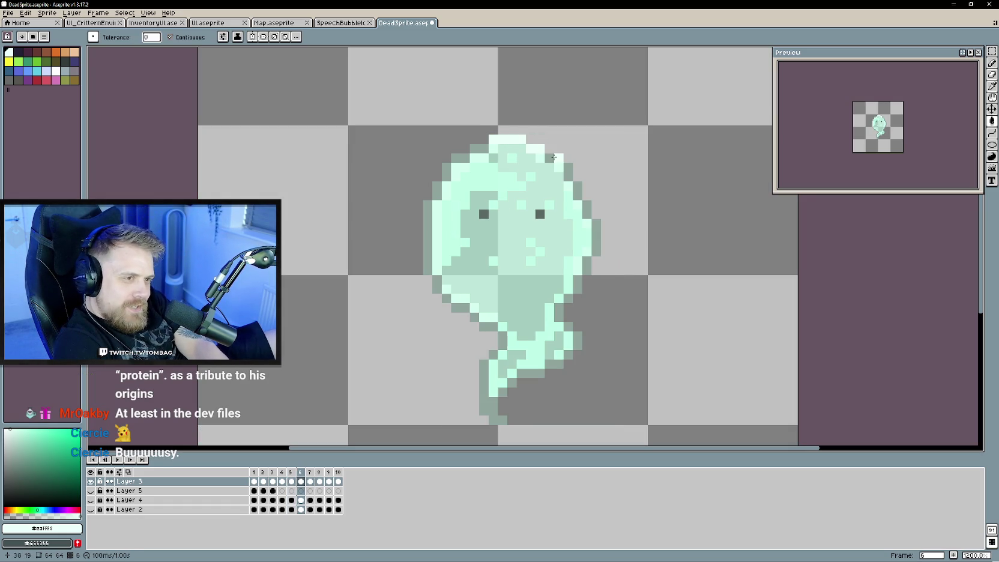
{"action": "left_click", "coordinate": [588, 208]}
{"action": "left_click", "coordinate": [596, 234]}
{"action": "left_click", "coordinate": [587, 263]}
{"action": "left_click", "coordinate": [577, 288]}
{"action": "left_click", "coordinate": [568, 299]}
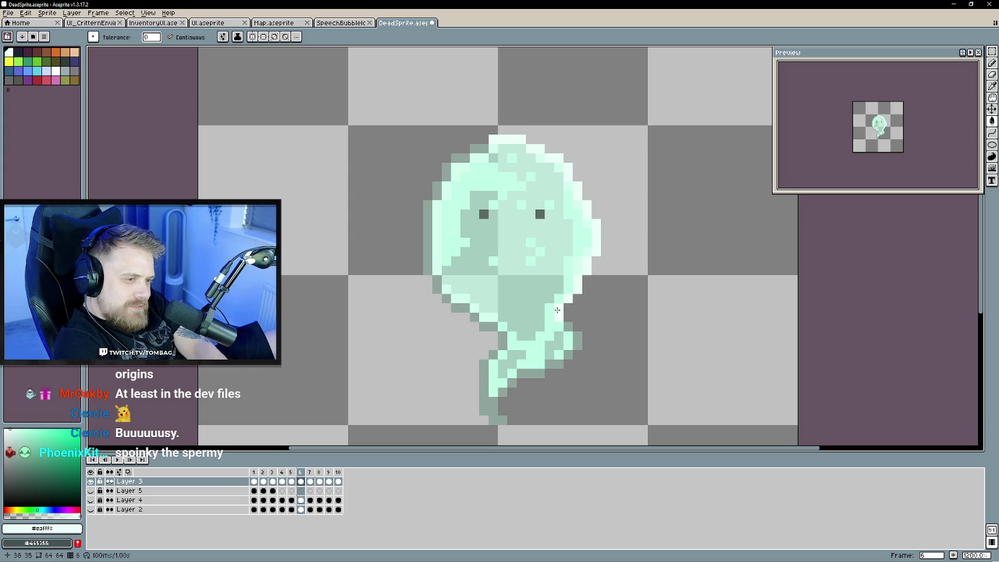
{"action": "left_click", "coordinate": [568, 328]}
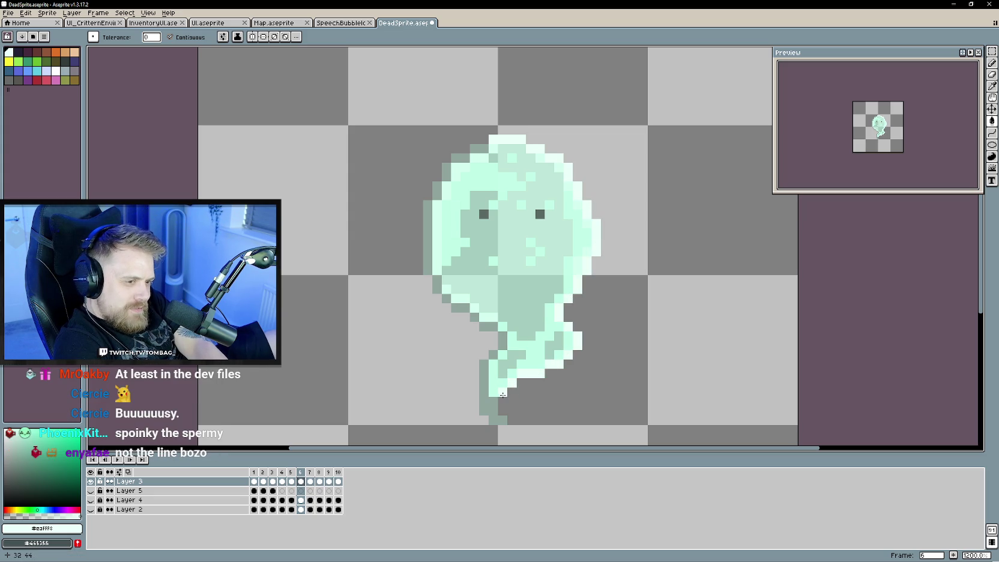
Lighten frame 6's tail, lower-left, upper-left and top-left outline pixels.
{"action": "left_click", "coordinate": [487, 378]}
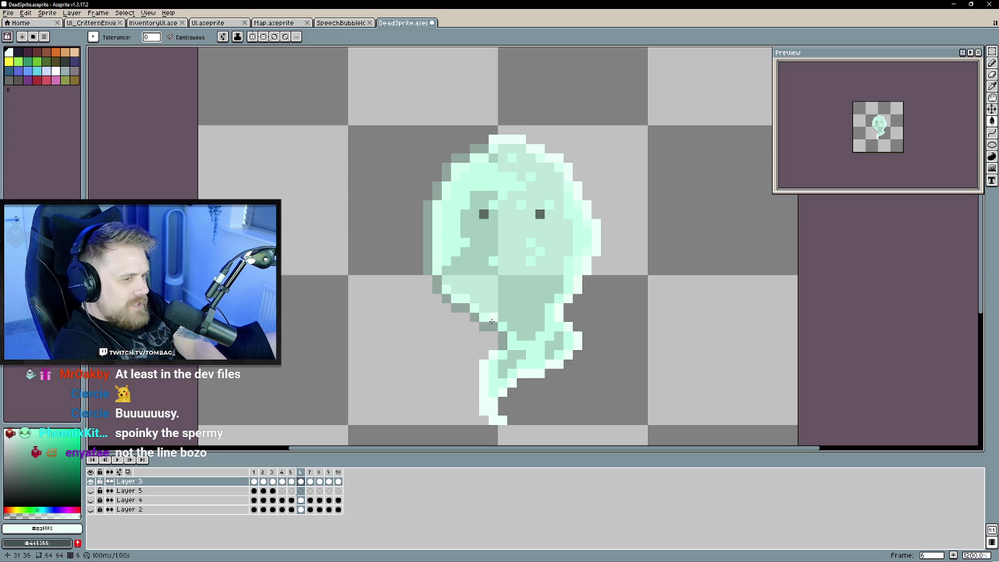
{"action": "left_click", "coordinate": [502, 341]}
{"action": "left_click", "coordinate": [475, 317]}
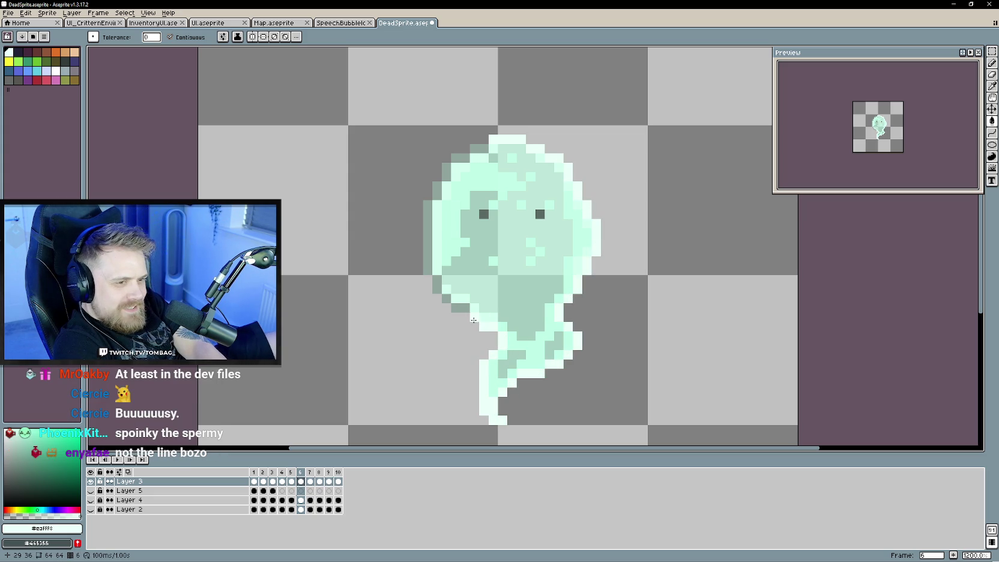
{"action": "left_click", "coordinate": [429, 264]}
{"action": "left_click", "coordinate": [436, 188]}
{"action": "left_click", "coordinate": [455, 158]}
{"action": "left_click", "coordinate": [478, 149]}
{"action": "key", "text": "Right"}
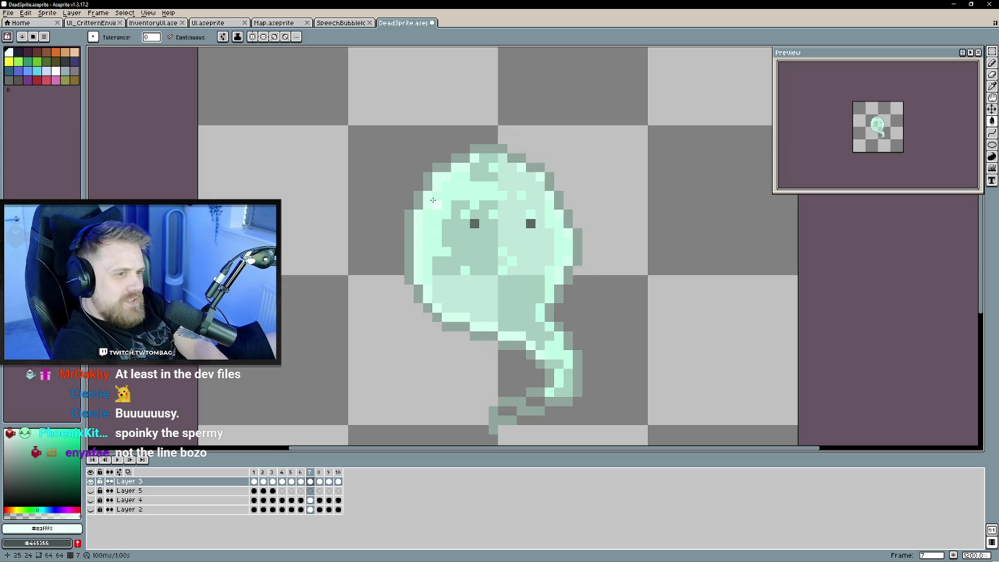
Bucket-fill frame 7's tail outline, lower end and upper edge, with light mint.
{"action": "left_click", "coordinate": [491, 429]}
{"action": "left_click", "coordinate": [510, 402]}
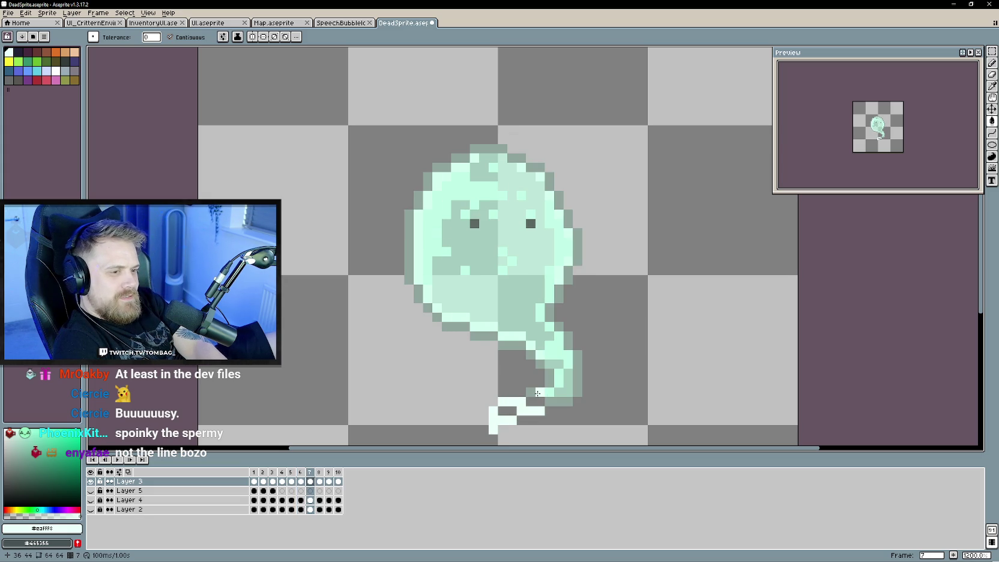
{"action": "left_click", "coordinate": [536, 393]}
{"action": "left_click", "coordinate": [547, 379]}
{"action": "left_click", "coordinate": [532, 355]}
{"action": "left_click", "coordinate": [510, 346]}
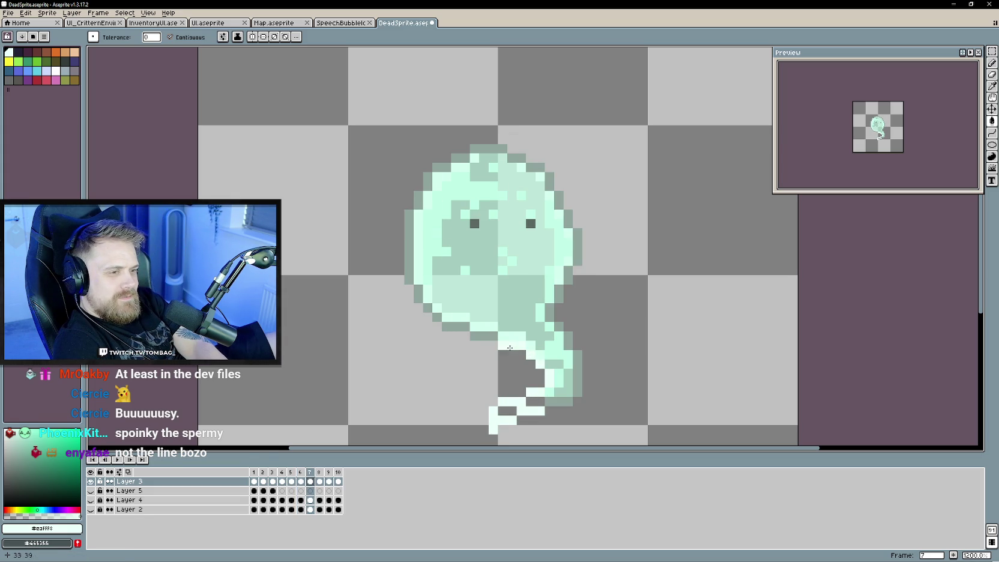
Lighten frame 7's bottom, left-edge, upper-left and top outline pixels.
{"action": "left_click", "coordinate": [483, 336]}
{"action": "left_click", "coordinate": [455, 328]}
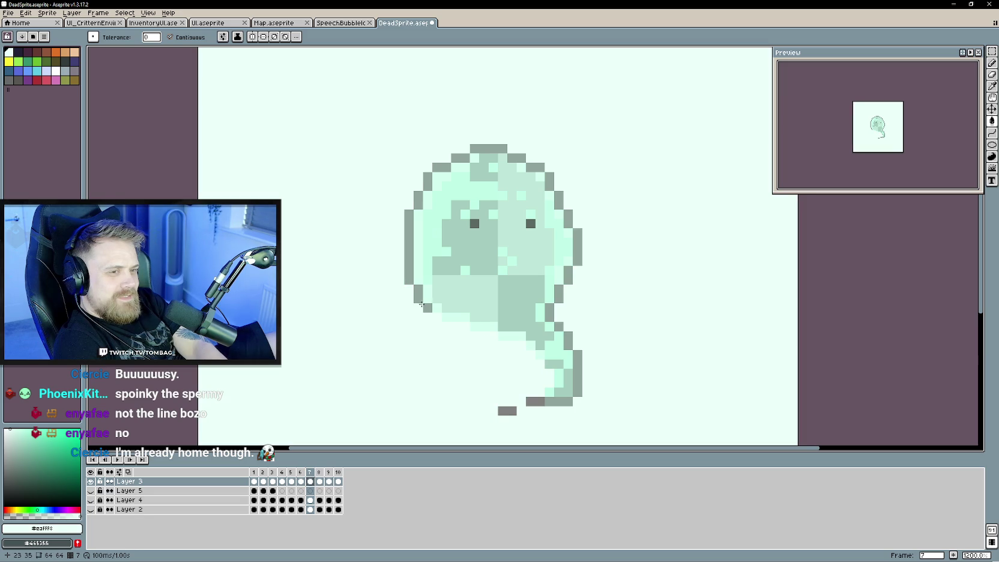
{"action": "left_click", "coordinate": [426, 307]}
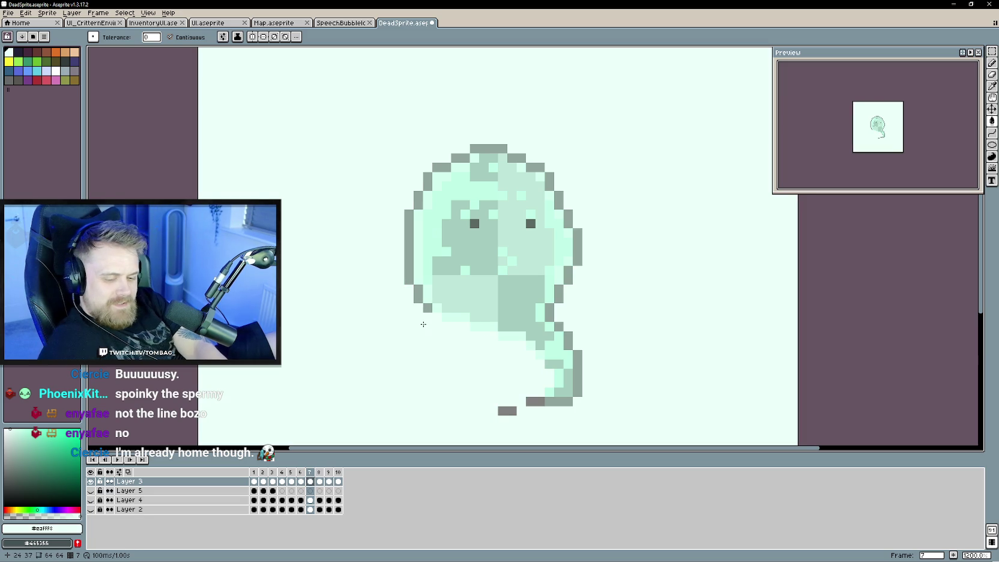
{"action": "left_click", "coordinate": [418, 295]}
{"action": "left_click", "coordinate": [409, 265]}
{"action": "left_click", "coordinate": [427, 182]}
{"action": "left_click", "coordinate": [446, 168]}
{"action": "left_click", "coordinate": [484, 149]}
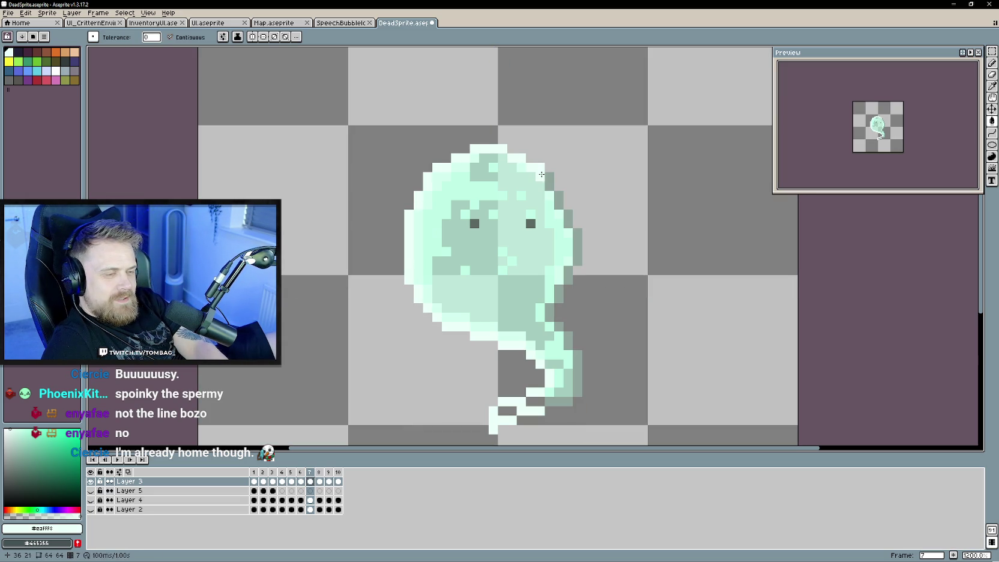
Lighten frame 7's right edge and tail outline, pencilling the tail's bottom edge mint.
{"action": "mouse_move", "coordinate": [557, 196]}
{"action": "left_mouse_down"}
{"action": "mouse_move", "coordinate": [576, 264]}
{"action": "mouse_move", "coordinate": [560, 292]}
{"action": "left_mouse_up"}
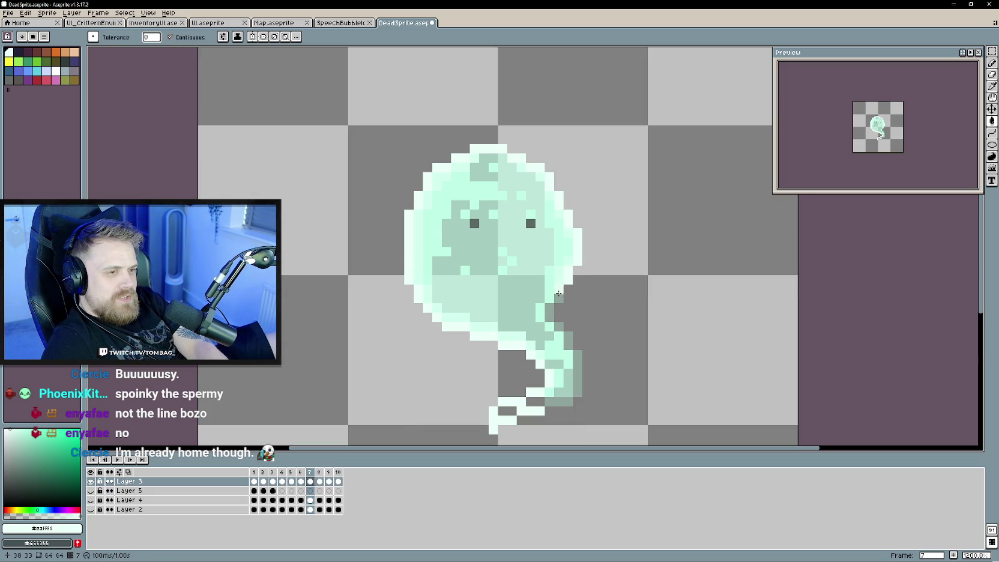
{"action": "left_click", "coordinate": [568, 341]}
{"action": "left_click", "coordinate": [578, 364]}
{"action": "left_click", "coordinate": [567, 398]}
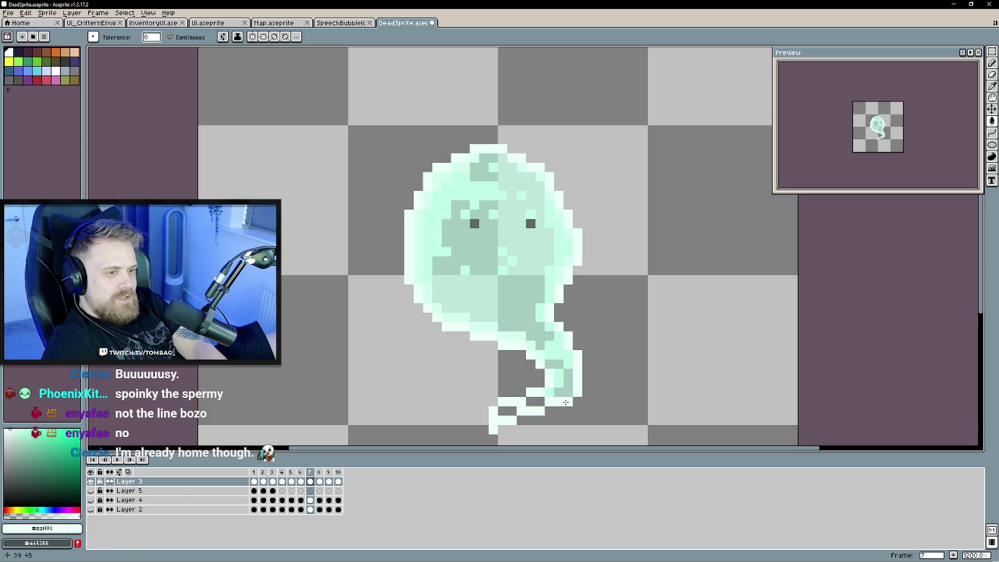
{"action": "key", "text": "b"}
{"action": "left_click_drag", "start_coordinate": [543, 403], "coordinate": [514, 410]}
{"action": "left_click", "coordinate": [502, 410]}
Sample the light mint outline colour from Layer 5 on frame 7.
{"action": "key", "text": "period"}
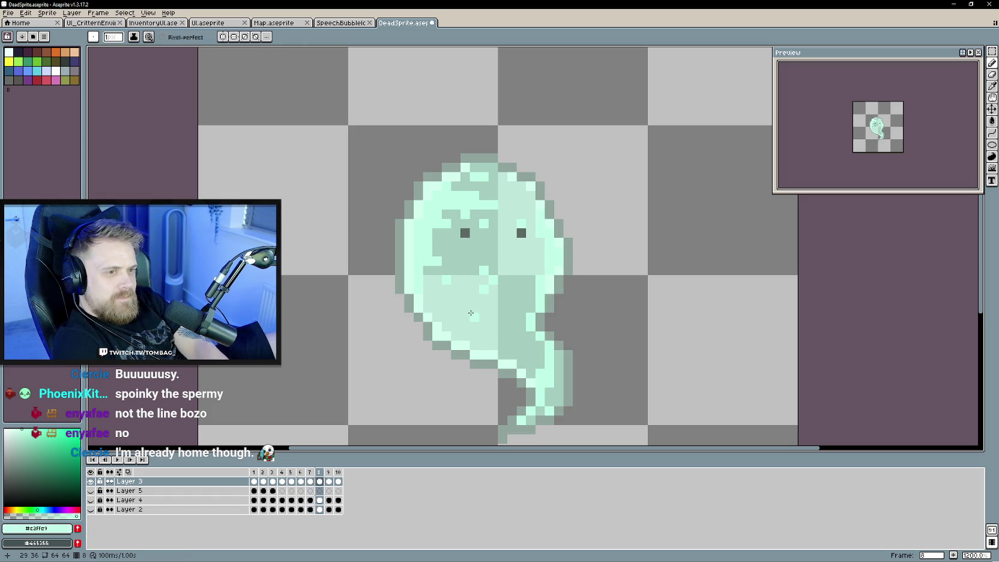
{"action": "key", "text": "comma"}
{"action": "key", "text": "Down"}
{"action": "key", "text": "i"}
{"action": "left_click", "coordinate": [412, 253]}
{"action": "key", "text": "b"}
On frame 8's Layer 3, paint a light pixel and fill the leftmost outline column.
{"action": "key", "text": "period"}
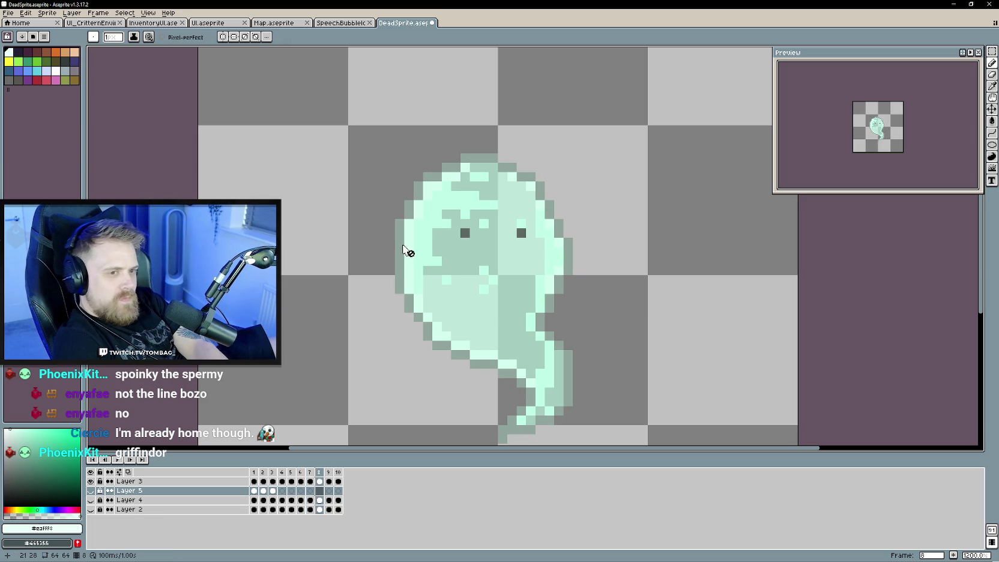
{"action": "key", "text": "Up"}
{"action": "key", "text": "period"}
{"action": "key", "text": "comma"}
{"action": "left_click", "coordinate": [425, 262]}
{"action": "key", "text": "g"}
{"action": "left_click", "coordinate": [399, 282]}
Lighten frame 8's lower-left, tail right-edge and top outline, then brighten frame 9's left edge.
{"action": "mouse_move", "coordinate": [409, 310]}
{"action": "left_mouse_down"}
{"action": "mouse_move", "coordinate": [488, 379]}
{"action": "mouse_move", "coordinate": [520, 384]}
{"action": "mouse_move", "coordinate": [509, 404]}
{"action": "left_mouse_up"}
{"action": "scroll", "coordinate": [487, 379], "scroll_direction": "down", "scroll_amount": 1}
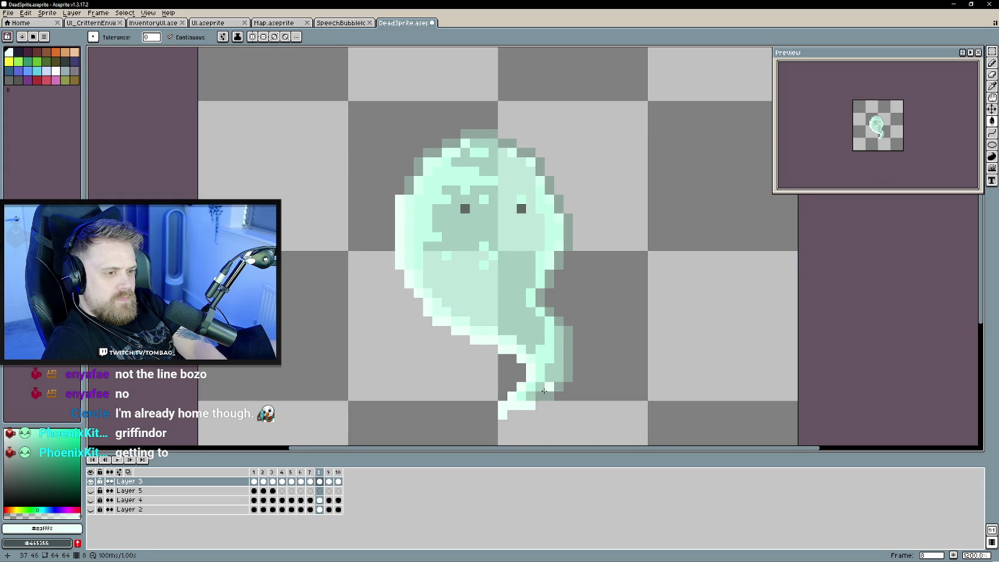
{"action": "mouse_move", "coordinate": [565, 366]}
{"action": "left_mouse_down"}
{"action": "mouse_move", "coordinate": [549, 312]}
{"action": "mouse_move", "coordinate": [566, 241]}
{"action": "mouse_move", "coordinate": [557, 205]}
{"action": "left_mouse_up"}
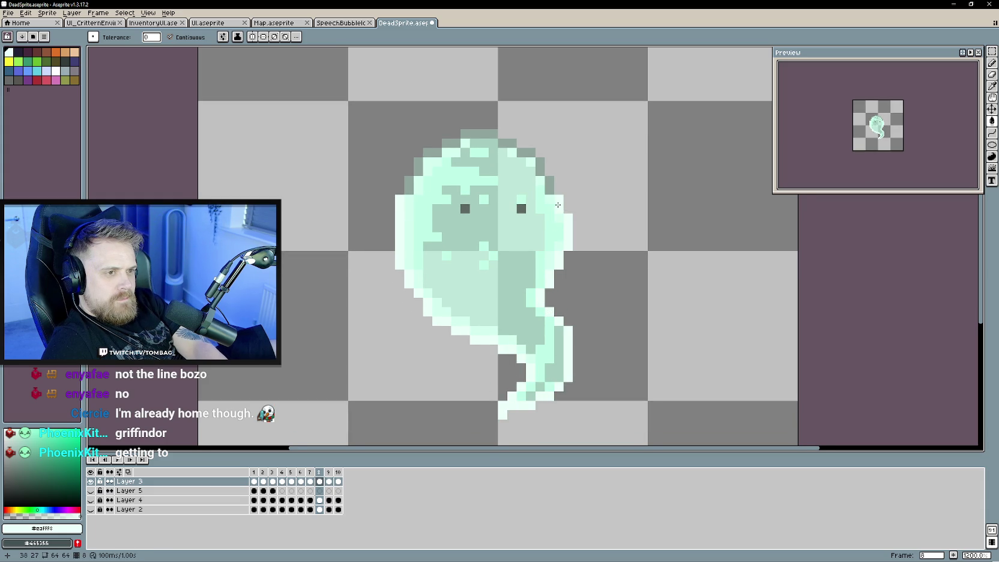
{"action": "mouse_move", "coordinate": [544, 163]}
{"action": "left_mouse_down"}
{"action": "mouse_move", "coordinate": [462, 134]}
{"action": "mouse_move", "coordinate": [420, 162]}
{"action": "mouse_move", "coordinate": [413, 186]}
{"action": "left_mouse_up"}
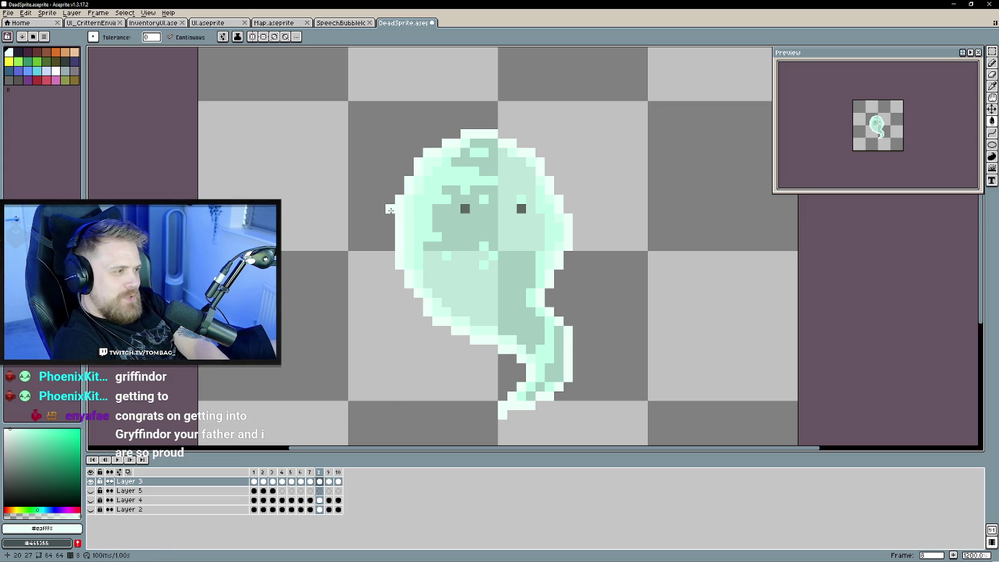
{"action": "key", "text": "Right"}
{"action": "mouse_move", "coordinate": [409, 266]}
{"action": "left_mouse_down"}
{"action": "mouse_move", "coordinate": [430, 171]}
{"action": "mouse_move", "coordinate": [538, 154]}
{"action": "left_mouse_up"}
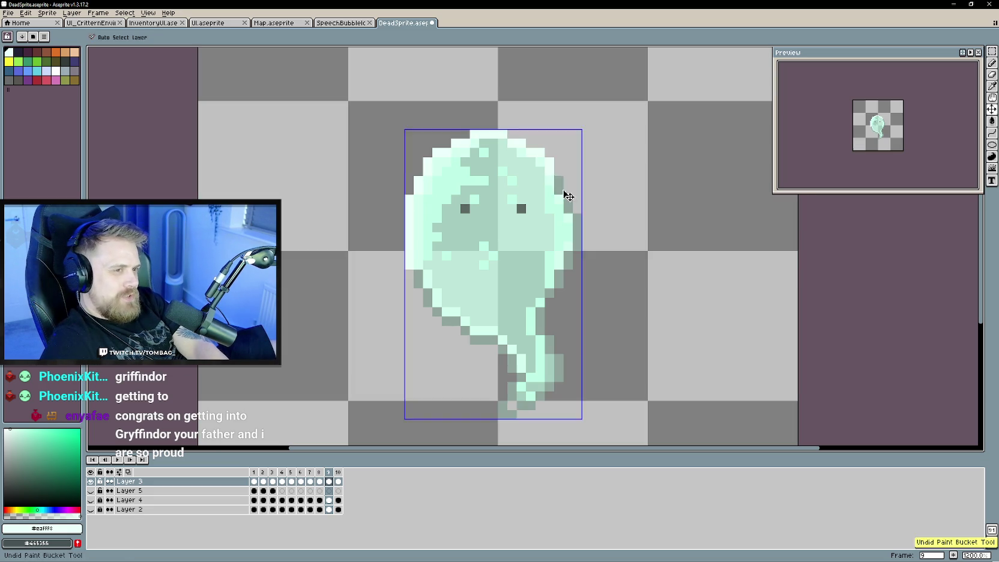
On frame 9, bucket-fill the ghost's right edge, tail and lower-left outline with light mint.
{"action": "mouse_move", "coordinate": [554, 178]}
{"action": "left_mouse_down"}
{"action": "mouse_move", "coordinate": [574, 255]}
{"action": "mouse_move", "coordinate": [561, 280]}
{"action": "left_mouse_up"}
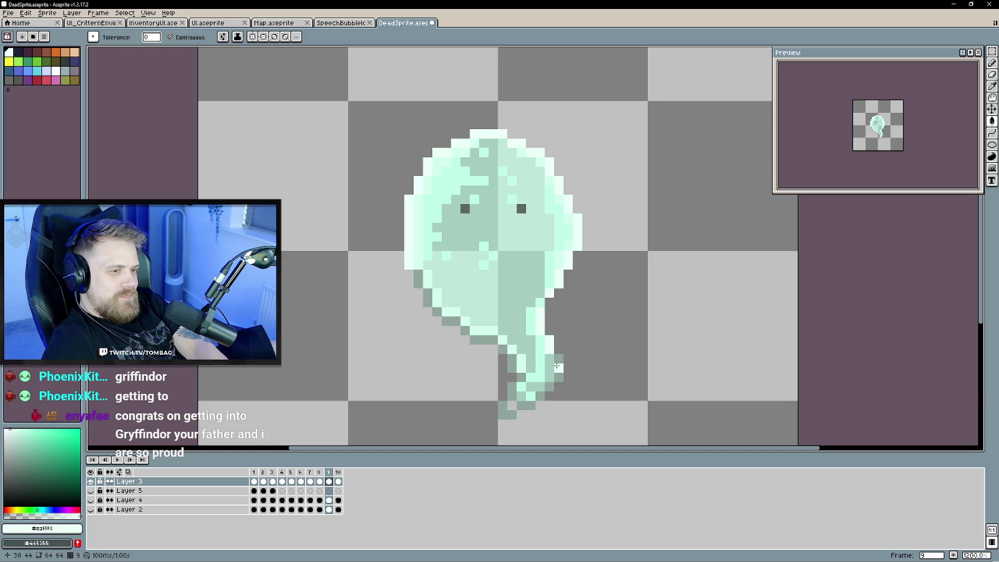
{"action": "mouse_move", "coordinate": [542, 394]}
{"action": "left_mouse_down"}
{"action": "mouse_move", "coordinate": [507, 411]}
{"action": "mouse_move", "coordinate": [521, 376]}
{"action": "mouse_move", "coordinate": [503, 350]}
{"action": "left_mouse_up"}
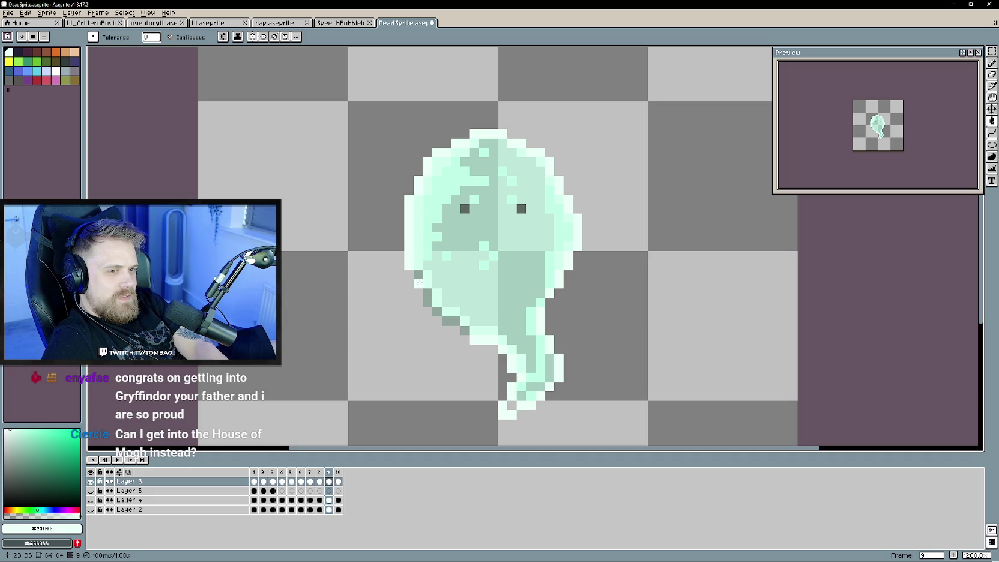
{"action": "left_click_drag", "start_coordinate": [435, 309], "coordinate": [466, 330]}
{"action": "left_click", "coordinate": [527, 381], "text": "alt"}
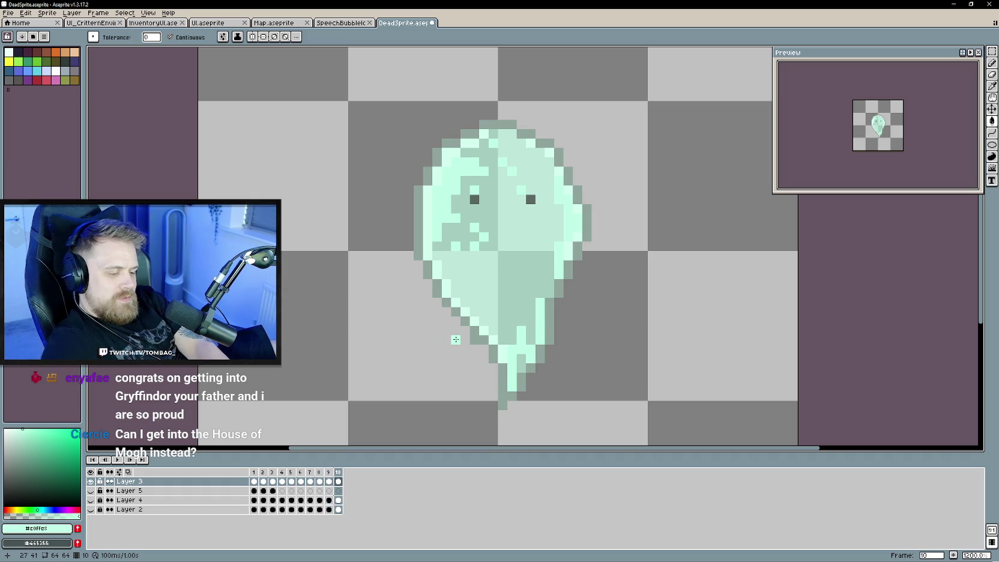
Brighten frame 10's left-edge outline with mint and compare it against frame 1.
{"action": "key", "text": "Right"}
{"action": "mouse_move", "coordinate": [418, 258]}
{"action": "left_mouse_down"}
{"action": "mouse_move", "coordinate": [427, 176]}
{"action": "mouse_move", "coordinate": [455, 143]}
{"action": "mouse_move", "coordinate": [527, 134]}
{"action": "mouse_move", "coordinate": [568, 180]}
{"action": "mouse_move", "coordinate": [587, 241]}
{"action": "mouse_move", "coordinate": [519, 390]}
{"action": "mouse_move", "coordinate": [481, 339]}
{"action": "left_mouse_up"}
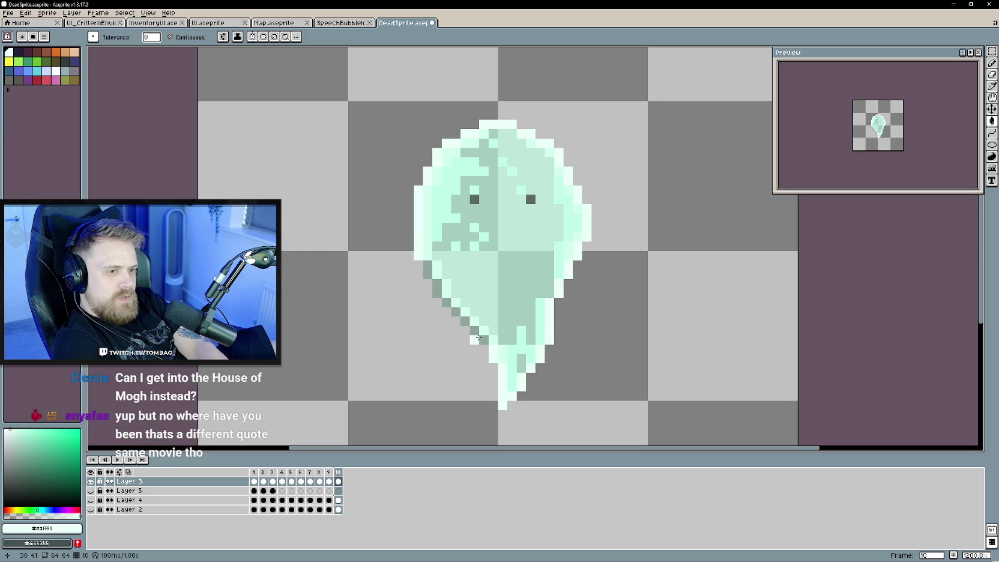
{"action": "key", "text": "period"}
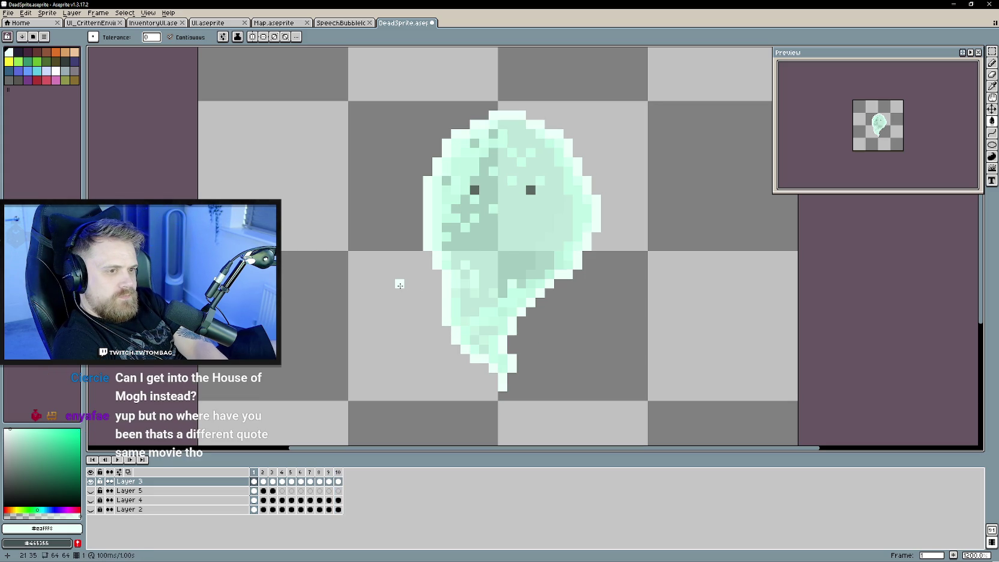
{"action": "key", "text": "comma"}
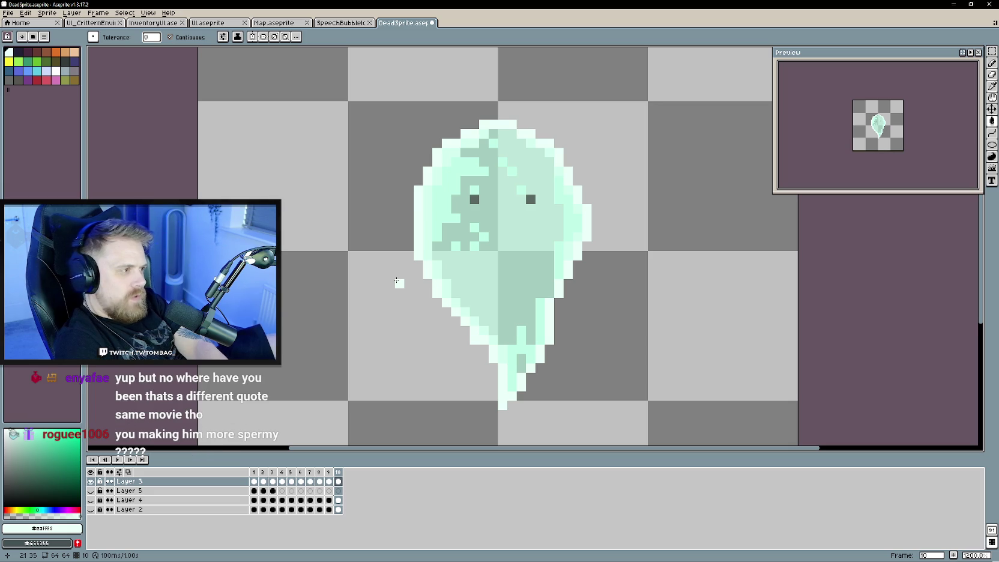
{"action": "scroll", "coordinate": [396, 300], "scroll_direction": "down", "scroll_amount": 2}
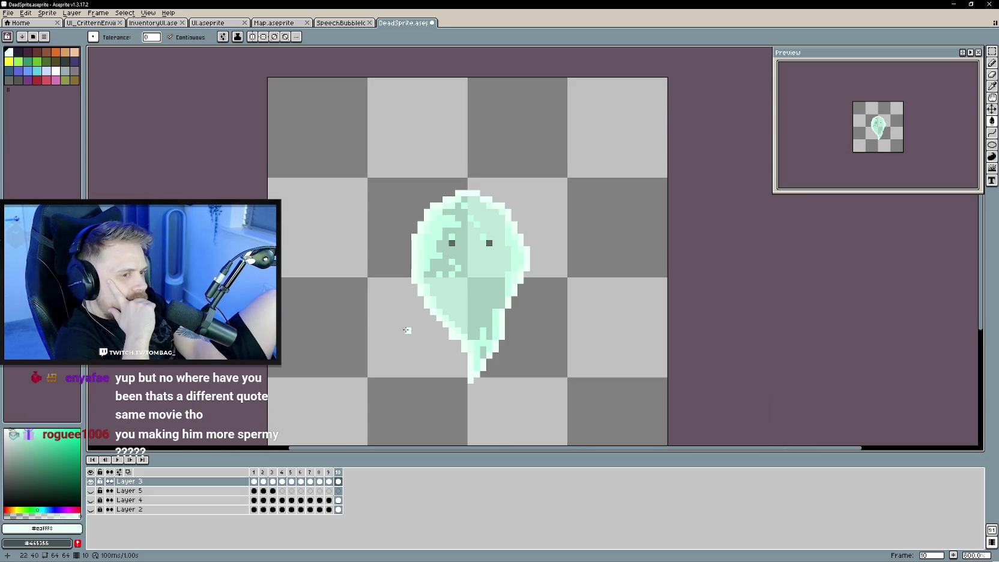
Play the ghost animation to check the mint rim across all ten frames.
{"action": "left_click", "coordinate": [121, 460]}
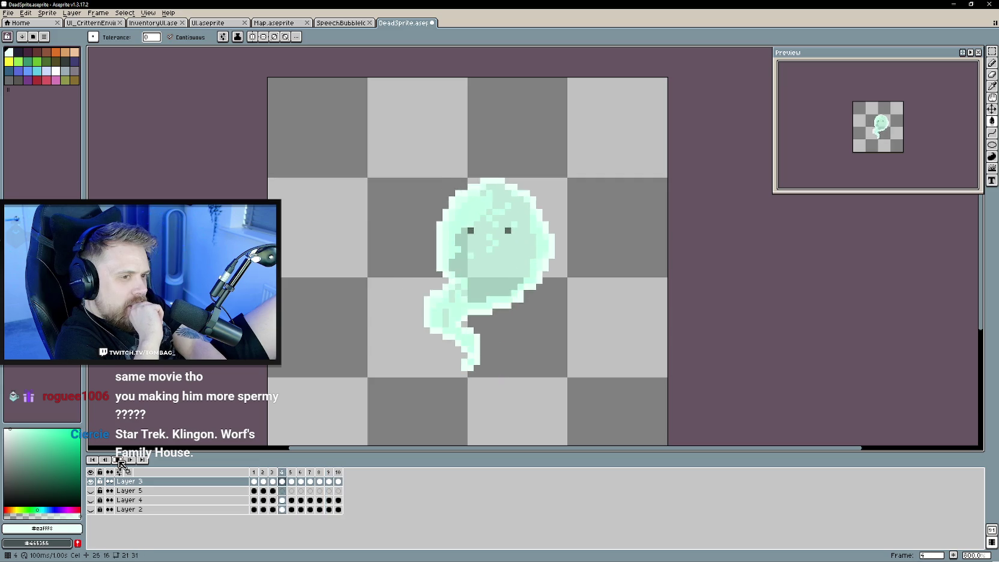
Stop animation playback and centre the ghost sprite in view.
{"action": "left_click", "coordinate": [120, 461]}
{"action": "scroll", "coordinate": [290, 304], "scroll_direction": "down", "scroll_amount": 2}
{"action": "left_click_drag", "start_coordinate": [290, 305], "coordinate": [409, 289]}
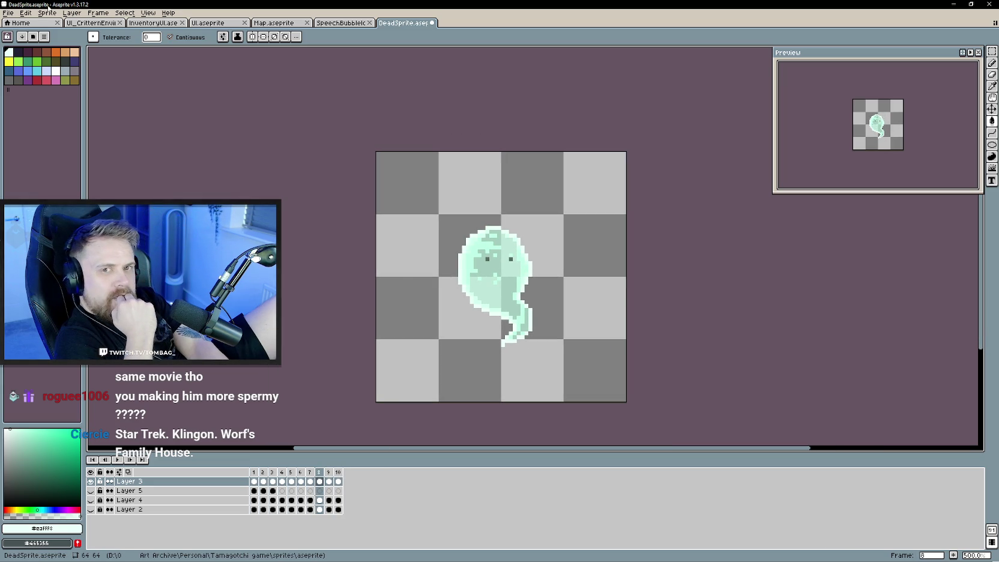
Export the animation as a sprite sheet, overwriting DeadSprite.png.
{"action": "left_click", "coordinate": [15, 13]}
{"action": "left_click", "coordinate": [132, 91]}
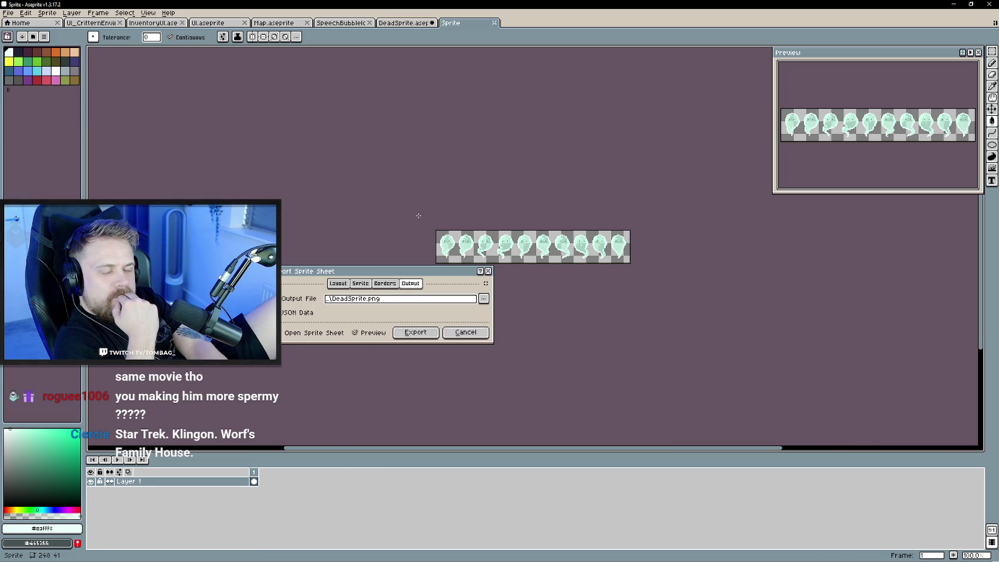
{"action": "left_click", "coordinate": [415, 332]}
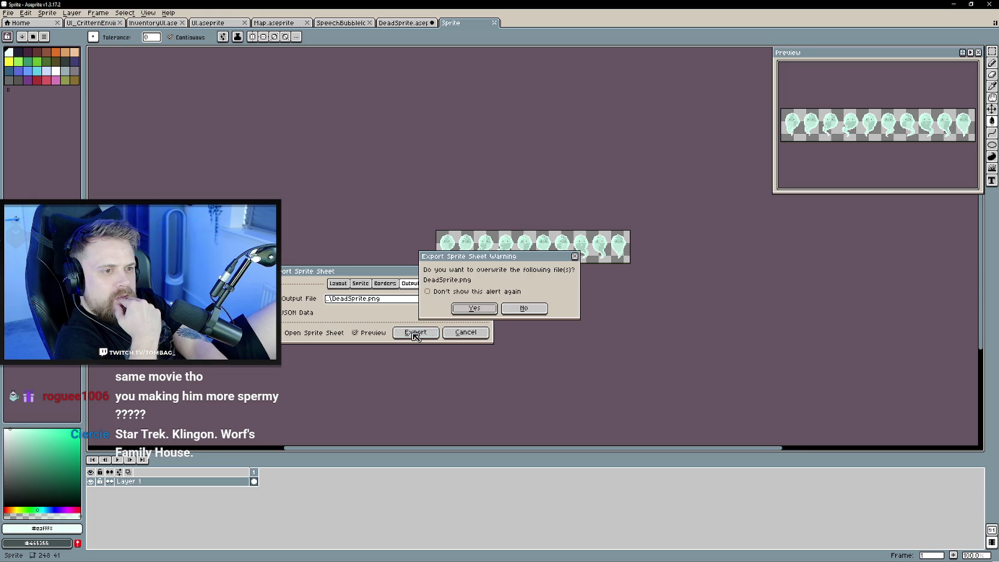
{"action": "left_click", "coordinate": [486, 312]}
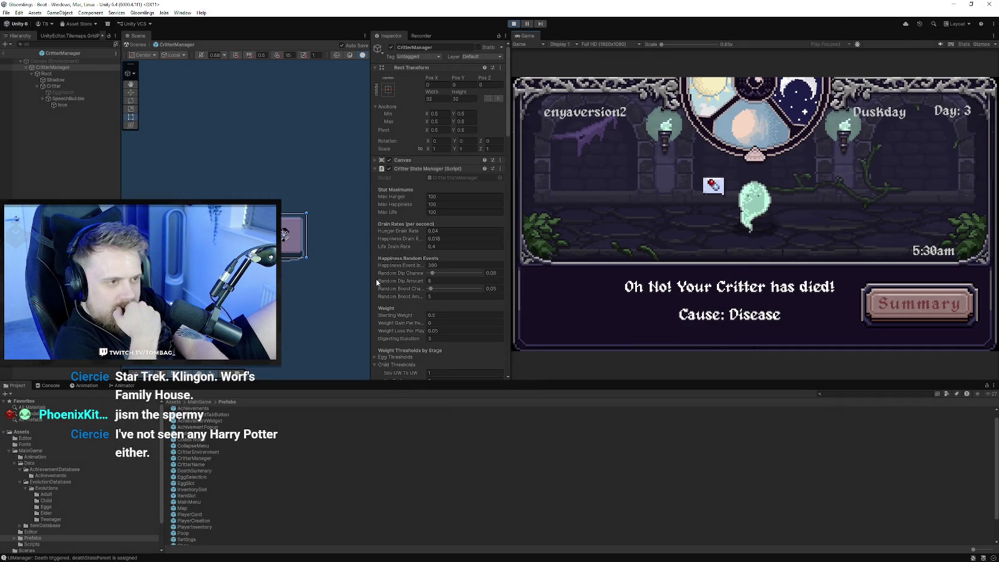
Scroll the Project folder tree and open the Sprites folder.
{"action": "scroll", "coordinate": [95, 480], "scroll_direction": "down", "scroll_amount": 3}
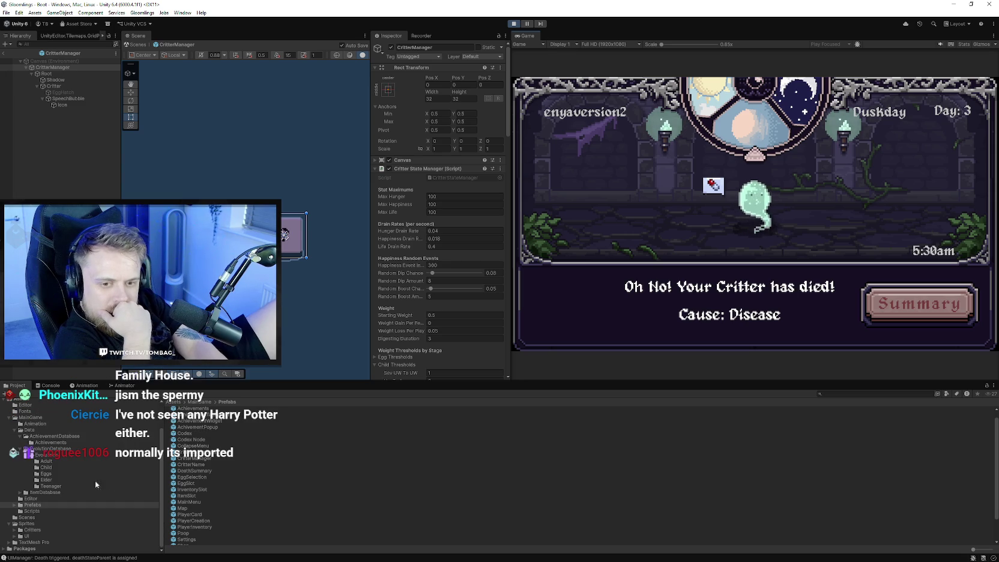
{"action": "left_click", "coordinate": [28, 520]}
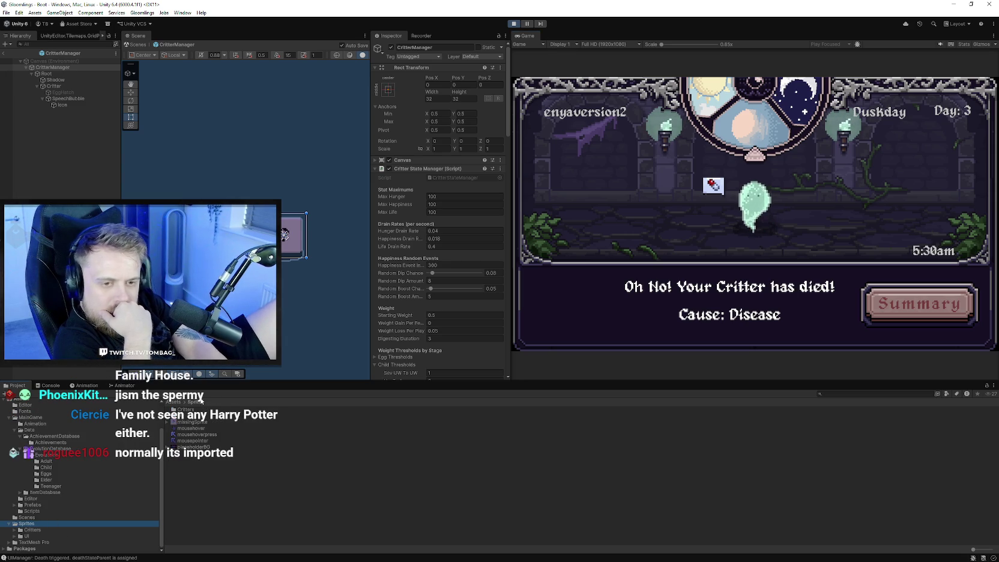
Go to Sprites > Critters and open DeadSprite in the Sprite Editor.
{"action": "double_click", "coordinate": [184, 415]}
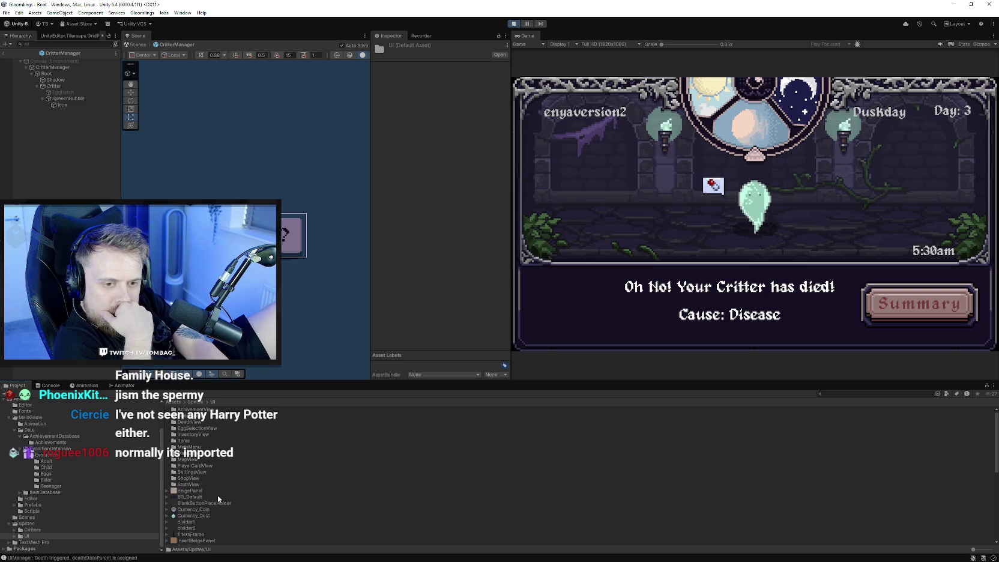
{"action": "left_click", "coordinate": [194, 402]}
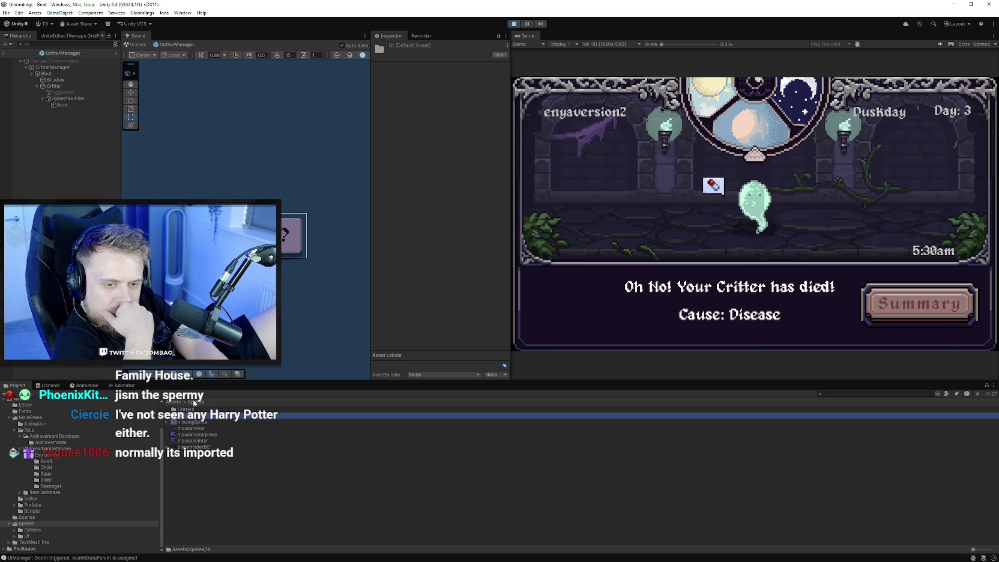
{"action": "double_click", "coordinate": [186, 409]}
{"action": "right_click", "coordinate": [192, 442]}
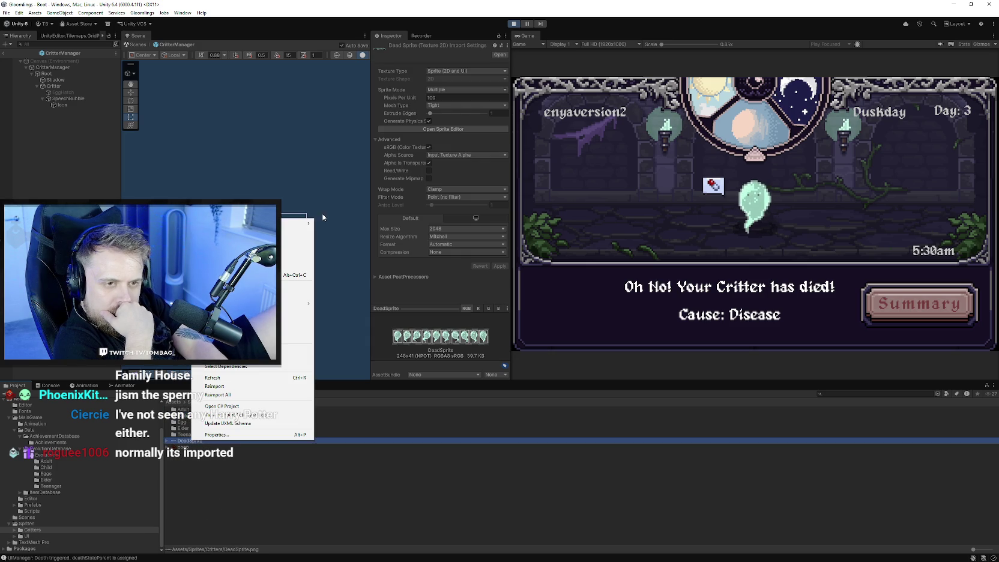
{"action": "left_click", "coordinate": [252, 248]}
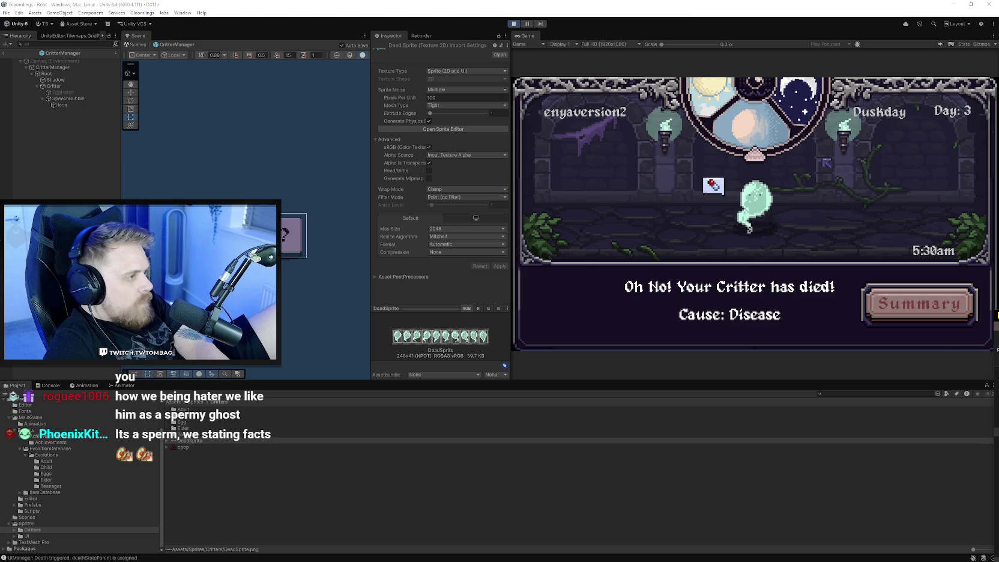
{"action": "left_click", "coordinate": [684, 3]}
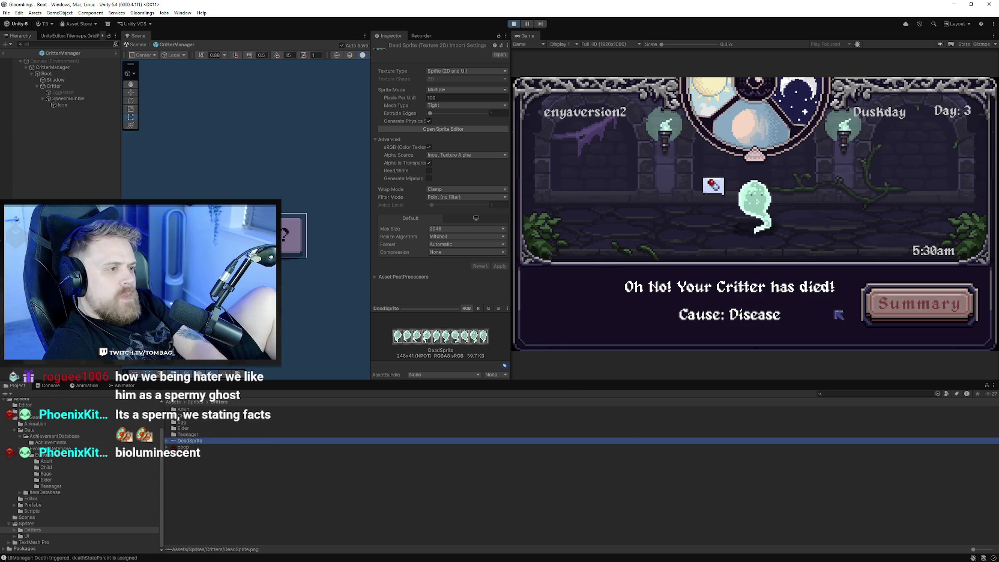
{"action": "left_click", "coordinate": [456, 128]}
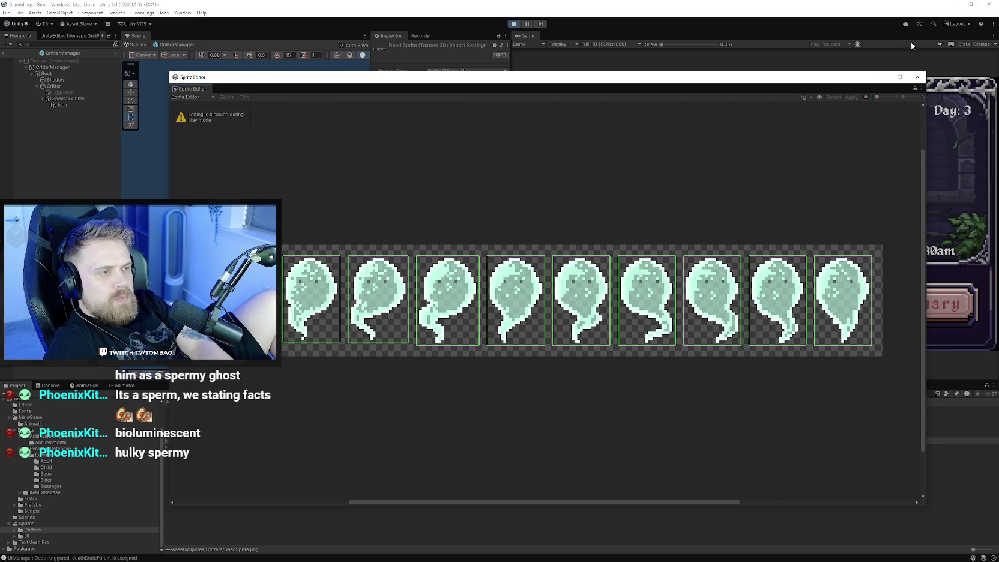
Exit Play mode, trim the first ghost slice by a pixel, and inspect the second and third slices.
{"action": "key", "text": "ctrl+p"}
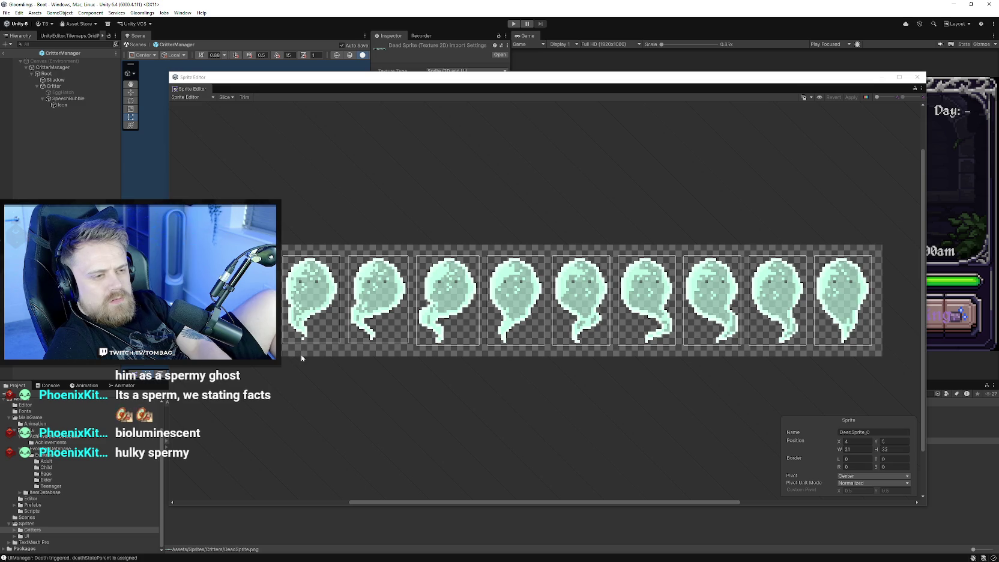
{"action": "scroll", "coordinate": [312, 336], "scroll_direction": "up", "scroll_amount": 3}
{"action": "left_click_drag", "start_coordinate": [282, 336], "coordinate": [282, 331]}
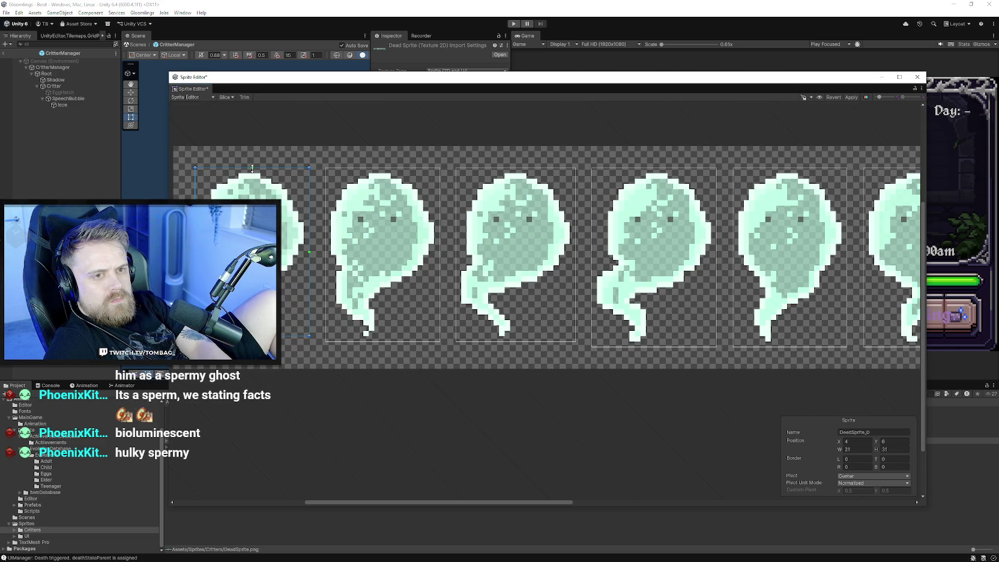
{"action": "left_click", "coordinate": [409, 314]}
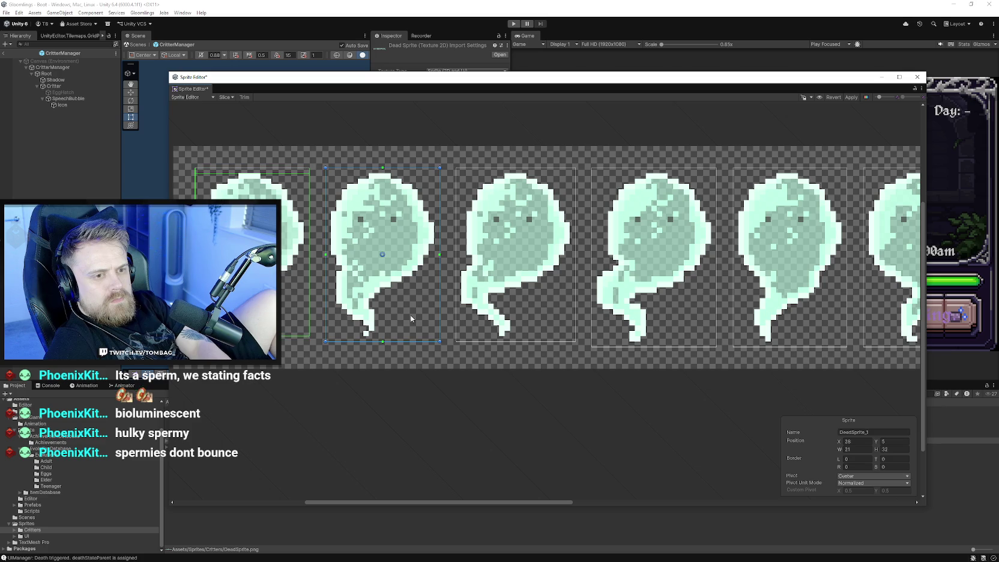
{"action": "scroll", "coordinate": [421, 270], "scroll_direction": "up", "scroll_amount": 1}
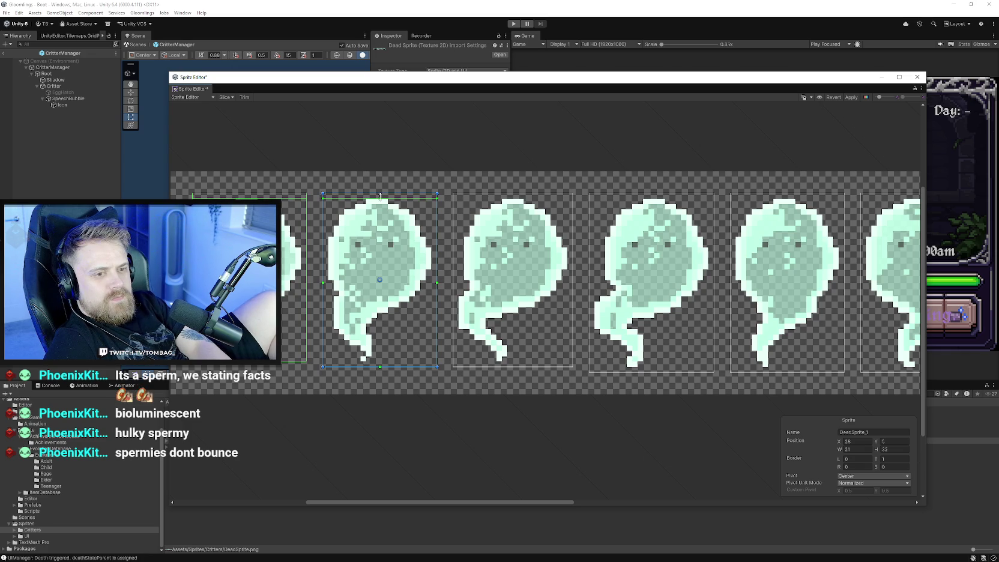
{"action": "scroll", "coordinate": [507, 336], "scroll_direction": "up", "scroll_amount": 1}
{"action": "left_click", "coordinate": [484, 315]}
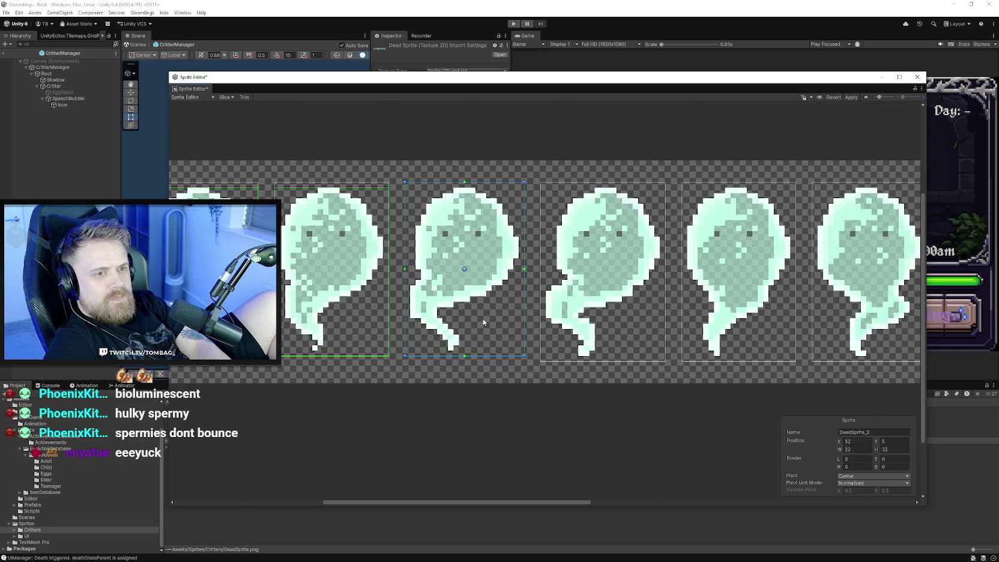
{"action": "scroll", "coordinate": [481, 320], "scroll_direction": "down", "scroll_amount": 1}
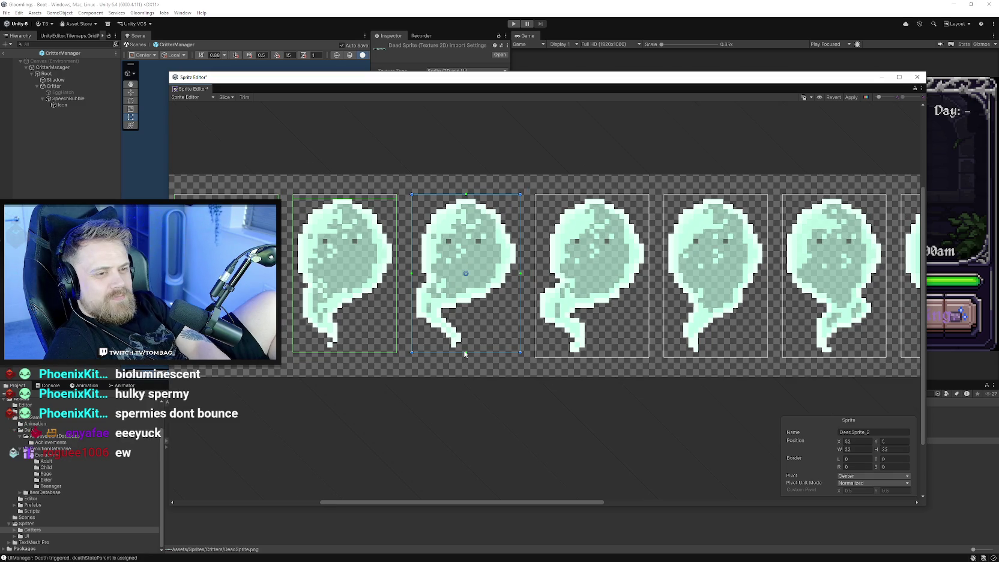
{"action": "scroll", "coordinate": [492, 350], "scroll_direction": "down", "scroll_amount": 1}
{"action": "scroll", "coordinate": [493, 349], "scroll_direction": "down", "scroll_amount": 2}
{"action": "scroll", "coordinate": [493, 349], "scroll_direction": "down", "scroll_amount": 1}
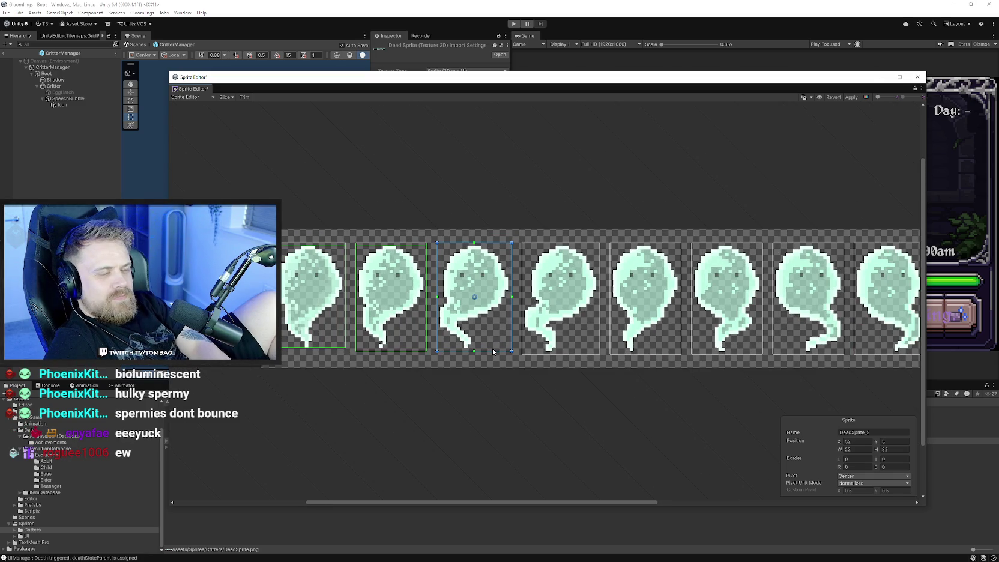
{"action": "scroll", "coordinate": [493, 351], "scroll_direction": "up", "scroll_amount": 1}
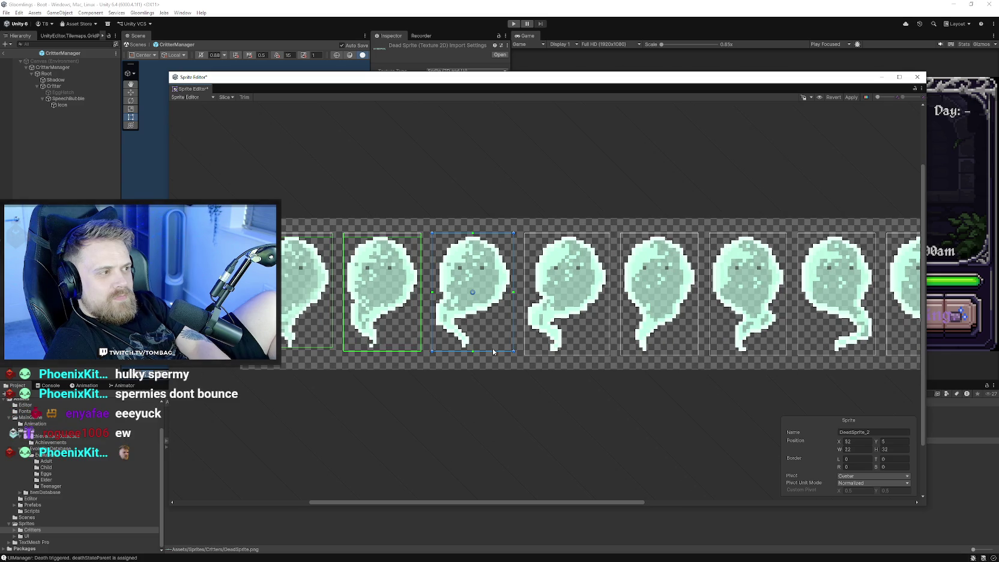
{"action": "scroll", "coordinate": [474, 342], "scroll_direction": "up", "scroll_amount": 1}
{"action": "scroll", "coordinate": [373, 270], "scroll_direction": "up", "scroll_amount": 2}
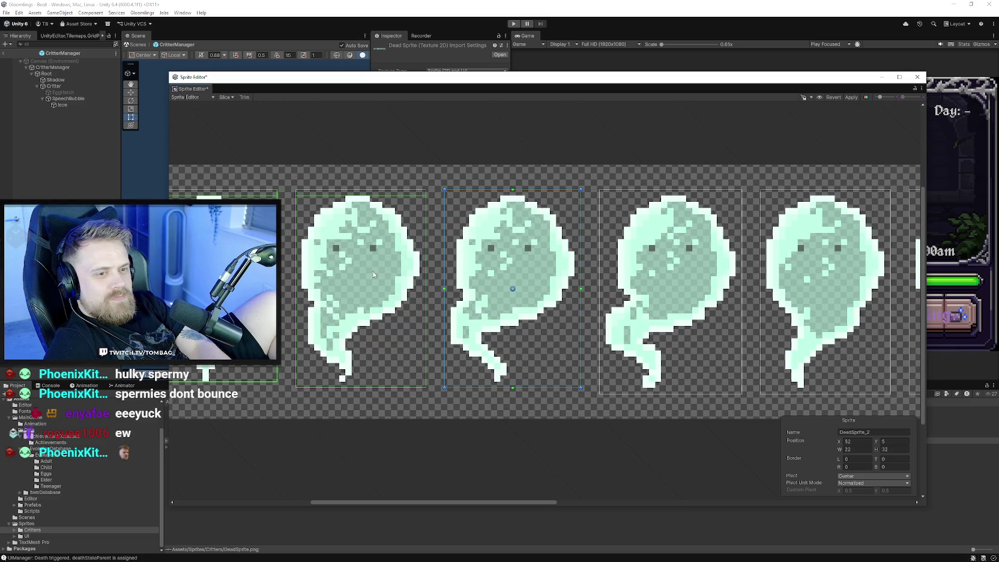
Extend the first ghost frame's slice back to height 32.
{"action": "left_click", "coordinate": [397, 207]}
{"action": "left_click", "coordinate": [344, 210]}
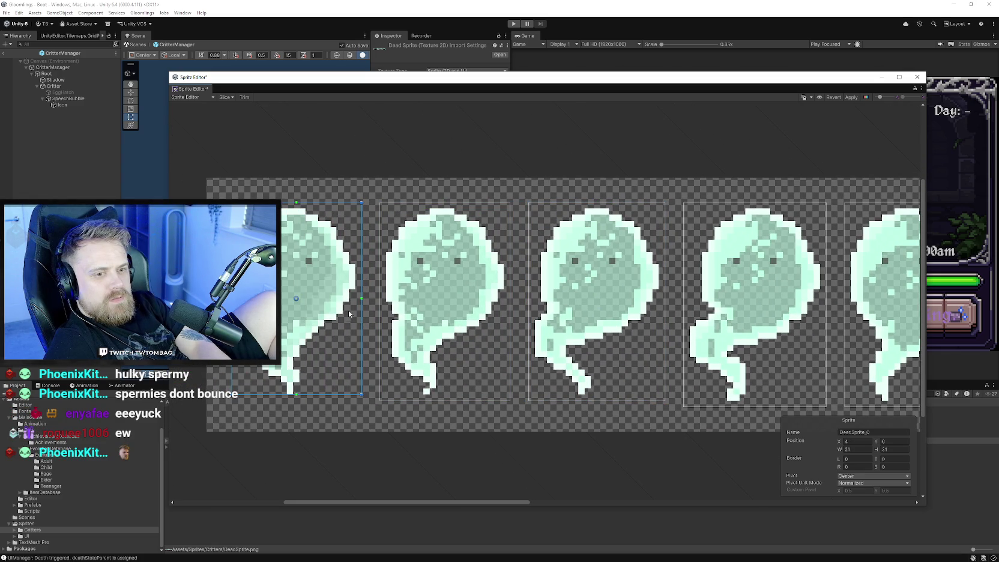
{"action": "left_click_drag", "start_coordinate": [297, 394], "coordinate": [299, 400]}
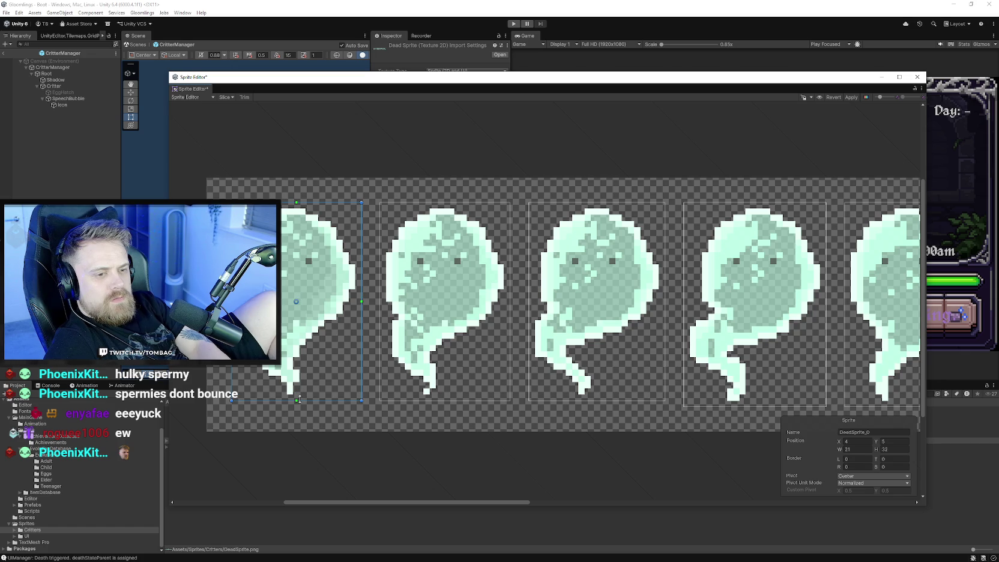
{"action": "scroll", "coordinate": [301, 402], "scroll_direction": "down", "scroll_amount": 2}
{"action": "scroll", "coordinate": [332, 373], "scroll_direction": "down", "scroll_amount": 1}
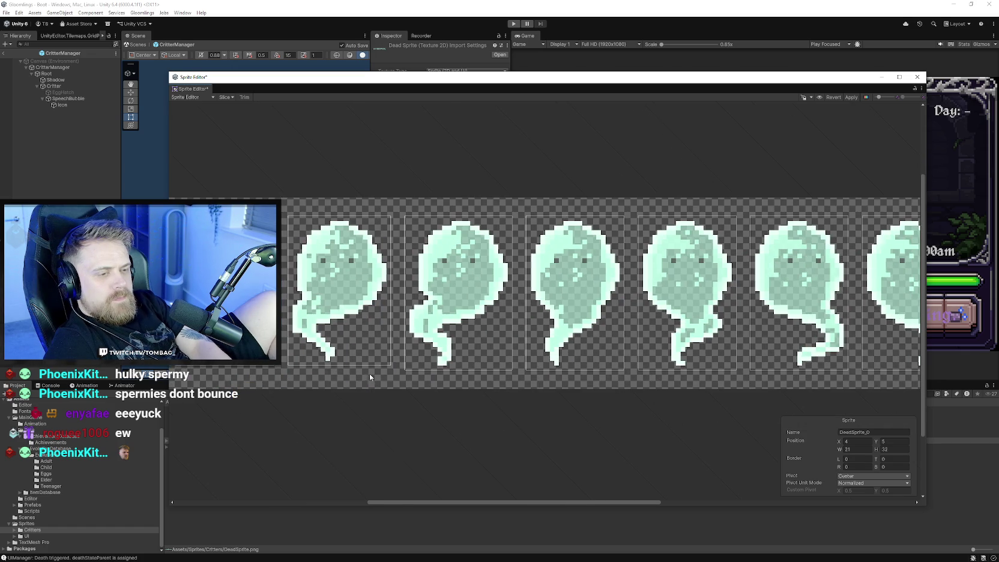
{"action": "scroll", "coordinate": [361, 357], "scroll_direction": "right", "scroll_amount": 5}
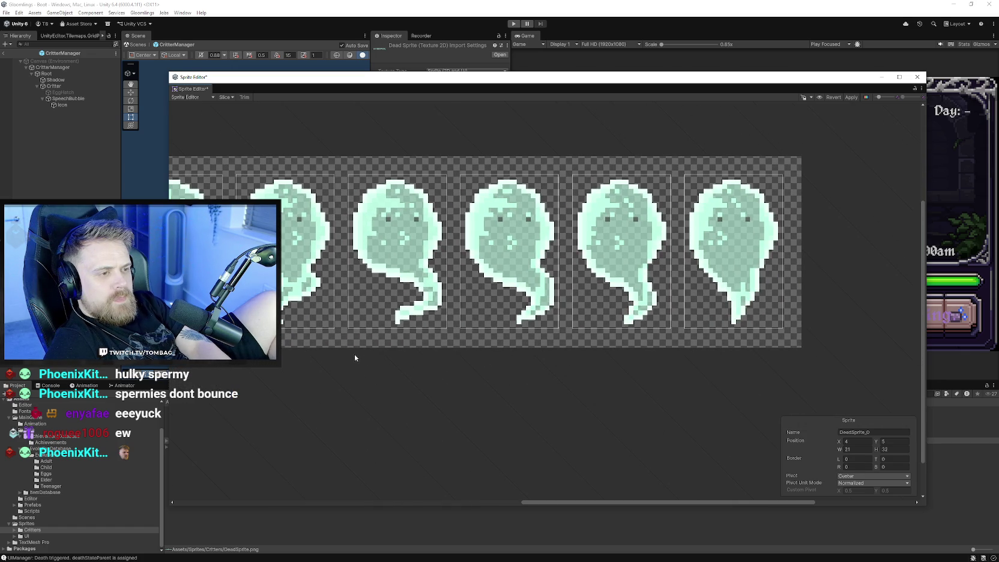
{"action": "scroll", "coordinate": [357, 354], "scroll_direction": "left", "scroll_amount": 2}
{"action": "scroll", "coordinate": [427, 350], "scroll_direction": "left", "scroll_amount": 2}
{"action": "scroll", "coordinate": [427, 351], "scroll_direction": "up", "scroll_amount": 2}
{"action": "scroll", "coordinate": [479, 364], "scroll_direction": "left", "scroll_amount": 2}
{"action": "scroll", "coordinate": [377, 366], "scroll_direction": "left", "scroll_amount": 2}
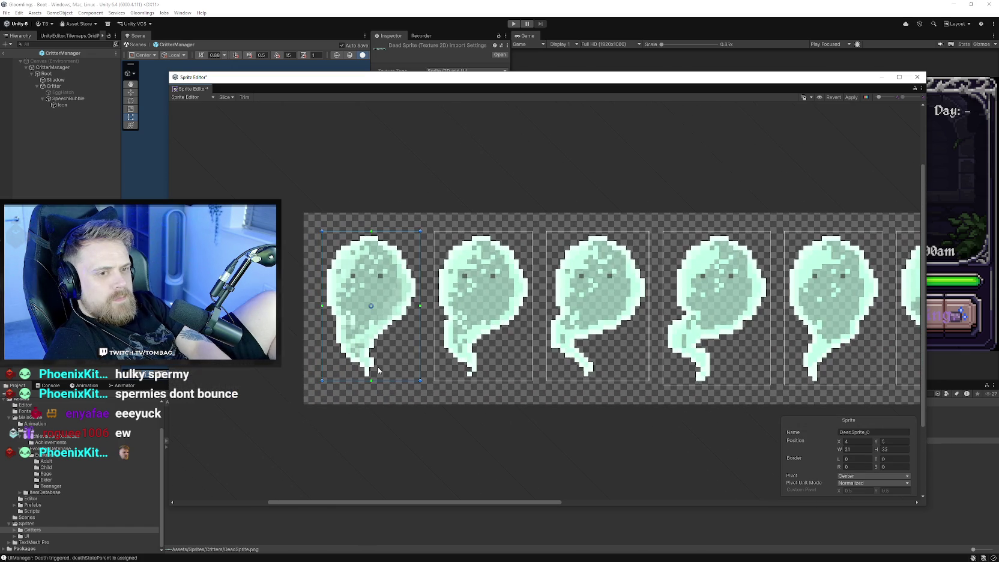
{"action": "scroll", "coordinate": [467, 271], "scroll_direction": "right", "scroll_amount": 1}
{"action": "scroll", "coordinate": [455, 340], "scroll_direction": "down", "scroll_amount": 3}
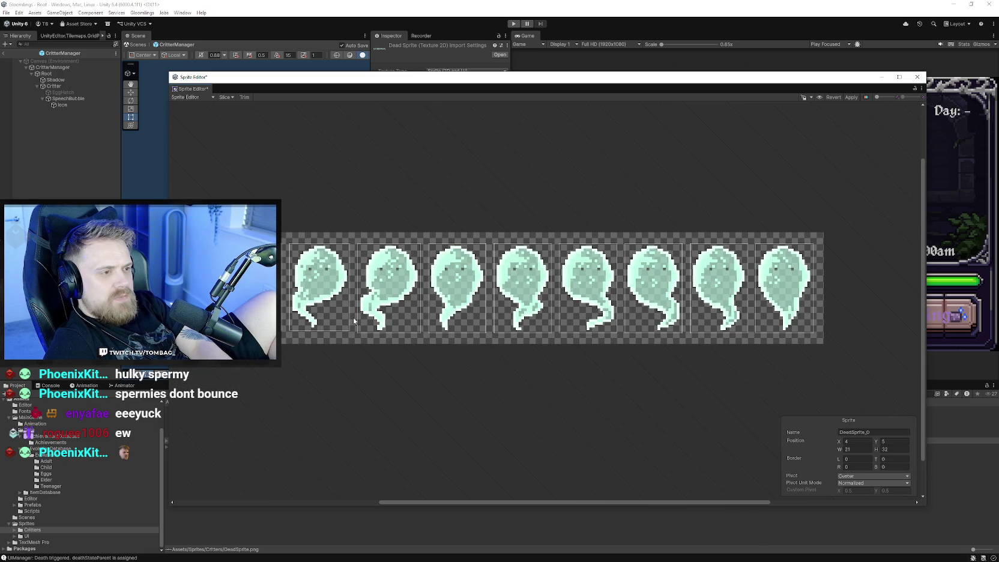
{"action": "scroll", "coordinate": [359, 290], "scroll_direction": "left", "scroll_amount": 2}
Move the second frame's slice to Y 5, apply the slices, and close the Sprite Editor.
{"action": "left_click", "coordinate": [359, 291]}
{"action": "left_click_drag", "start_coordinate": [360, 294], "coordinate": [361, 297]}
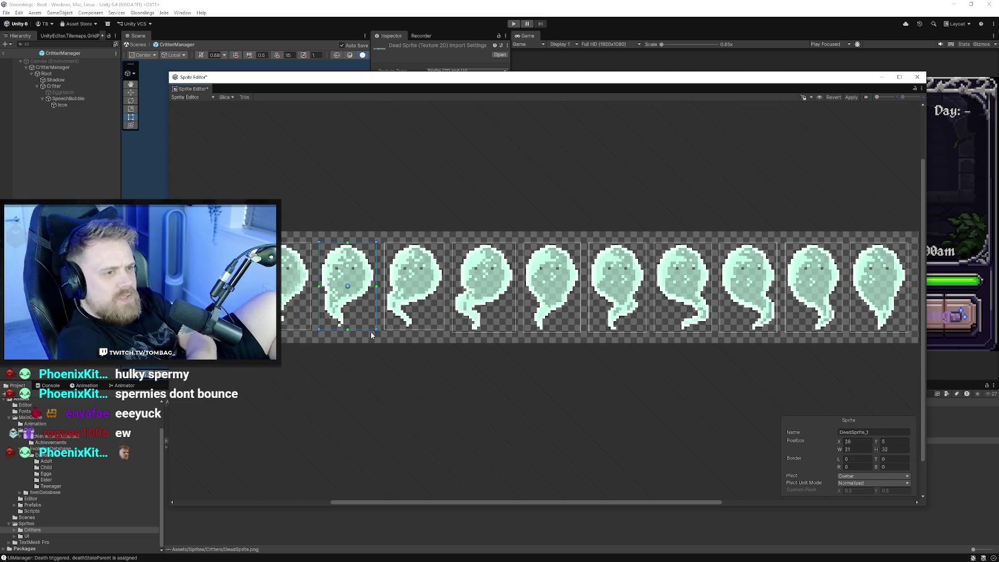
{"action": "left_click", "coordinate": [835, 99]}
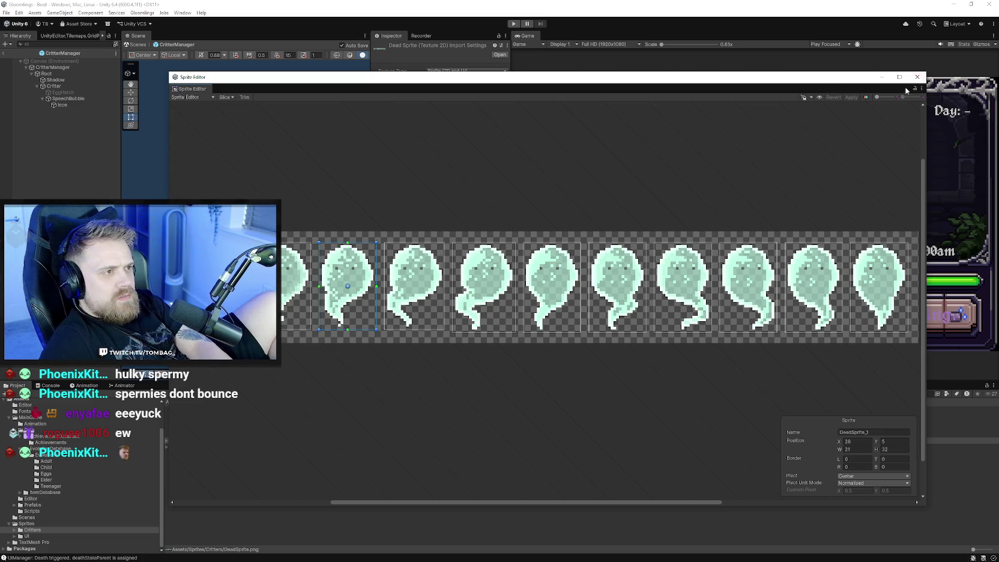
{"action": "left_click", "coordinate": [917, 77]}
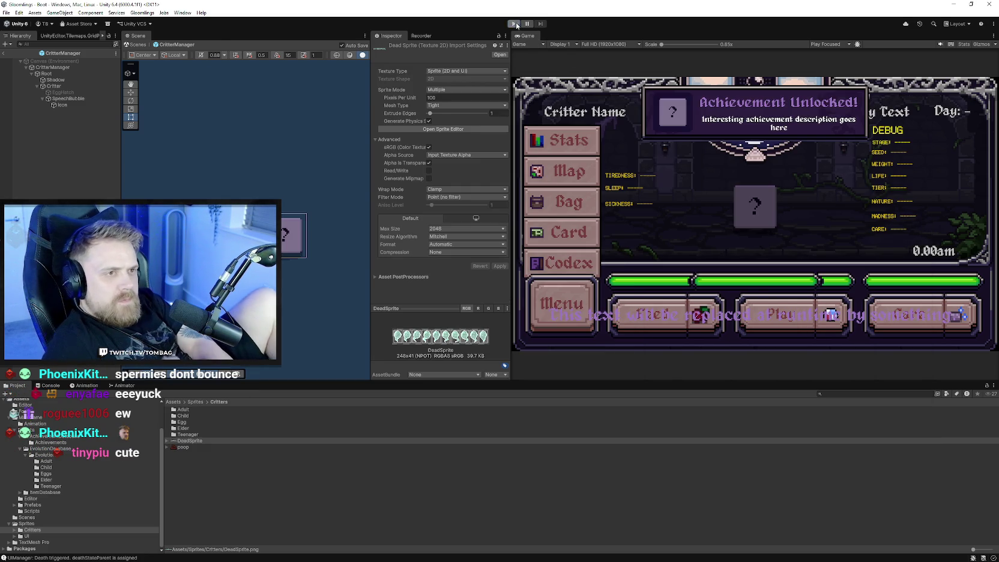
Run the game, open the dead critter's Summary, and Restart to the egg selection.
{"action": "left_click", "coordinate": [514, 23]}
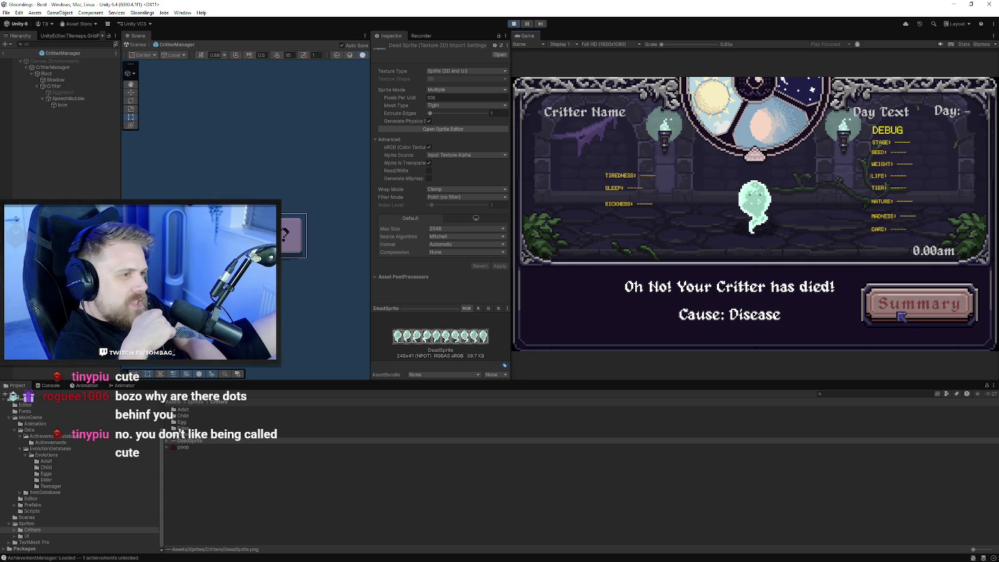
{"action": "left_click", "coordinate": [898, 312]}
{"action": "left_click", "coordinate": [899, 231]}
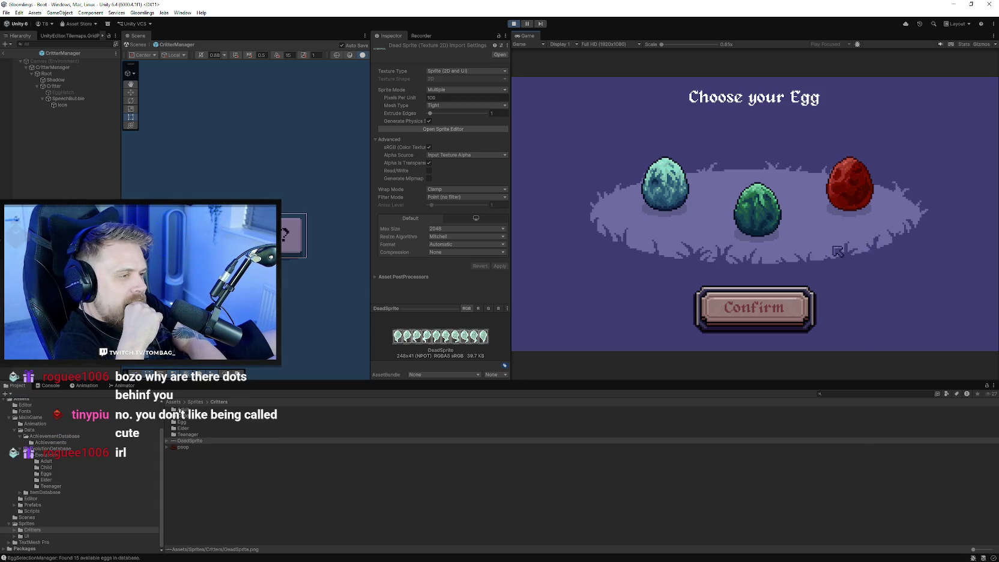
Pick the red Ember Egg in the Game view and confirm the choice.
{"action": "left_click", "coordinate": [855, 194]}
{"action": "left_click", "coordinate": [760, 189]}
{"action": "left_click", "coordinate": [850, 194]}
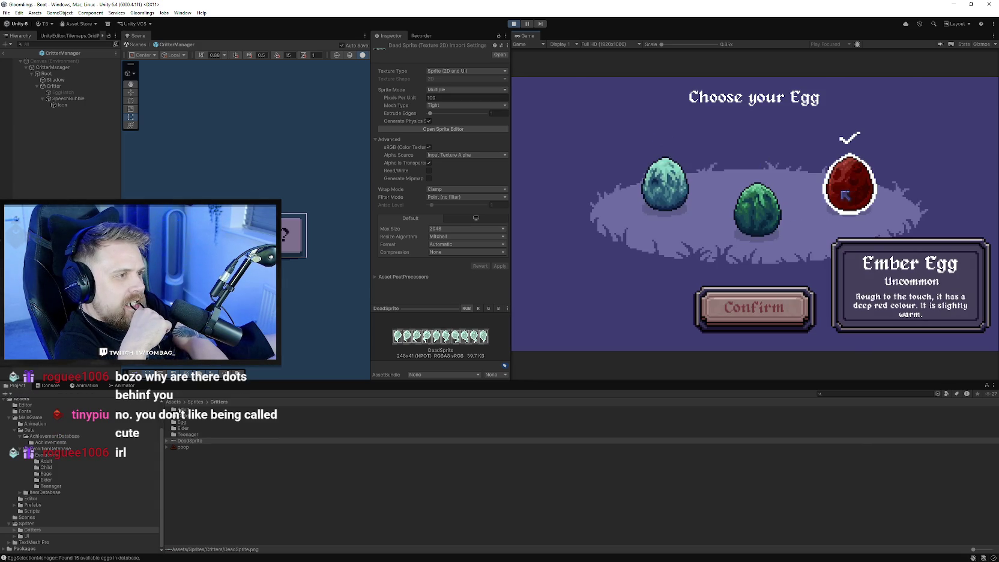
{"action": "left_click", "coordinate": [774, 303]}
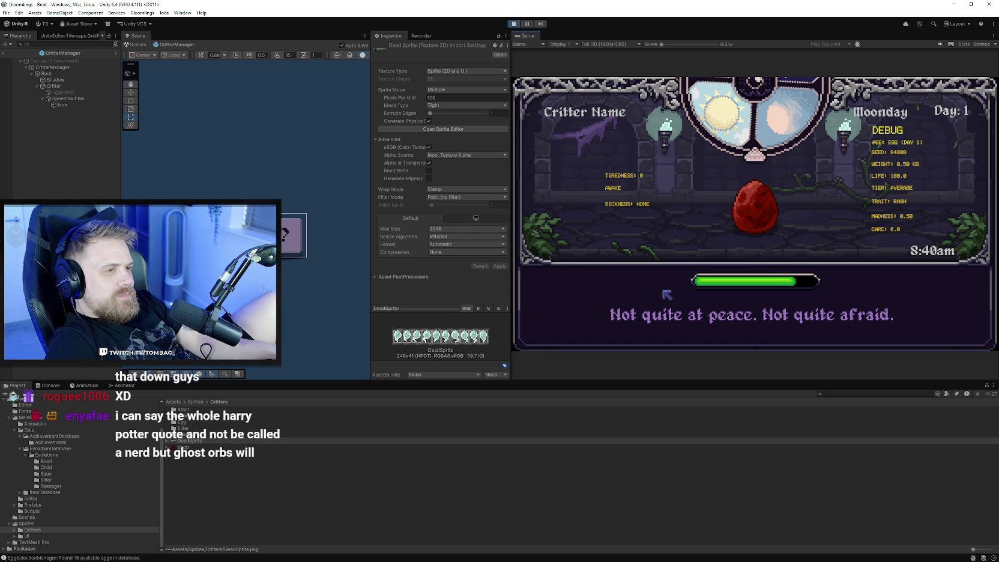
Hide the debug stats overlay with F1 and tap the egg to hatch it.
{"action": "key", "text": "F1"}
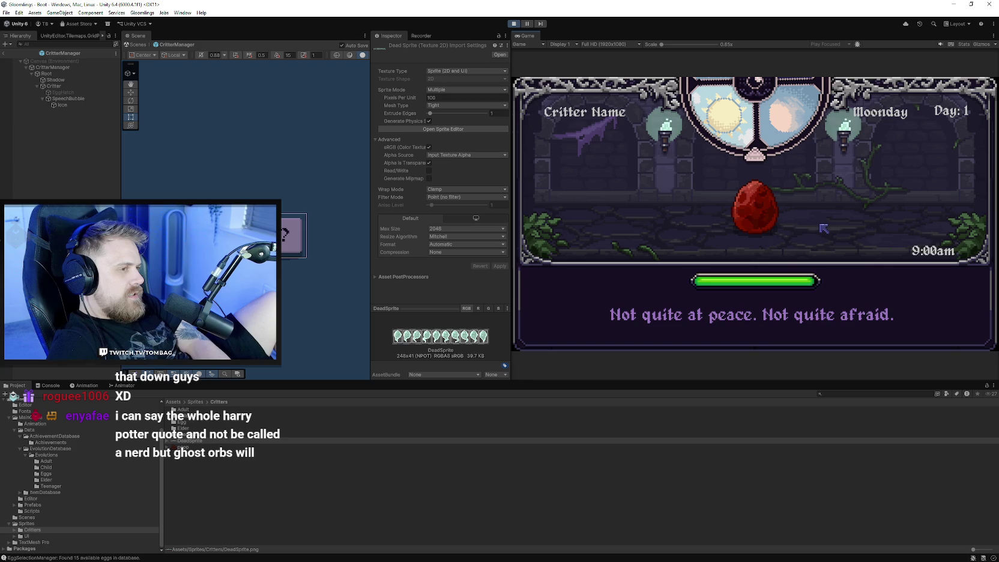
{"action": "left_click", "coordinate": [744, 235]}
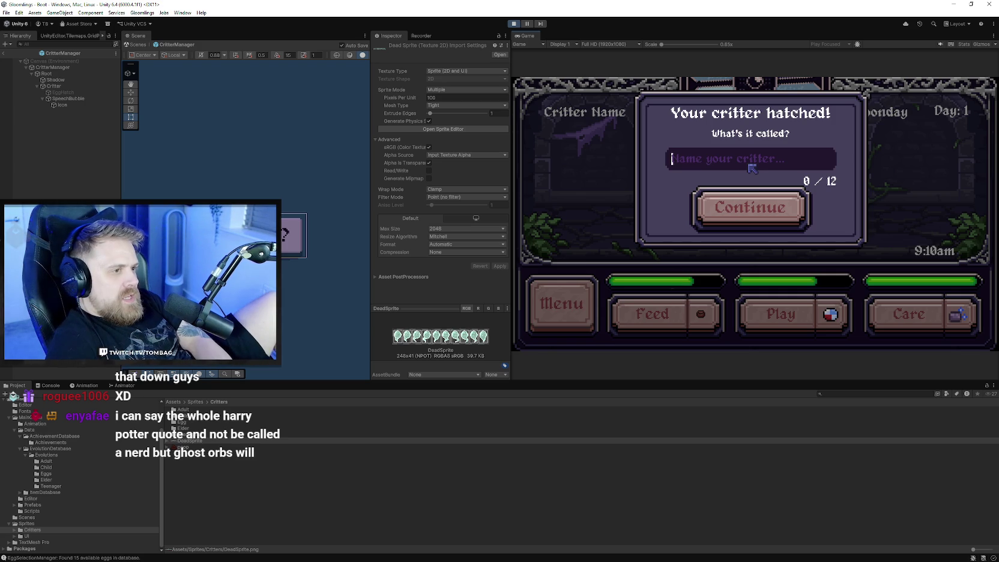
Name the critter 'e', then view and close its Critter Stats.
{"action": "type", "text": "enyaversion3"}
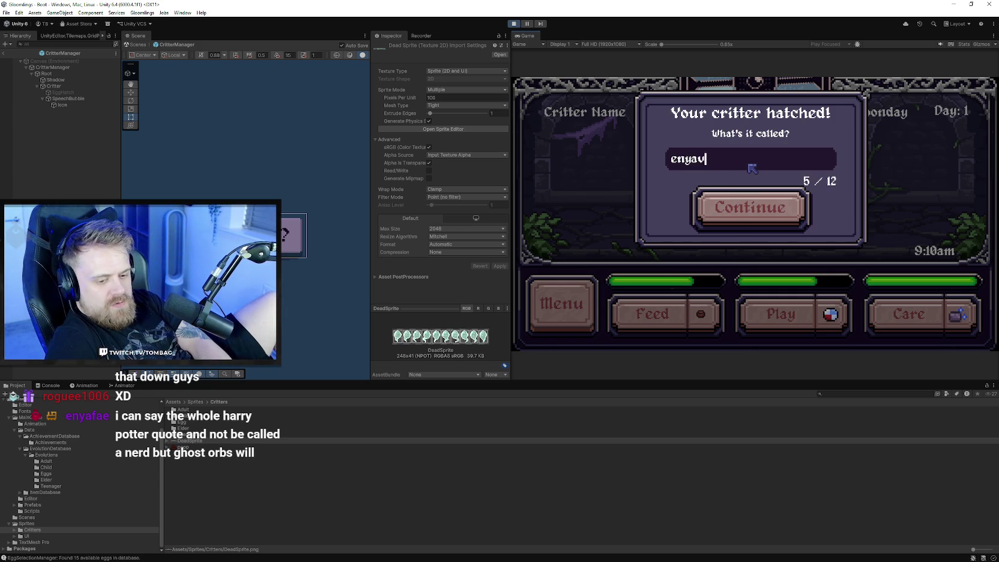
{"action": "left_click", "coordinate": [736, 209]}
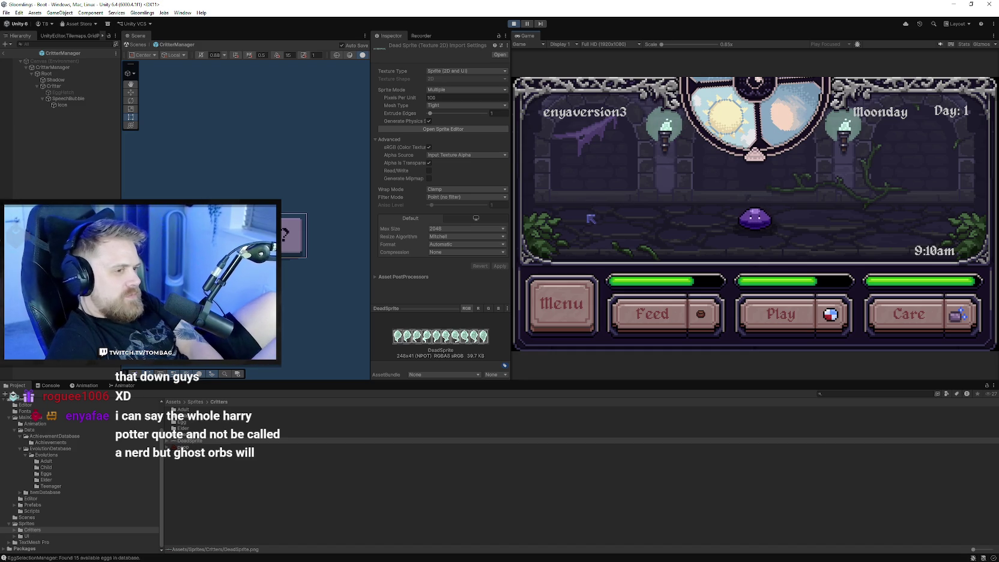
{"action": "left_click", "coordinate": [572, 286]}
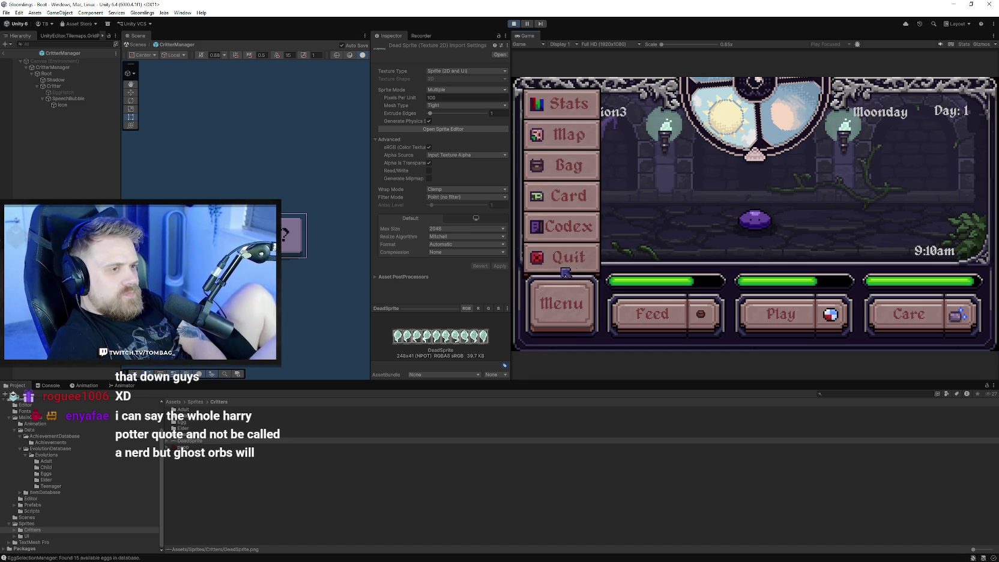
{"action": "left_click", "coordinate": [554, 113]}
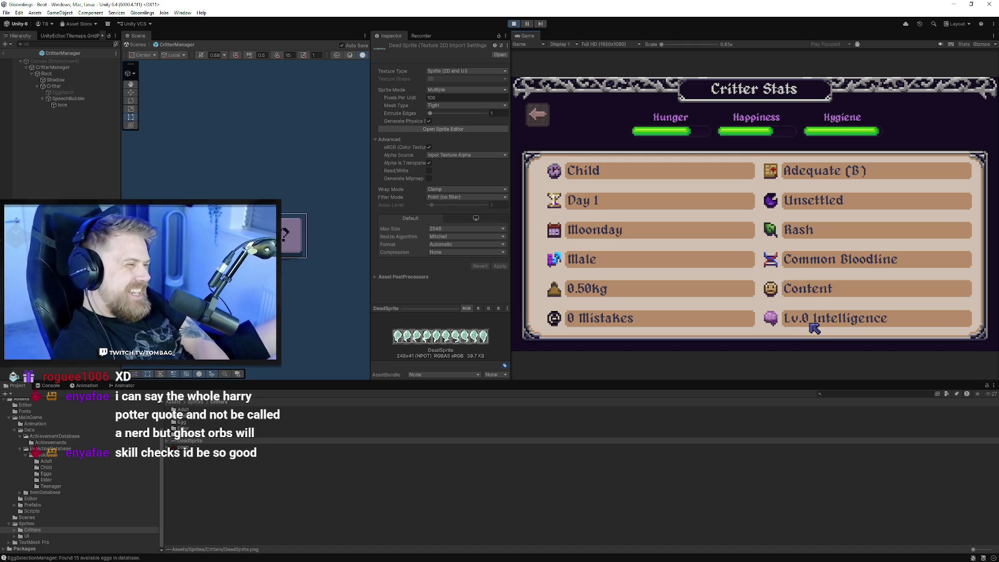
{"action": "left_click", "coordinate": [544, 117]}
Browse the Bag inventory screen and return to the room.
{"action": "left_click", "coordinate": [594, 295]}
{"action": "left_click", "coordinate": [589, 174]}
{"action": "scroll", "coordinate": [611, 184], "scroll_direction": "down", "scroll_amount": 2}
{"action": "scroll", "coordinate": [611, 184], "scroll_direction": "up", "scroll_amount": 2}
{"action": "left_click", "coordinate": [535, 93]}
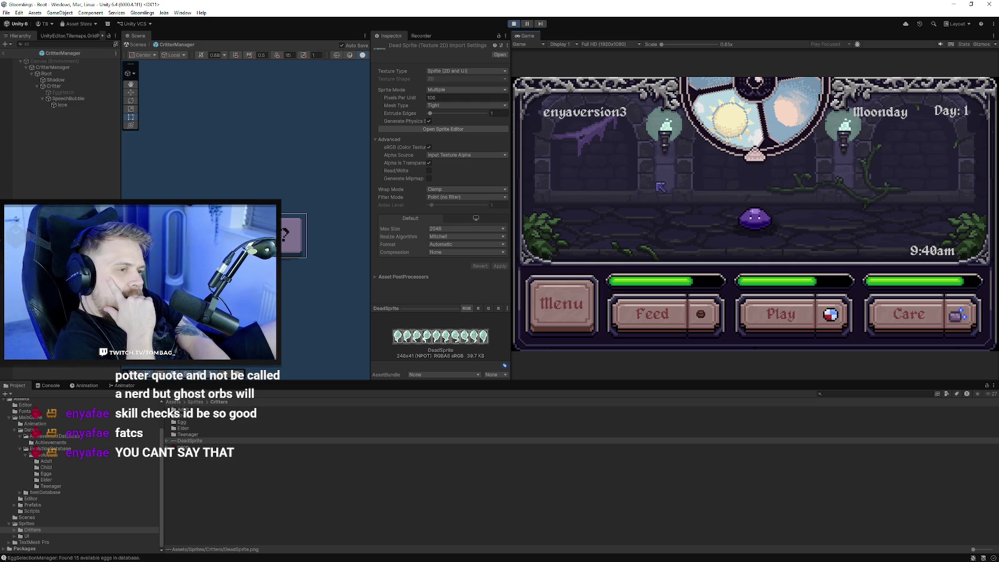
View the Tamer Card, then the World Map, and return to the critter room.
{"action": "key", "text": "Escape"}
{"action": "left_click", "coordinate": [582, 205]}
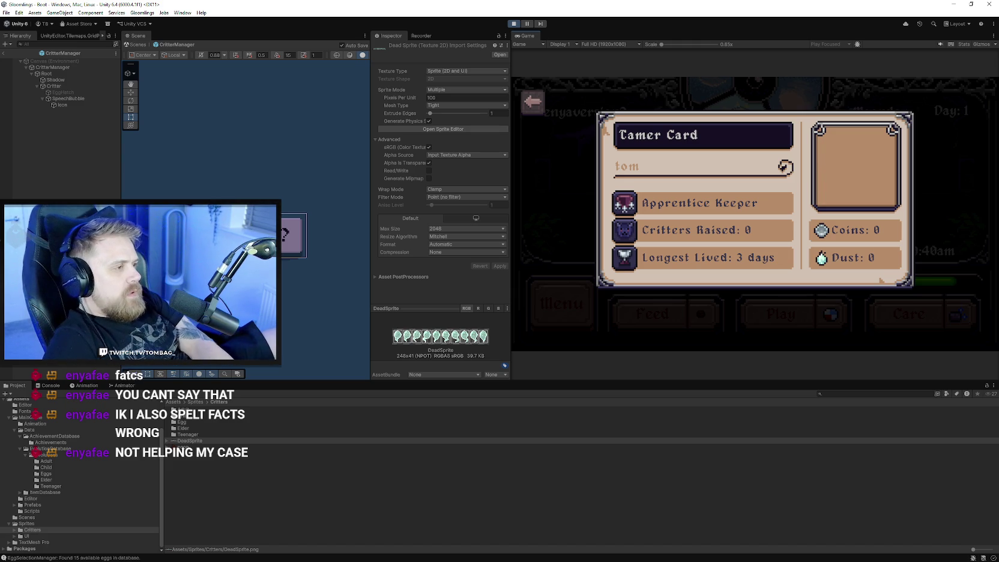
{"action": "key", "text": "Escape"}
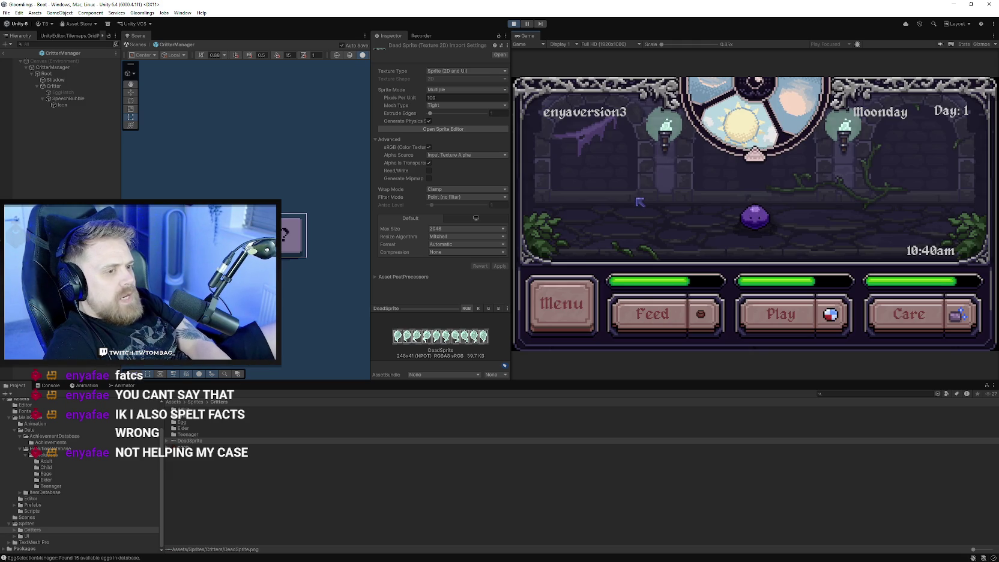
{"action": "left_click", "coordinate": [588, 290]}
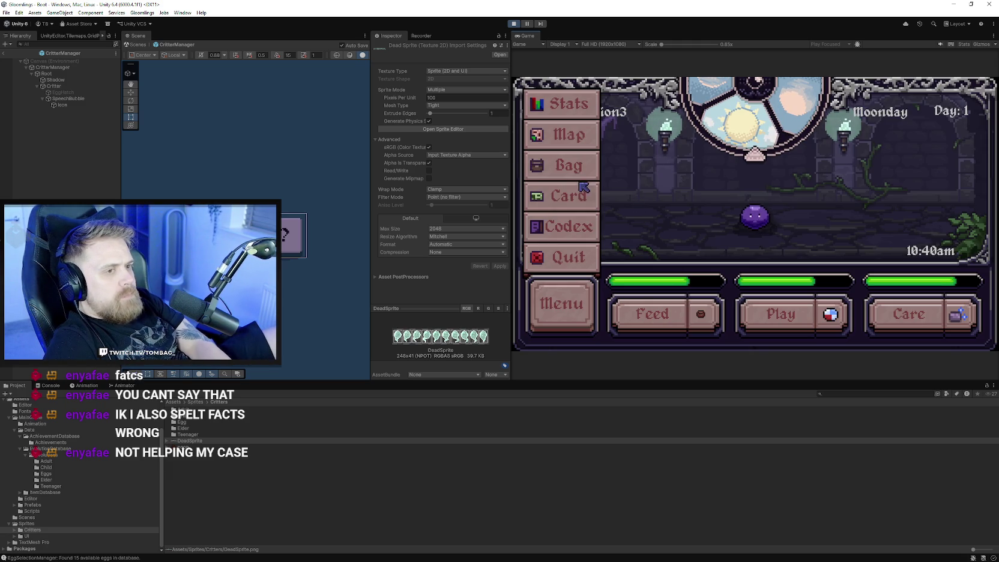
{"action": "left_click", "coordinate": [588, 144]}
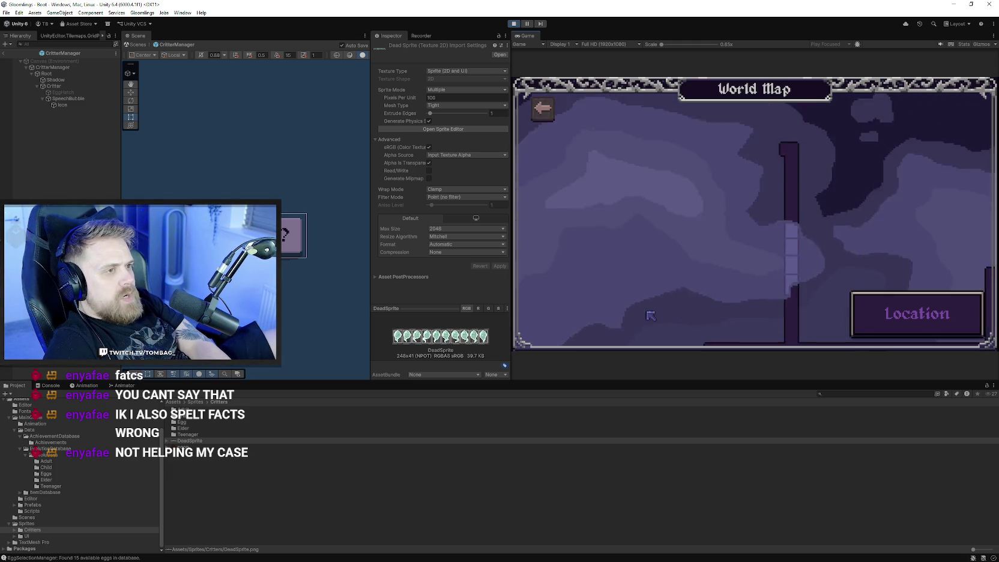
{"action": "left_click", "coordinate": [543, 109]}
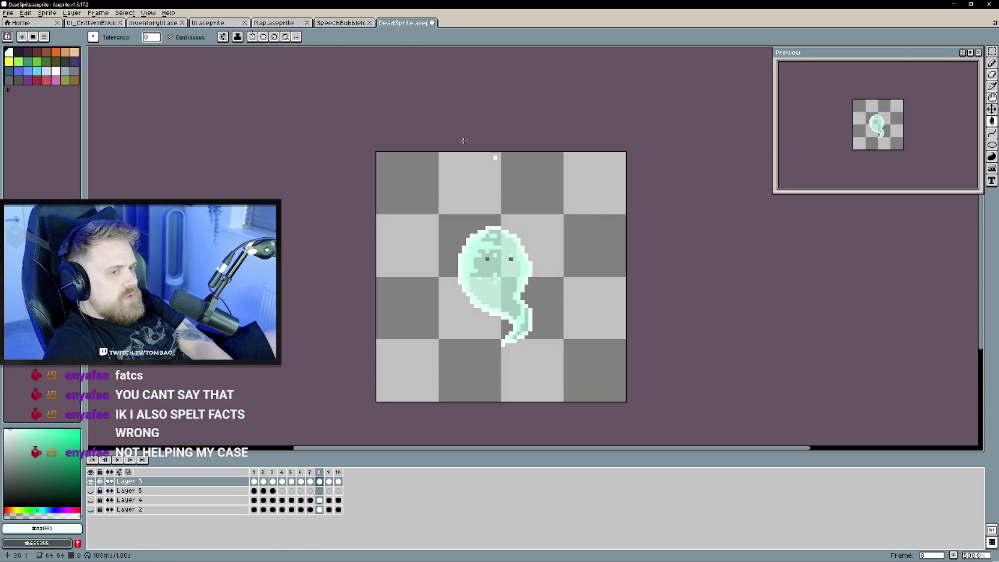
Close the DeadSprite and SpeechBubbleIcons tabs from their tab menus, leaving Map.aseprite showing.
{"action": "right_click", "coordinate": [420, 25]}
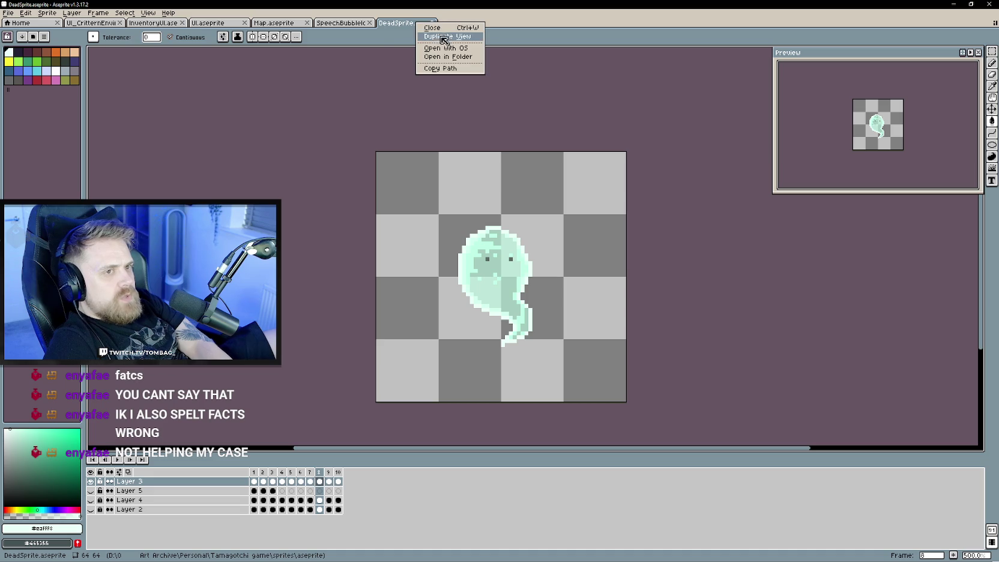
{"action": "left_click", "coordinate": [8, 12]}
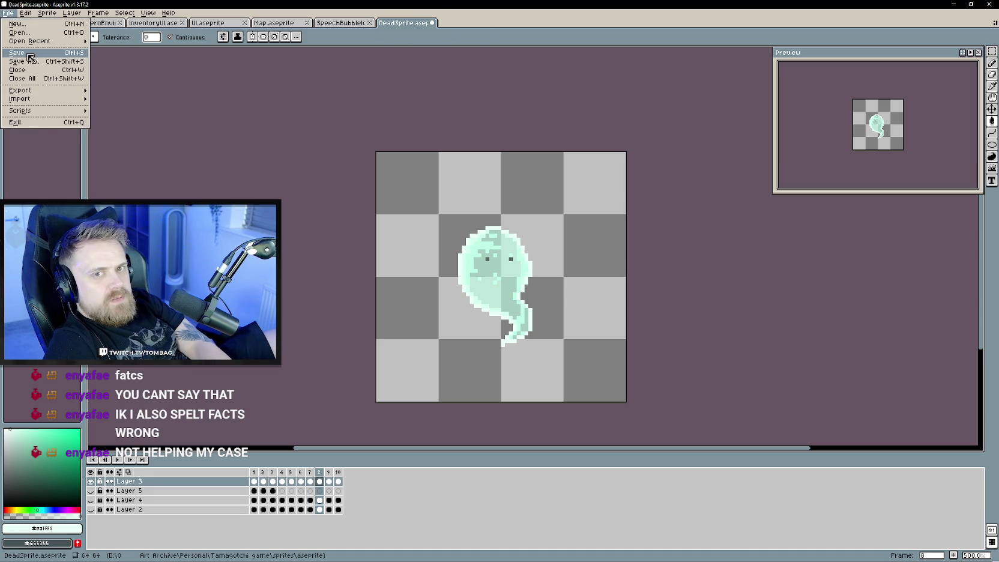
{"action": "right_click", "coordinate": [420, 27]}
{"action": "left_click", "coordinate": [423, 26]}
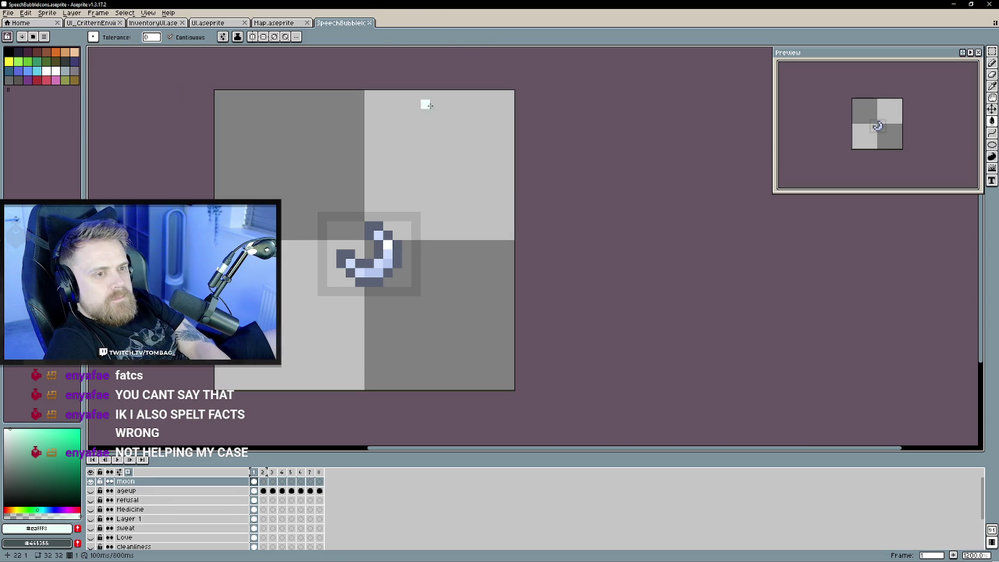
{"action": "right_click", "coordinate": [347, 25]}
{"action": "left_click", "coordinate": [355, 28]}
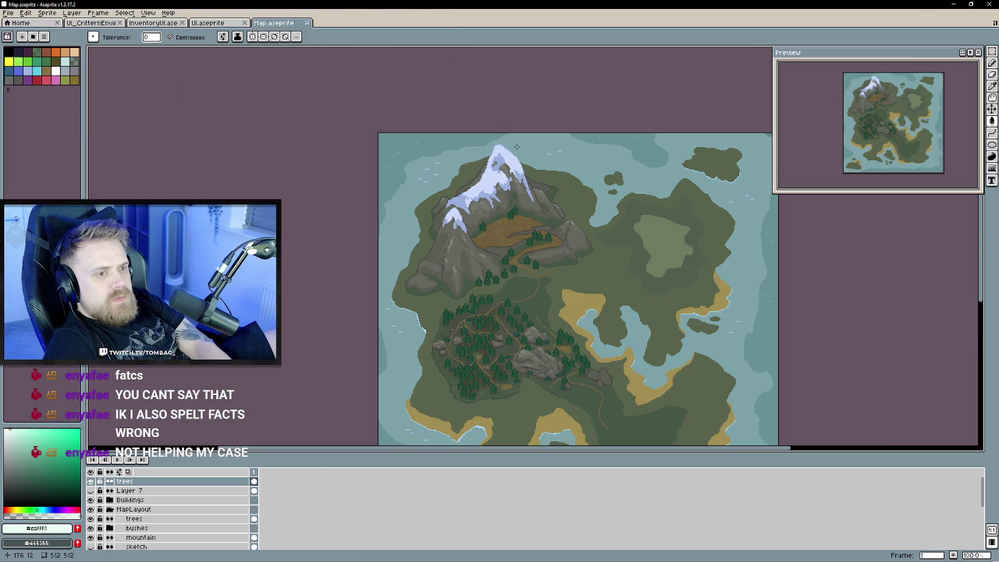
{"action": "scroll", "coordinate": [635, 296], "scroll_direction": "up", "scroll_amount": 1}
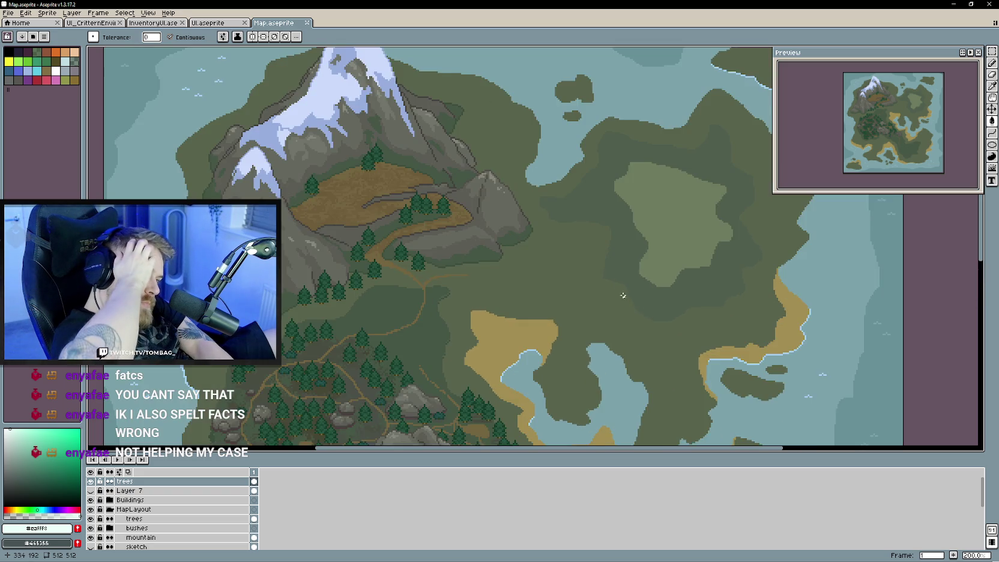
{"action": "scroll", "coordinate": [600, 305], "scroll_direction": "up", "scroll_amount": 1}
{"action": "scroll", "coordinate": [588, 240], "scroll_direction": "right", "scroll_amount": 2}
{"action": "scroll", "coordinate": [576, 183], "scroll_direction": "right", "scroll_amount": 5}
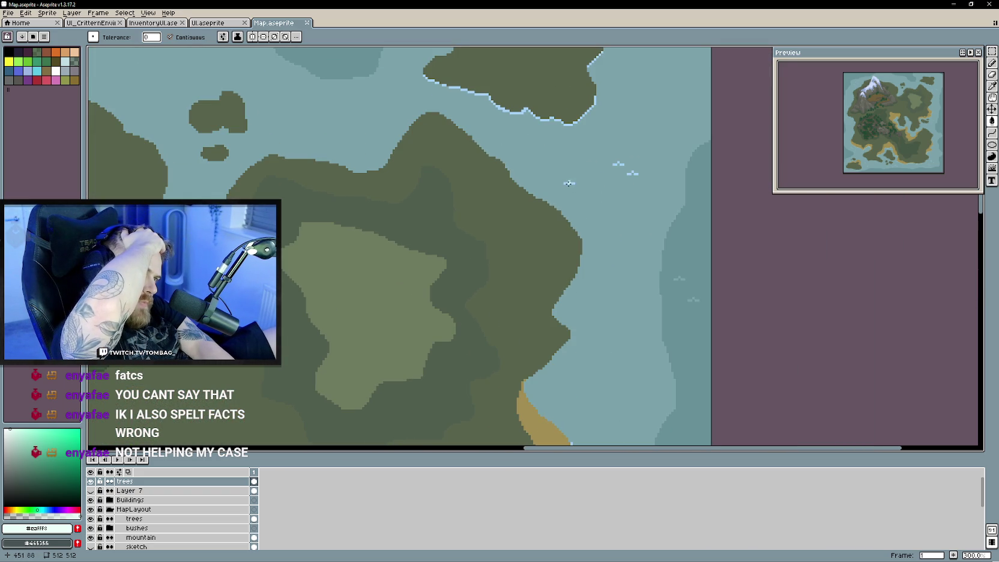
{"action": "scroll", "coordinate": [547, 177], "scroll_direction": "left", "scroll_amount": 3}
{"action": "scroll", "coordinate": [571, 240], "scroll_direction": "left", "scroll_amount": 3}
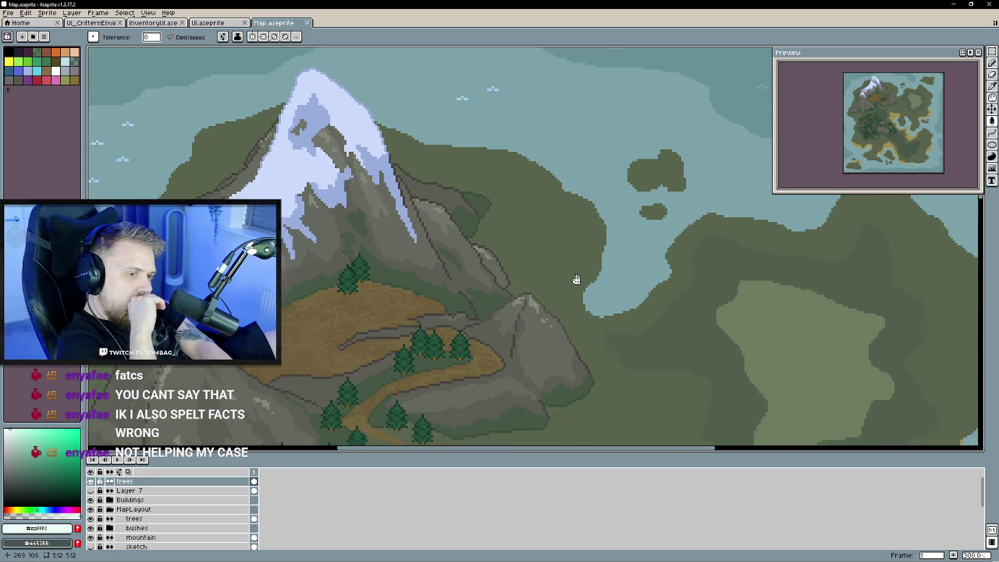
{"action": "scroll", "coordinate": [531, 290], "scroll_direction": "down", "scroll_amount": 1}
{"action": "scroll", "coordinate": [552, 253], "scroll_direction": "down", "scroll_amount": 2}
{"action": "scroll", "coordinate": [577, 220], "scroll_direction": "left", "scroll_amount": 2}
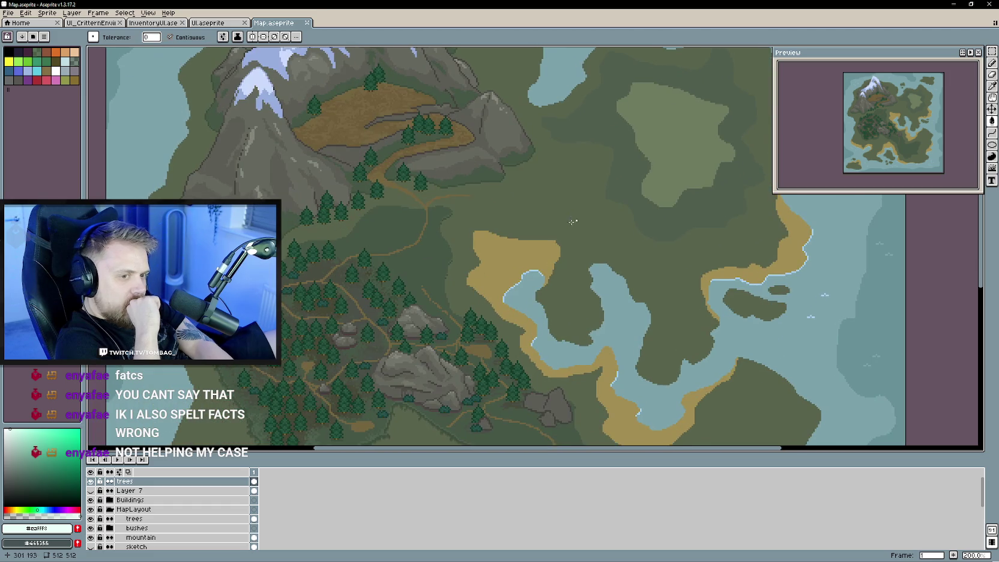
{"action": "scroll", "coordinate": [546, 274], "scroll_direction": "down", "scroll_amount": 3}
{"action": "scroll", "coordinate": [598, 264], "scroll_direction": "down", "scroll_amount": 2}
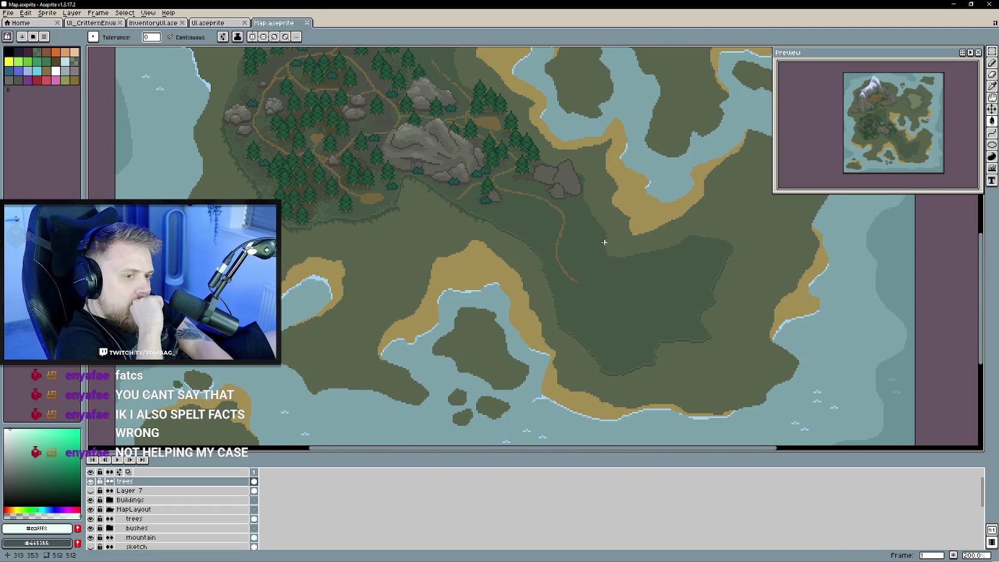
{"action": "scroll", "coordinate": [609, 244], "scroll_direction": "down", "scroll_amount": 2}
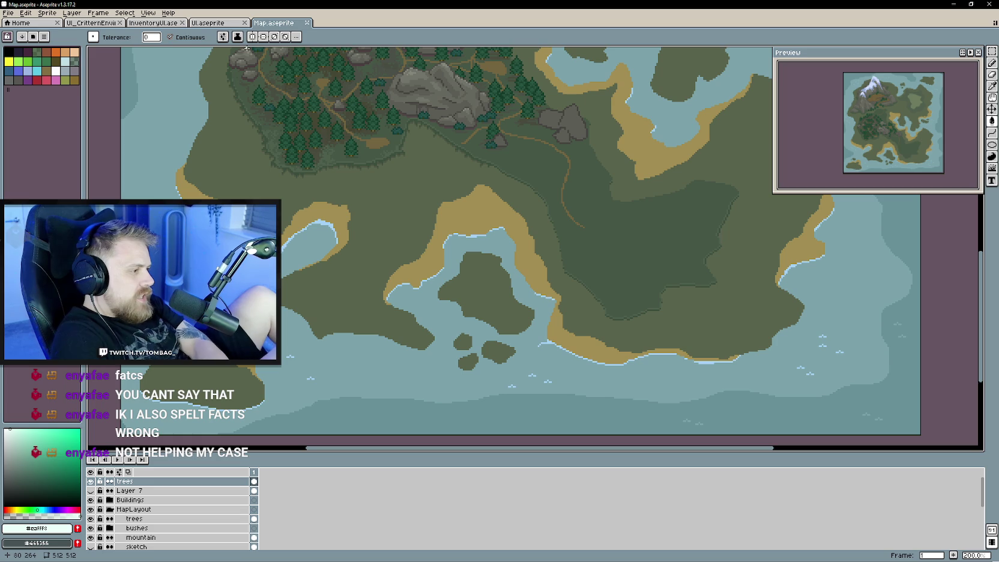
{"action": "key", "text": "ctrl+shift+Tab"}
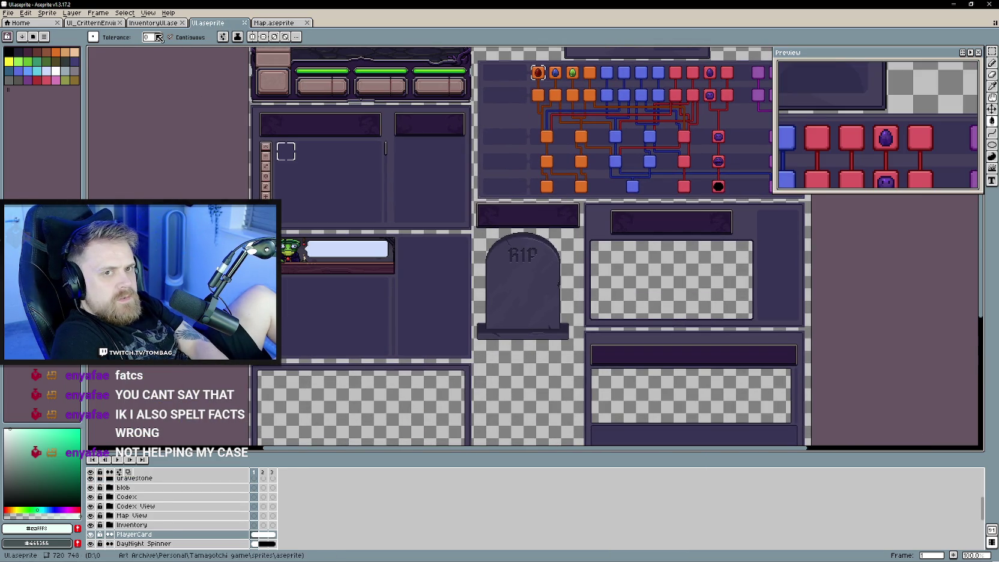
{"action": "left_click", "coordinate": [138, 24]}
{"action": "left_click", "coordinate": [95, 23]}
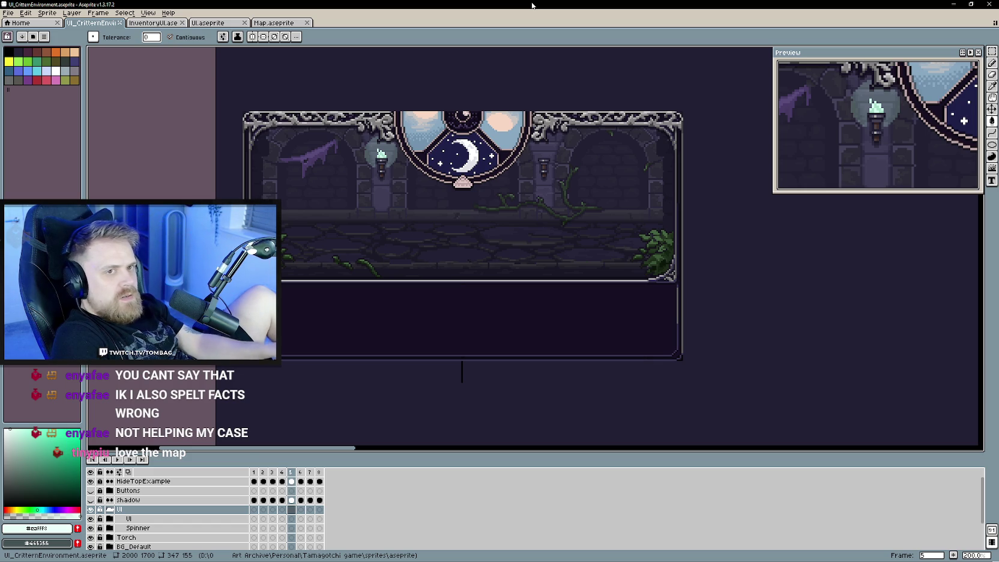
{"action": "left_click", "coordinate": [275, 23]}
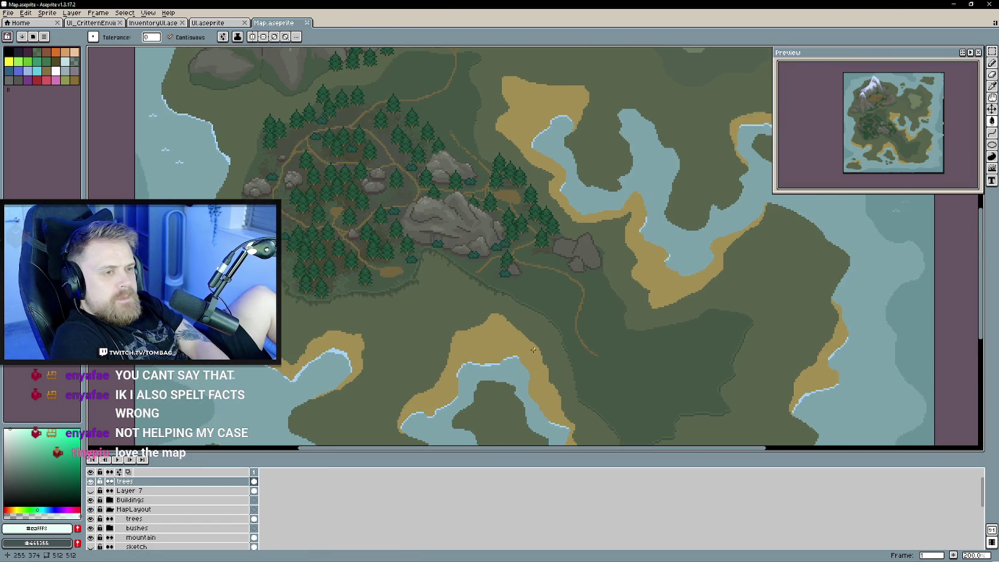
{"action": "left_click_drag", "start_coordinate": [533, 349], "coordinate": [480, 314]}
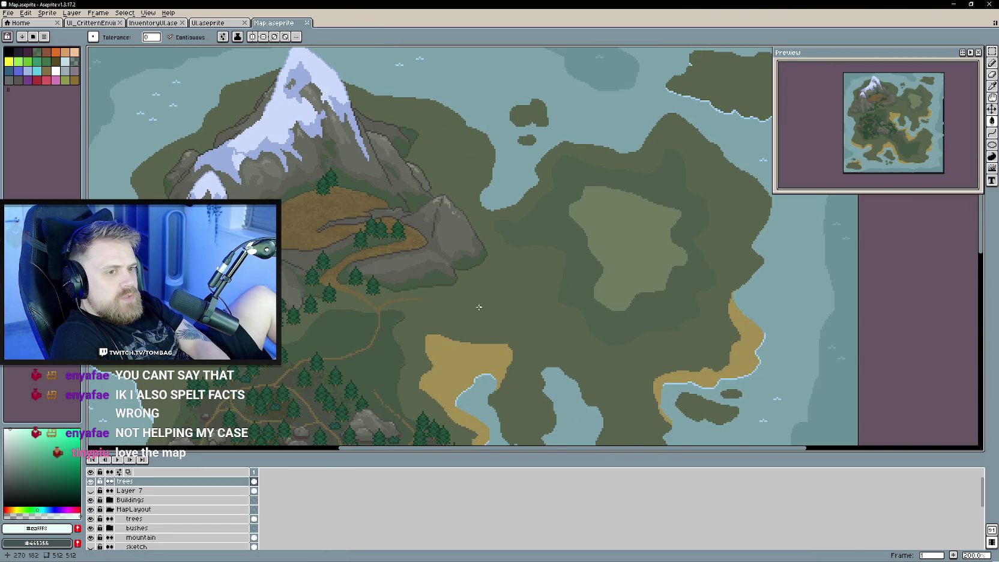
{"action": "scroll", "coordinate": [479, 307], "scroll_direction": "down", "scroll_amount": 1}
{"action": "scroll", "coordinate": [498, 281], "scroll_direction": "down", "scroll_amount": 1}
{"action": "scroll", "coordinate": [405, 288], "scroll_direction": "down", "scroll_amount": 1}
{"action": "scroll", "coordinate": [457, 300], "scroll_direction": "down", "scroll_amount": 1}
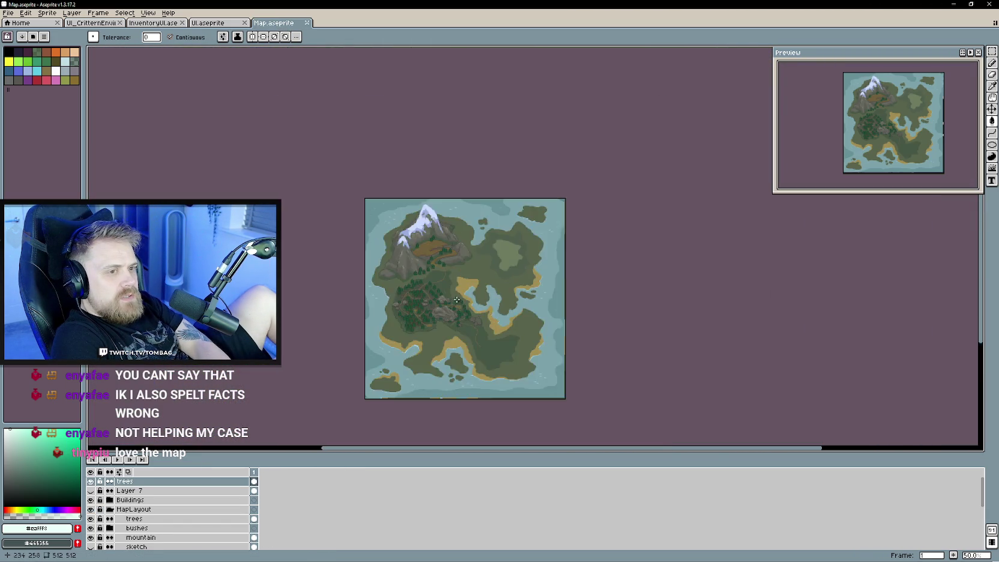
{"action": "scroll", "coordinate": [457, 299], "scroll_direction": "up", "scroll_amount": 2}
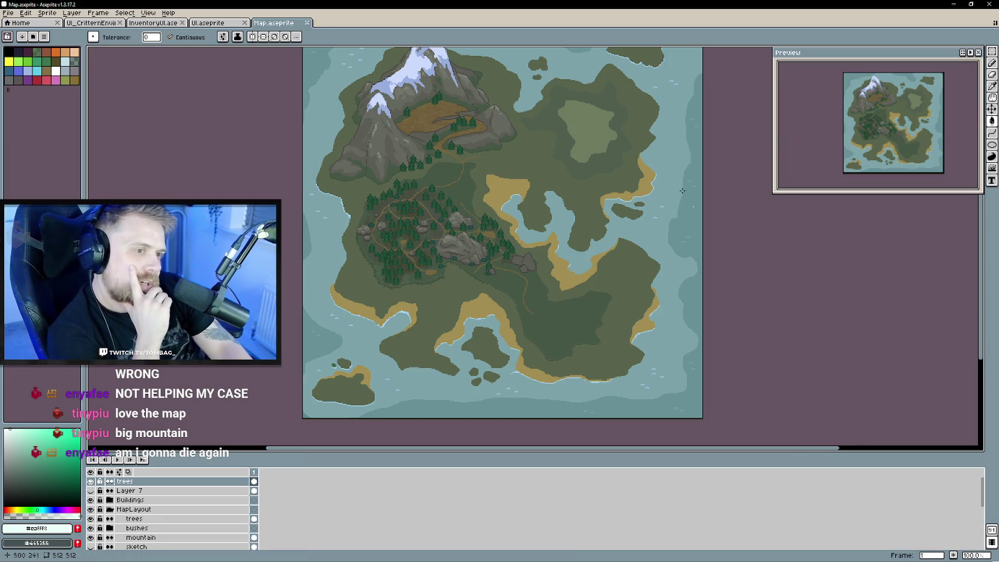
{"action": "scroll", "coordinate": [576, 206], "scroll_direction": "up", "scroll_amount": 1}
{"action": "left_click_drag", "start_coordinate": [576, 206], "coordinate": [611, 307]}
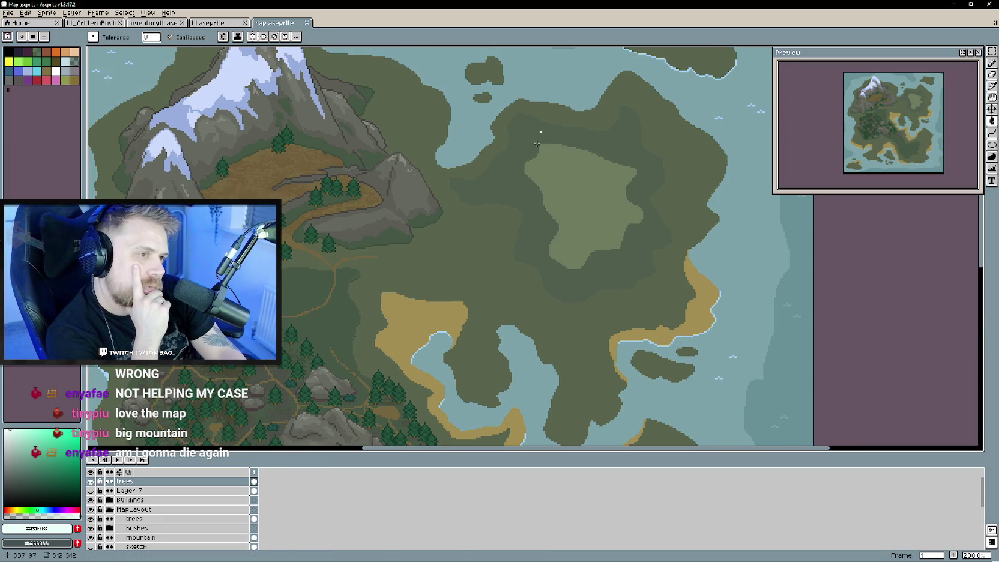
{"action": "scroll", "coordinate": [611, 307], "scroll_direction": "left", "scroll_amount": 5}
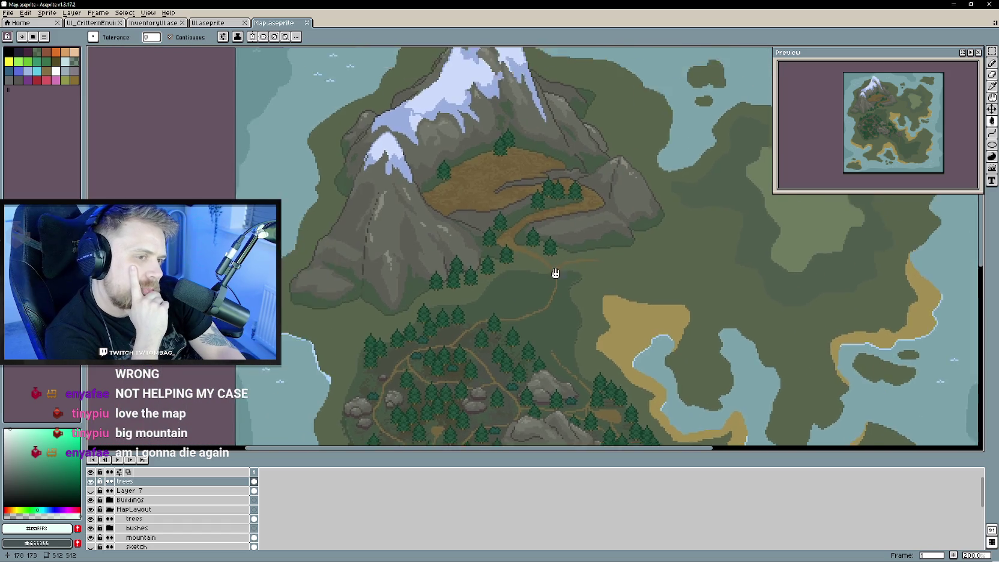
{"action": "scroll", "coordinate": [519, 341], "scroll_direction": "down", "scroll_amount": 3}
{"action": "scroll", "coordinate": [519, 340], "scroll_direction": "down", "scroll_amount": 5}
{"action": "scroll", "coordinate": [451, 240], "scroll_direction": "right", "scroll_amount": 8}
{"action": "left_click_drag", "start_coordinate": [528, 239], "coordinate": [538, 277]}
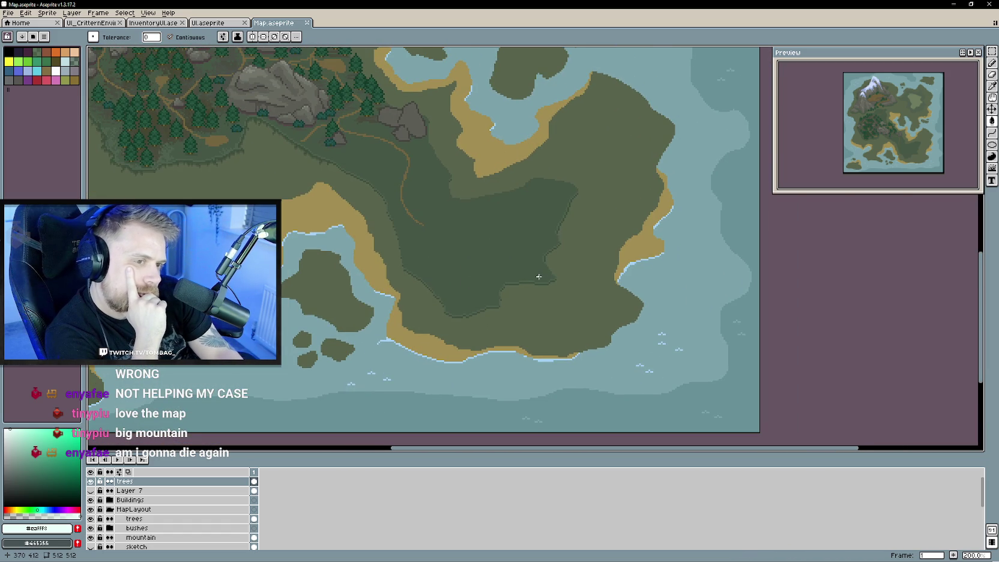
{"action": "scroll", "coordinate": [539, 277], "scroll_direction": "up", "scroll_amount": 2}
{"action": "scroll", "coordinate": [552, 294], "scroll_direction": "left", "scroll_amount": 4}
{"action": "scroll", "coordinate": [462, 259], "scroll_direction": "up", "scroll_amount": 1}
{"action": "scroll", "coordinate": [461, 259], "scroll_direction": "left", "scroll_amount": 1}
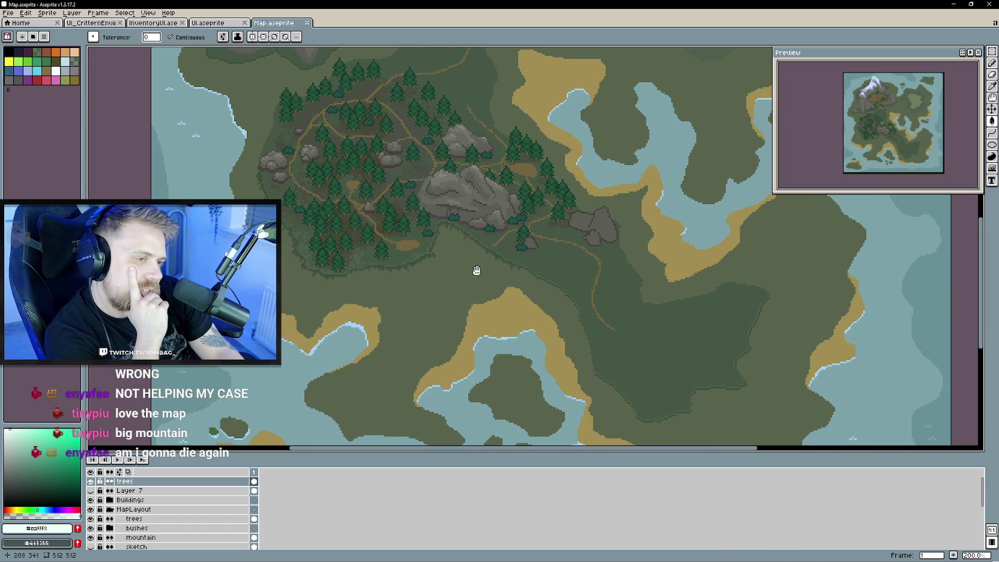
{"action": "scroll", "coordinate": [477, 271], "scroll_direction": "down", "scroll_amount": 1}
{"action": "scroll", "coordinate": [472, 258], "scroll_direction": "left", "scroll_amount": 1}
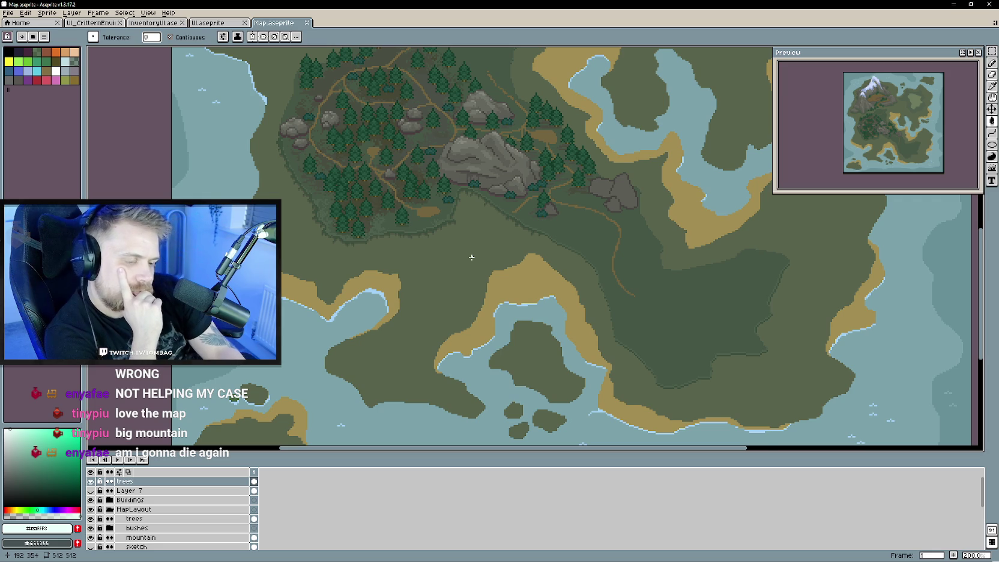
{"action": "scroll", "coordinate": [474, 261], "scroll_direction": "right", "scroll_amount": 1}
{"action": "scroll", "coordinate": [481, 270], "scroll_direction": "right", "scroll_amount": 3}
{"action": "scroll", "coordinate": [483, 278], "scroll_direction": "down", "scroll_amount": 1}
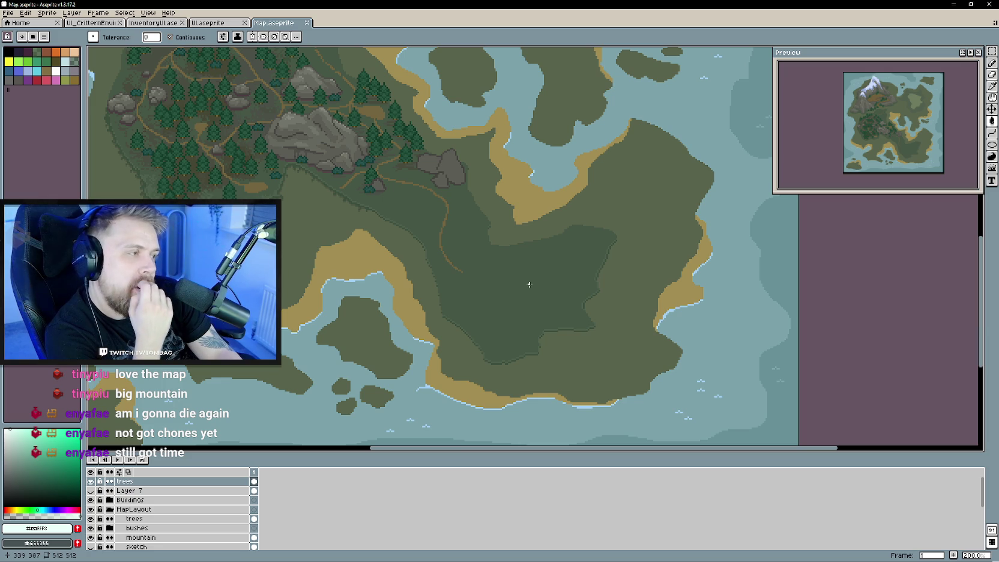
{"action": "scroll", "coordinate": [502, 271], "scroll_direction": "up", "scroll_amount": 5}
{"action": "scroll", "coordinate": [504, 263], "scroll_direction": "up", "scroll_amount": 5}
{"action": "scroll", "coordinate": [510, 262], "scroll_direction": "up", "scroll_amount": 3}
{"action": "scroll", "coordinate": [517, 260], "scroll_direction": "up", "scroll_amount": 1}
{"action": "scroll", "coordinate": [528, 316], "scroll_direction": "up", "scroll_amount": 1}
{"action": "scroll", "coordinate": [533, 325], "scroll_direction": "right", "scroll_amount": 2}
{"action": "scroll", "coordinate": [542, 330], "scroll_direction": "up", "scroll_amount": 1}
{"action": "scroll", "coordinate": [515, 300], "scroll_direction": "down", "scroll_amount": 1}
{"action": "scroll", "coordinate": [510, 296], "scroll_direction": "down", "scroll_amount": 2}
{"action": "scroll", "coordinate": [511, 276], "scroll_direction": "down", "scroll_amount": 5}
{"action": "scroll", "coordinate": [508, 262], "scroll_direction": "down", "scroll_amount": 2}
{"action": "scroll", "coordinate": [510, 275], "scroll_direction": "down", "scroll_amount": 1}
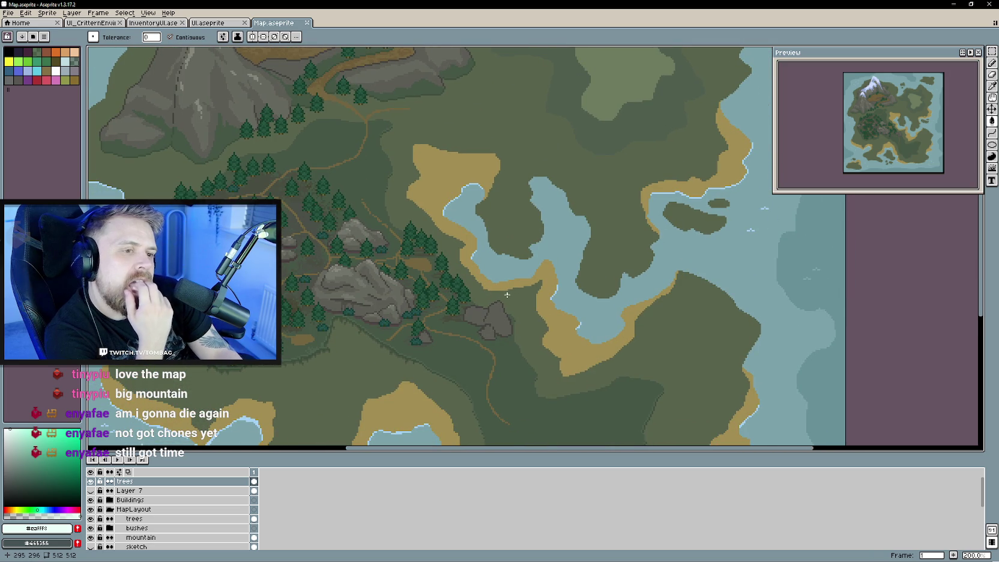
{"action": "scroll", "coordinate": [506, 297], "scroll_direction": "down", "scroll_amount": 2}
{"action": "scroll", "coordinate": [506, 303], "scroll_direction": "down", "scroll_amount": 2}
{"action": "scroll", "coordinate": [497, 285], "scroll_direction": "down", "scroll_amount": 2}
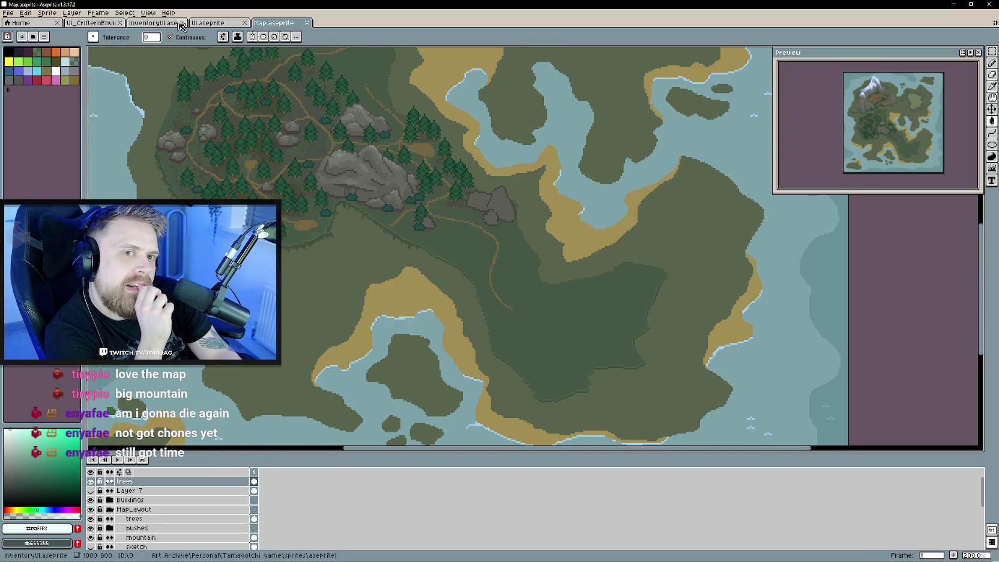
From the InventoryUI tab, create a new 300×200 RGBA transparent sprite, Sprite-0006.
{"action": "left_click", "coordinate": [207, 23]}
{"action": "left_click", "coordinate": [114, 24]}
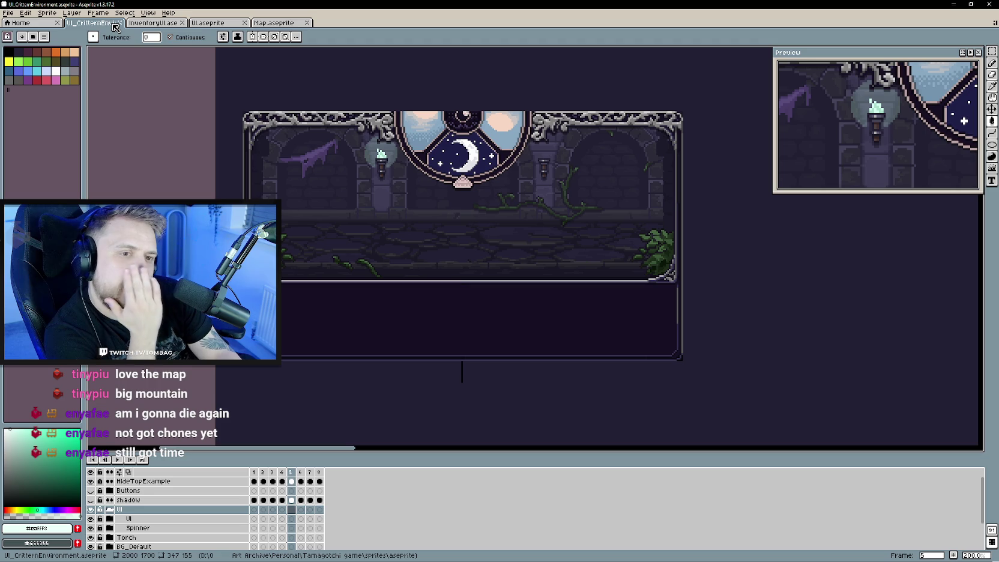
{"action": "left_click", "coordinate": [153, 23]}
{"action": "left_click", "coordinate": [13, 13]}
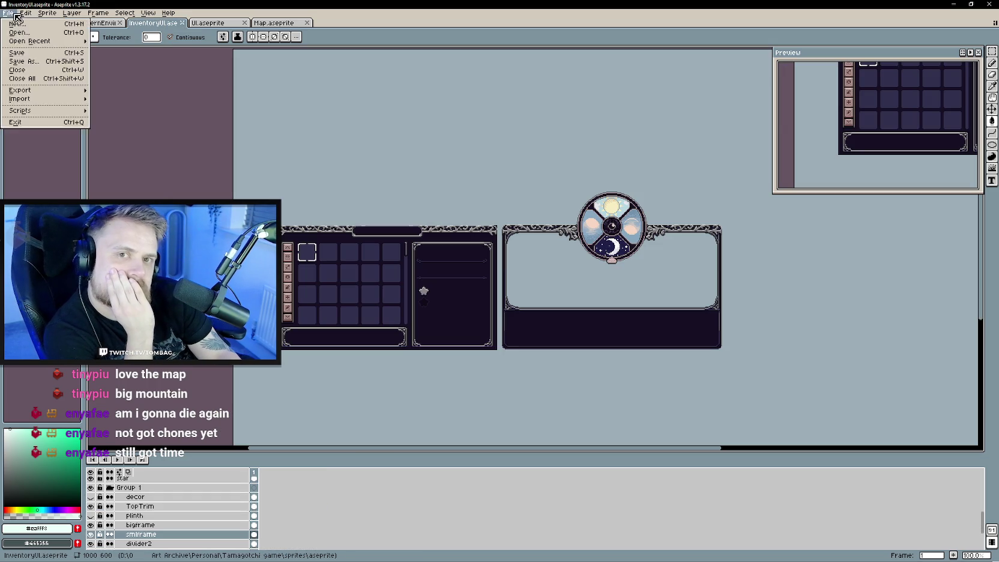
{"action": "left_click", "coordinate": [15, 24]}
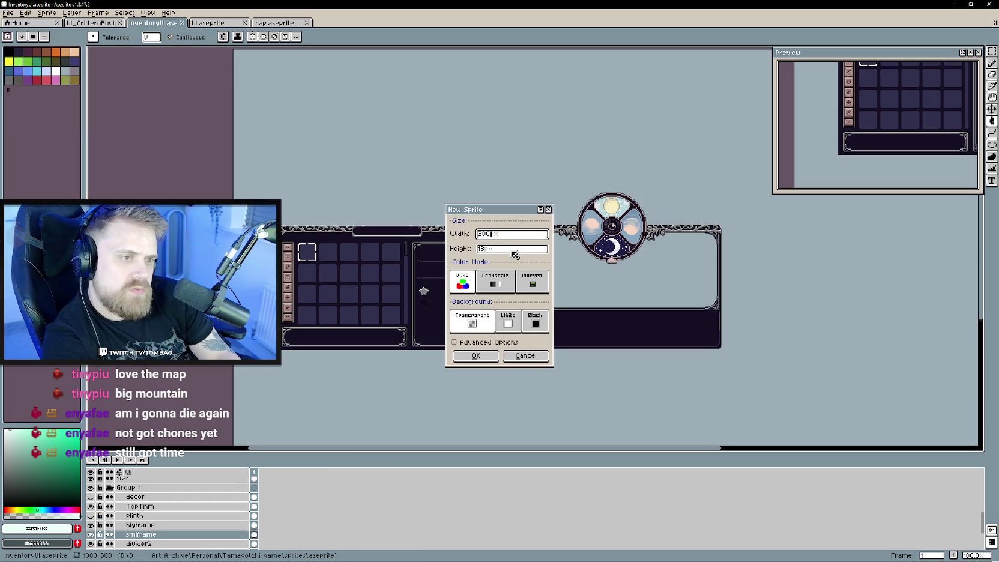
{"action": "left_click", "coordinate": [512, 250]}
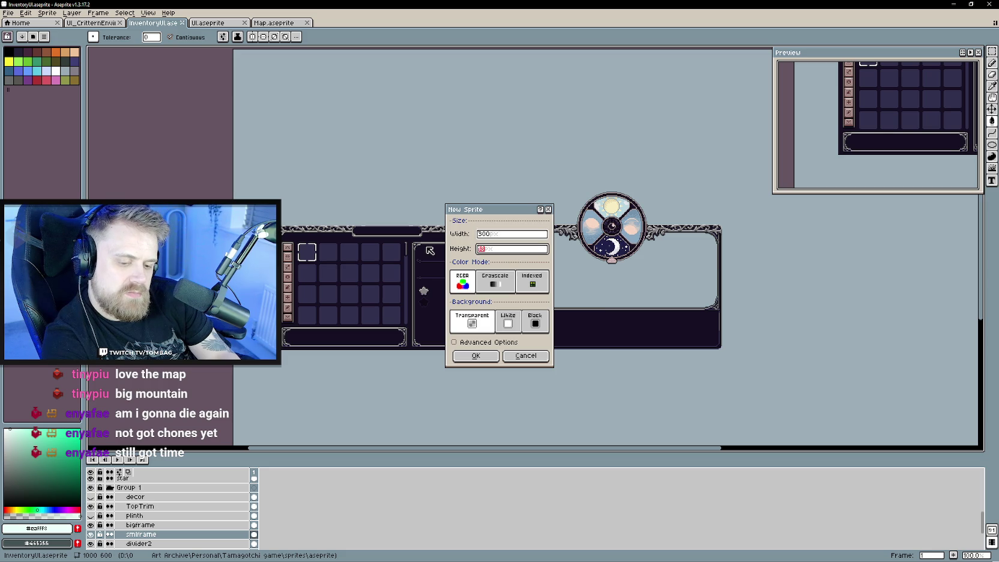
{"action": "type", "text": "20"}
{"action": "key", "text": "Return"}
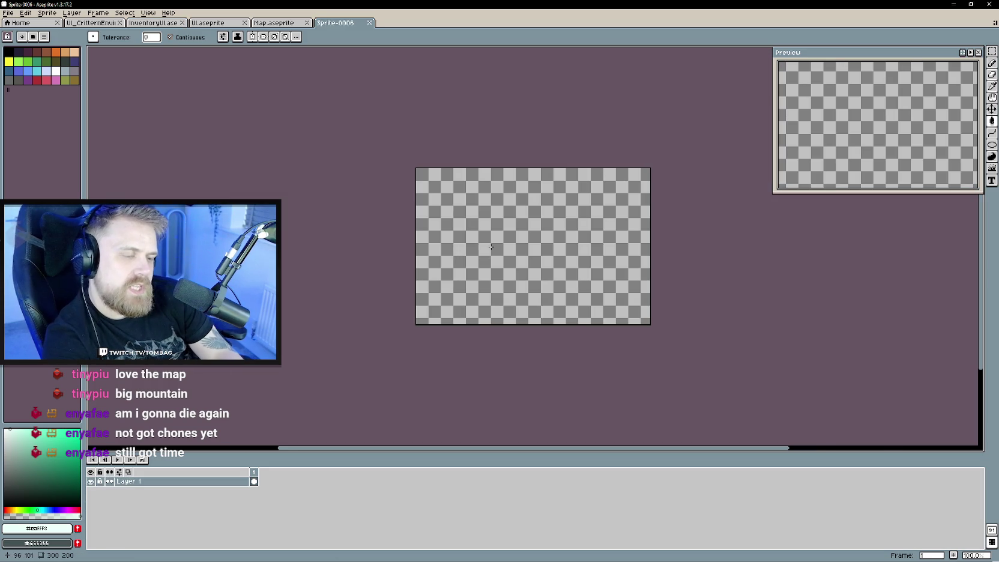
Draw a black rectangle outline across the canvas and nudge it slightly right and down.
{"action": "scroll", "coordinate": [467, 202], "scroll_direction": "up", "scroll_amount": 1}
{"action": "left_click", "coordinate": [466, 202], "text": "alt"}
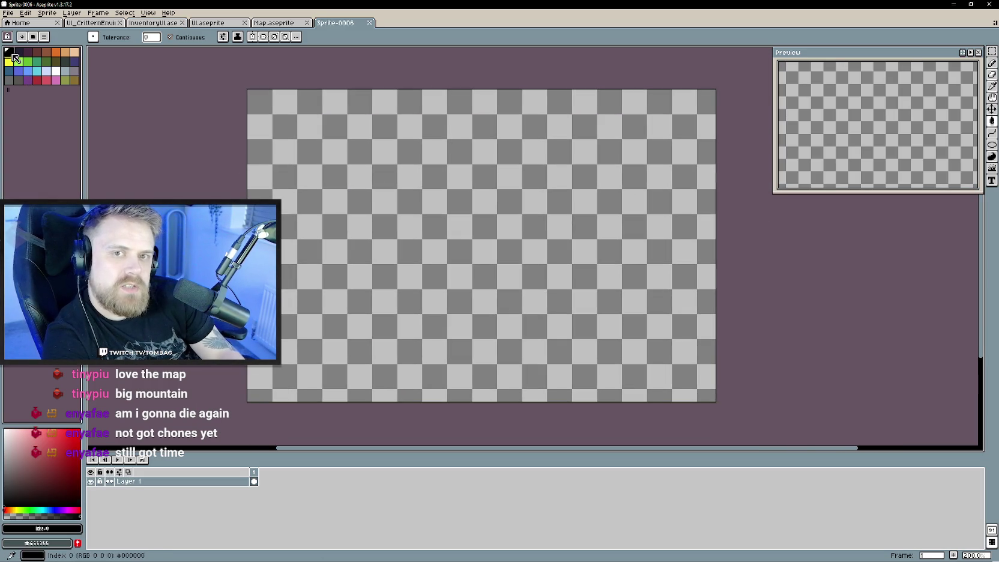
{"action": "key", "text": "u"}
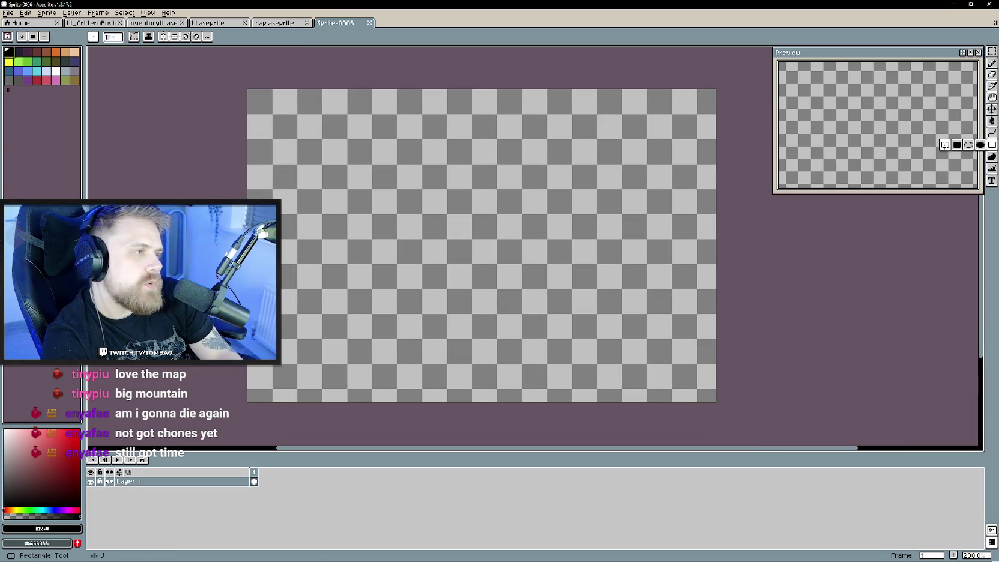
{"action": "mouse_move", "coordinate": [252, 96]}
{"action": "left_mouse_down"}
{"action": "mouse_move", "coordinate": [698, 307]}
{"action": "mouse_move", "coordinate": [695, 346]}
{"action": "left_mouse_up"}
{"action": "key", "text": "v"}
{"action": "left_click_drag", "start_coordinate": [497, 228], "coordinate": [506, 250]}
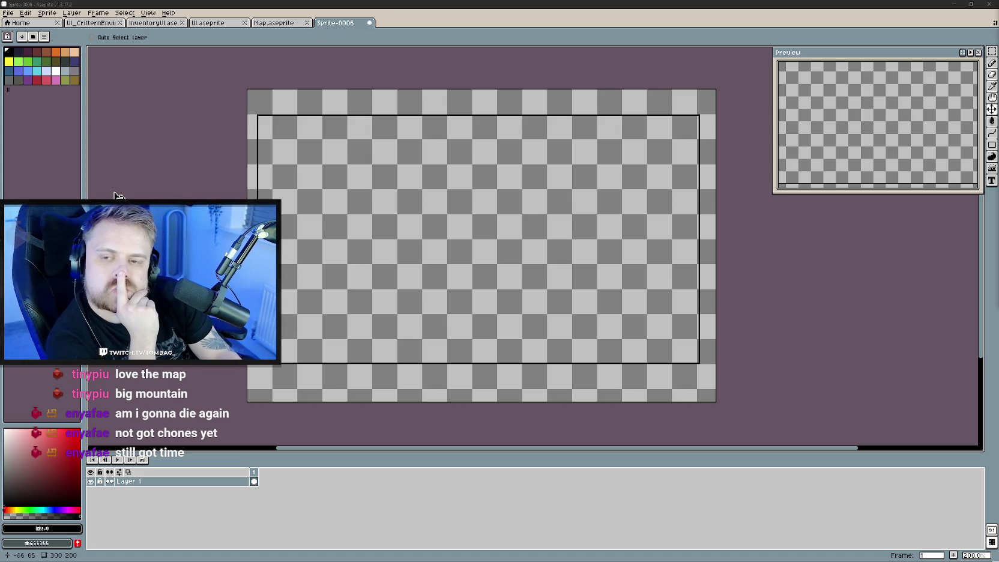
Copy the TopTrim layer from InventoryUI and paste it into Sprite-0006.
{"action": "left_click", "coordinate": [114, 23]}
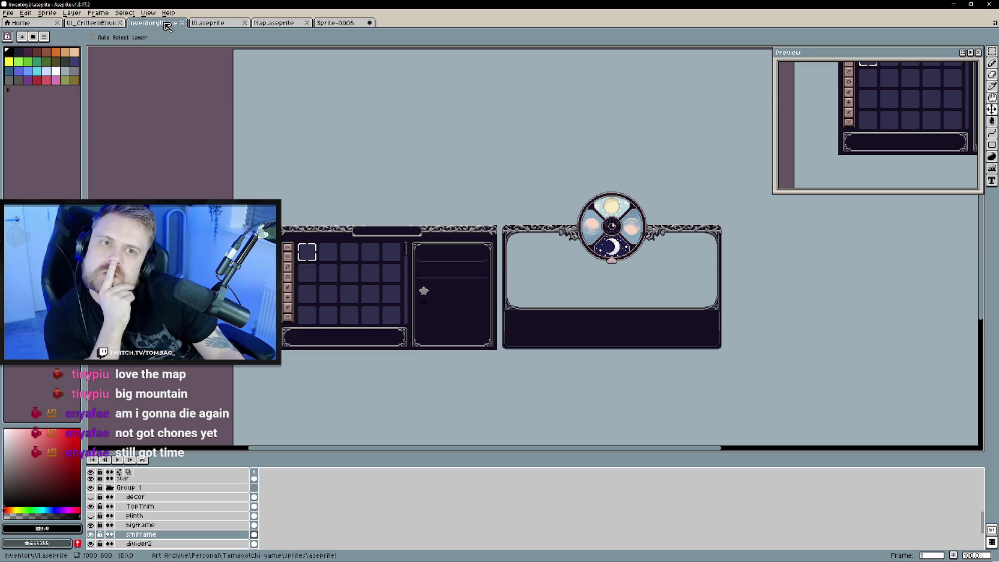
{"action": "left_click", "coordinate": [147, 24]}
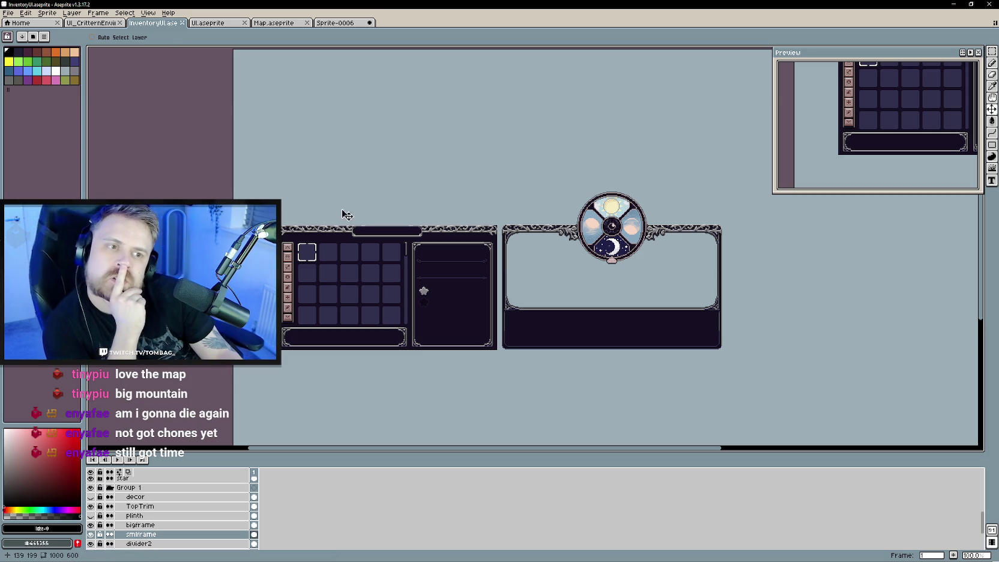
{"action": "left_click", "coordinate": [264, 431], "text": "ctrl"}
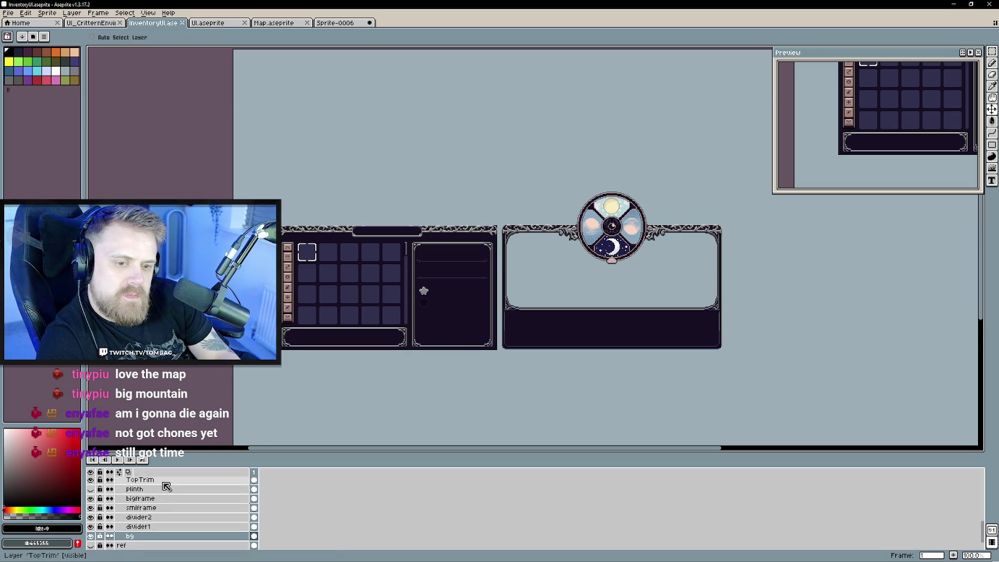
{"action": "right_click", "coordinate": [167, 483]}
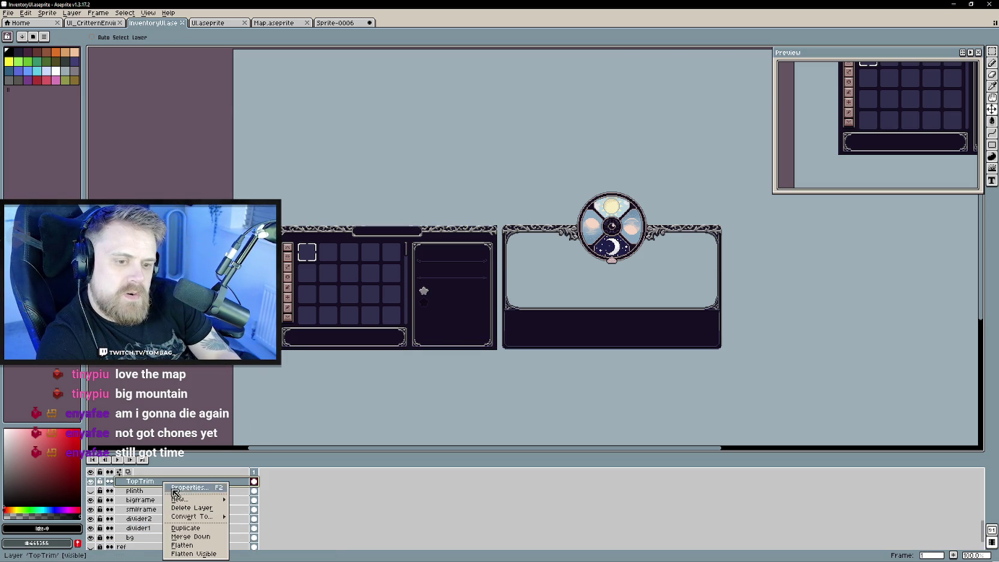
{"action": "left_click", "coordinate": [150, 485]}
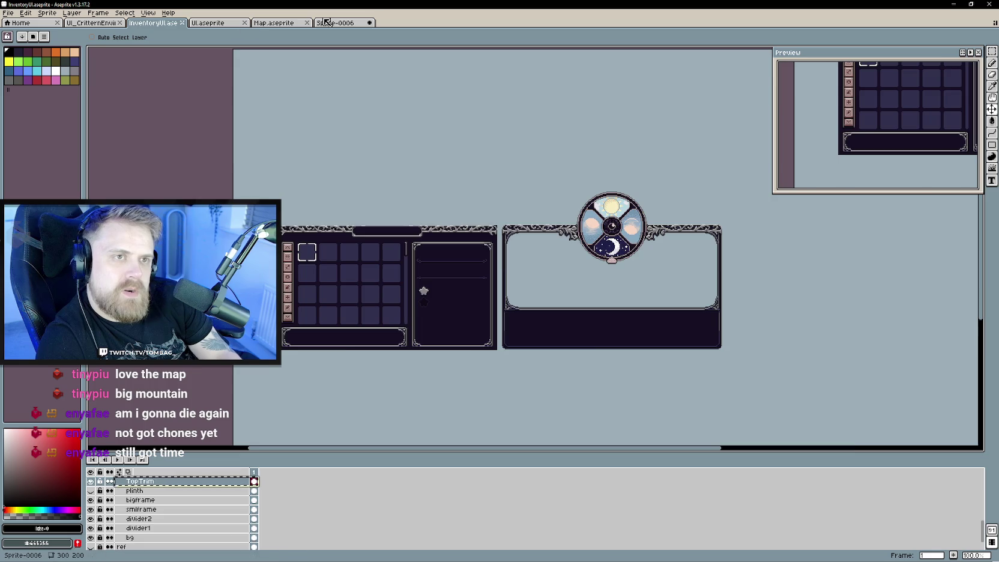
{"action": "left_click", "coordinate": [335, 23]}
{"action": "key", "text": "ctrl+v"}
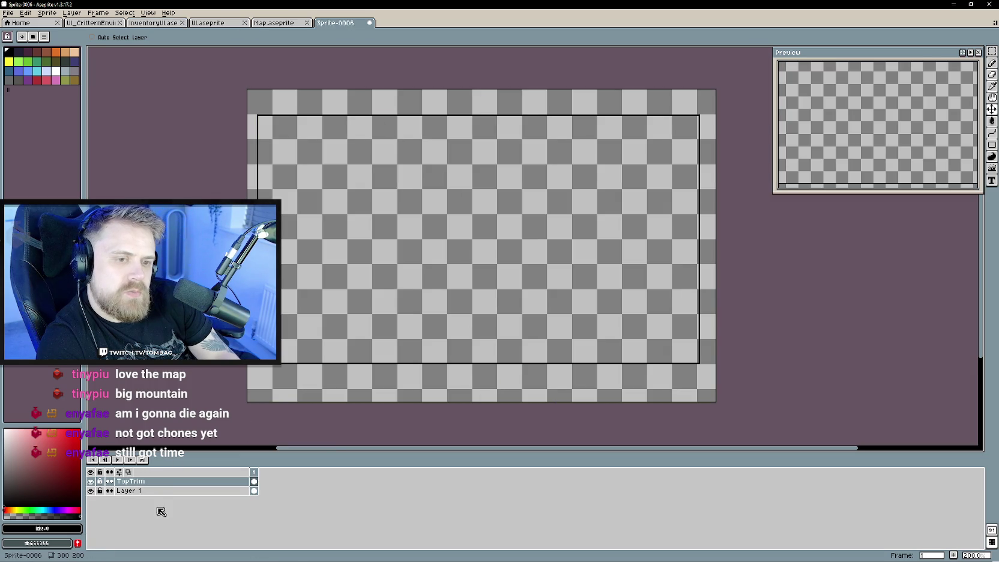
{"action": "key", "text": "ctrl+v"}
Move the pasted trim strip to the frame's top edge and erase stray pixels.
{"action": "left_click_drag", "start_coordinate": [653, 226], "coordinate": [521, 140]}
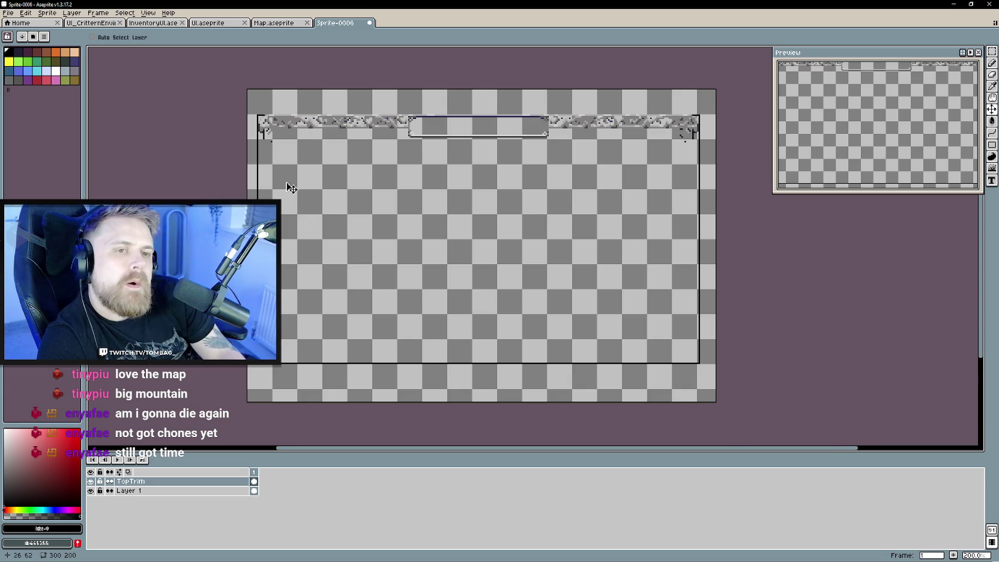
{"action": "scroll", "coordinate": [298, 204], "scroll_direction": "up", "scroll_amount": 4}
{"action": "key", "text": "e"}
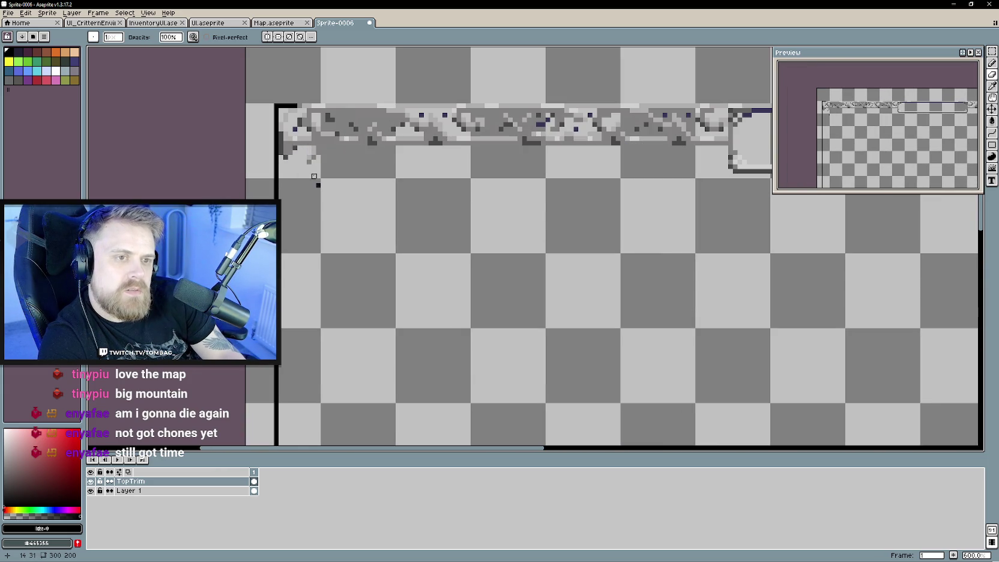
{"action": "scroll", "coordinate": [384, 198], "scroll_direction": "right", "scroll_amount": 8}
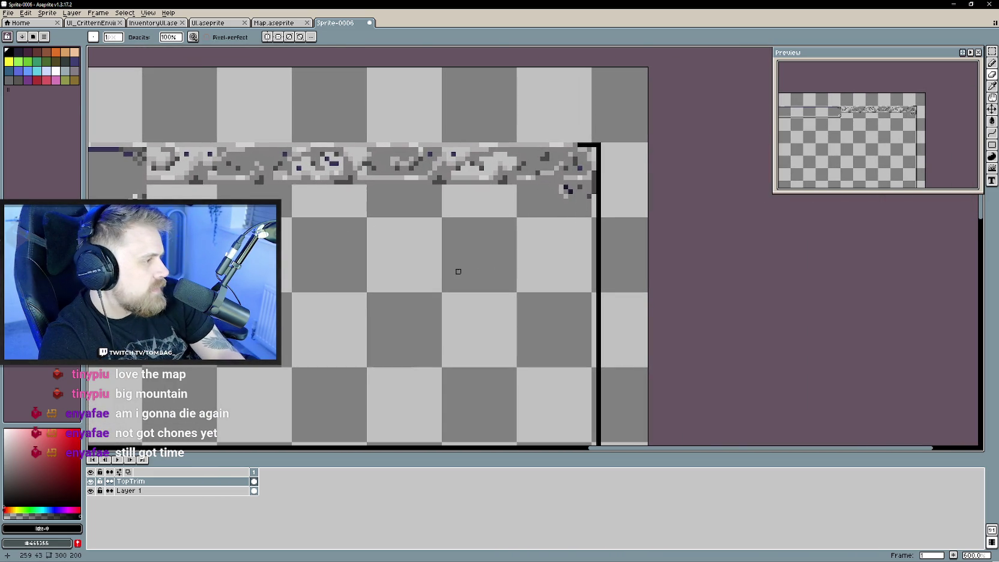
{"action": "scroll", "coordinate": [384, 308], "scroll_direction": "down", "scroll_amount": 1}
{"action": "scroll", "coordinate": [393, 279], "scroll_direction": "down", "scroll_amount": 1}
{"action": "scroll", "coordinate": [426, 265], "scroll_direction": "down", "scroll_amount": 1}
{"action": "scroll", "coordinate": [434, 287], "scroll_direction": "down", "scroll_amount": 1}
{"action": "left_click_drag", "start_coordinate": [435, 288], "coordinate": [472, 247]}
{"action": "key", "text": "ctrl+shift+Tab"}
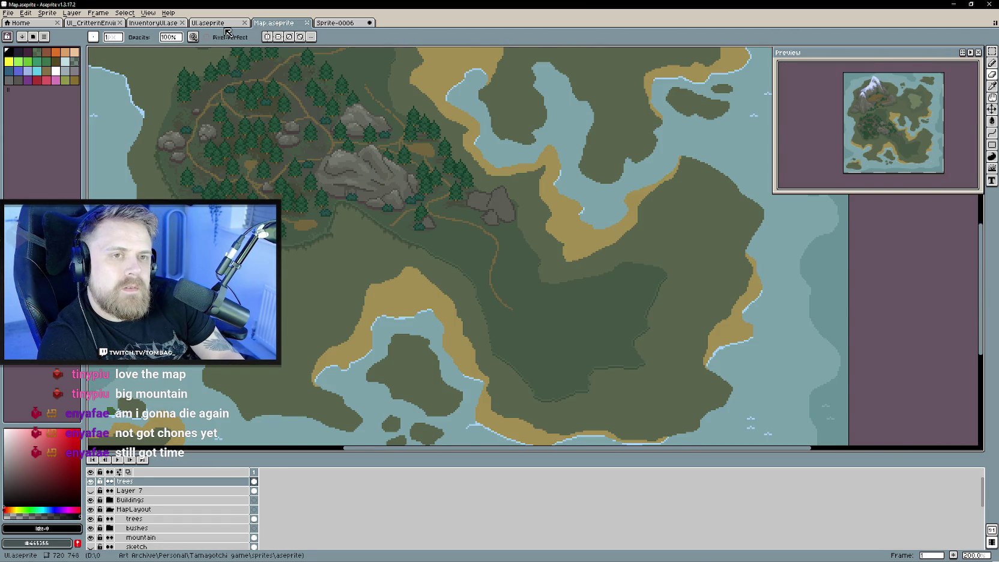
{"action": "key", "text": "ctrl+shift+Tab"}
{"action": "key", "text": "ctrl+shift+Tab"}
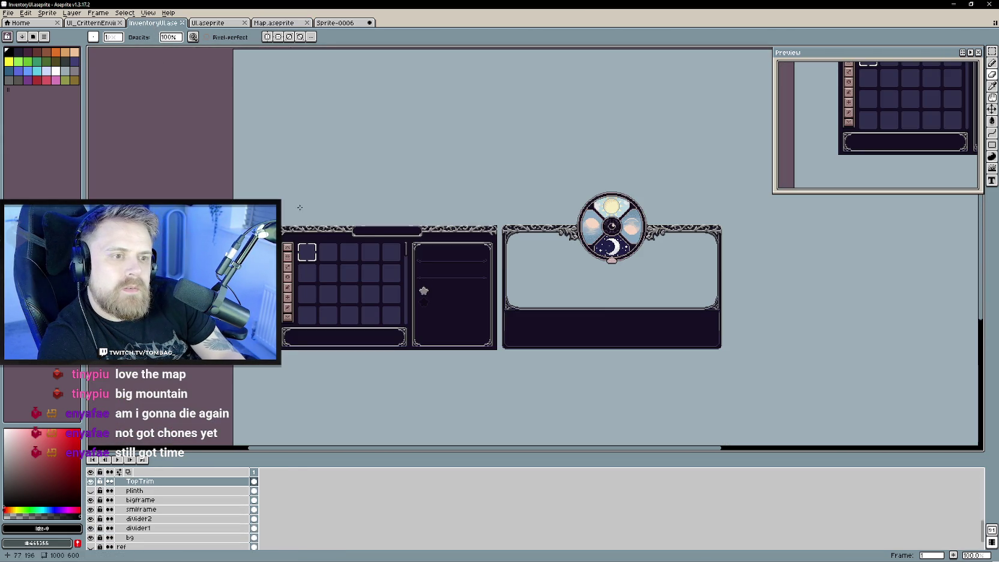
{"action": "left_click", "coordinate": [342, 24]}
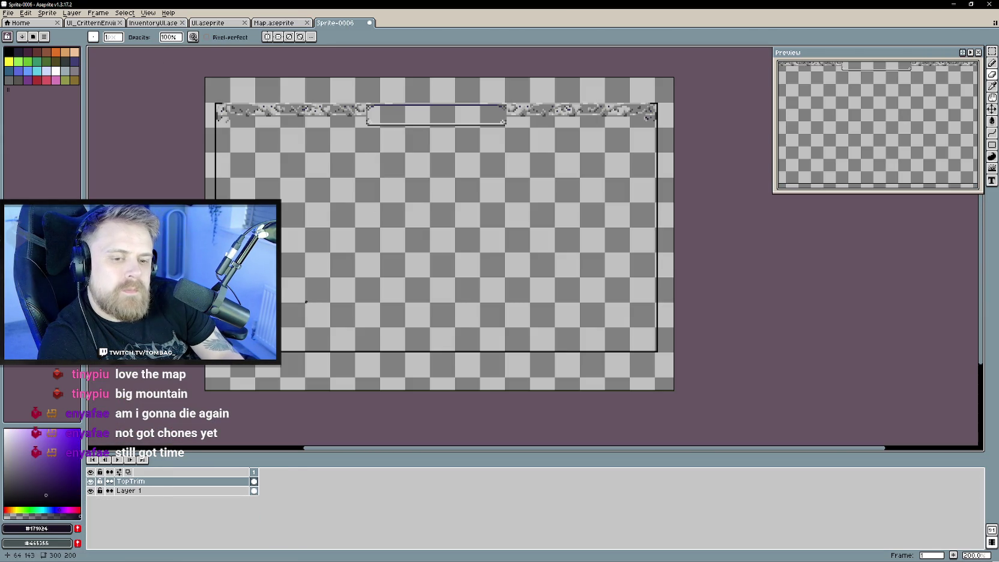
On a new layer, draw a rectangle inside the frame and fill it dark purple.
{"action": "key", "text": "u"}
{"action": "key", "text": "shift+n"}
{"action": "left_click_drag", "start_coordinate": [222, 111], "coordinate": [658, 353]}
{"action": "key", "text": "g"}
{"action": "left_click", "coordinate": [552, 289]}
{"action": "left_click_drag", "start_coordinate": [552, 289], "coordinate": [552, 318]}
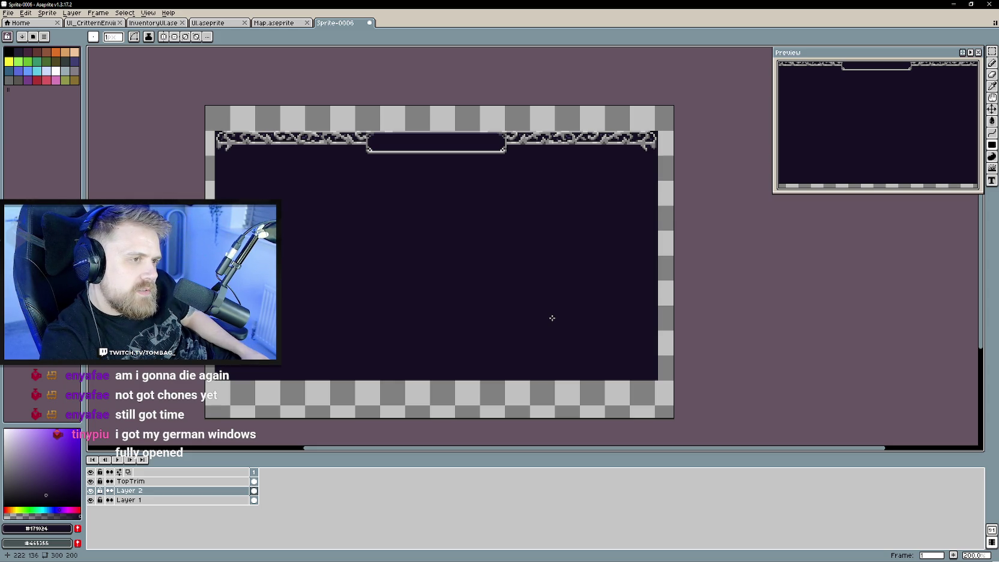
Zoom and pan in on the left end of the top trim.
{"action": "scroll", "coordinate": [432, 199], "scroll_direction": "up", "scroll_amount": 2}
{"action": "left_click_drag", "start_coordinate": [371, 196], "coordinate": [471, 281]}
{"action": "scroll", "coordinate": [479, 301], "scroll_direction": "down", "scroll_amount": 1}
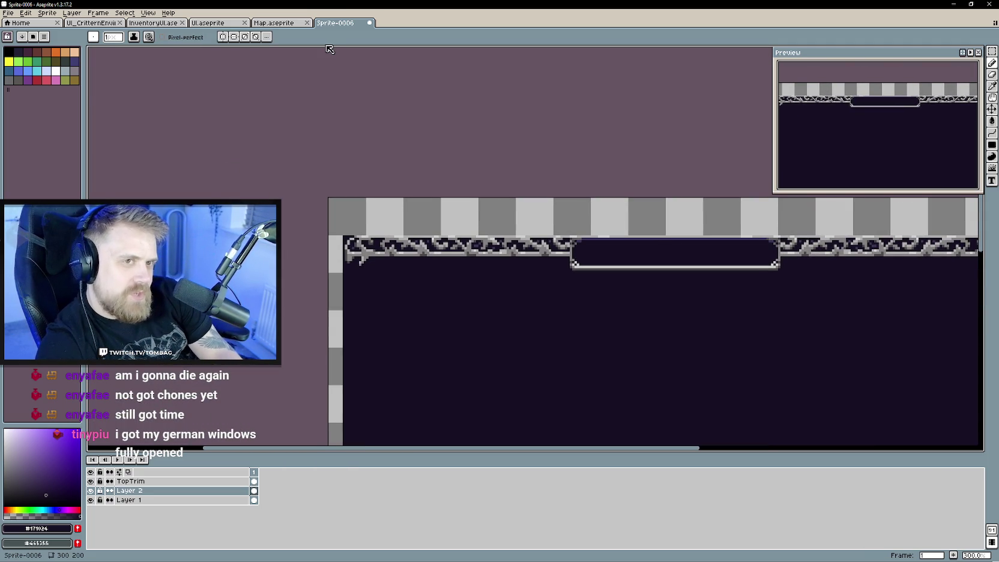
{"action": "scroll", "coordinate": [415, 280], "scroll_direction": "up", "scroll_amount": 1}
{"action": "left_click_drag", "start_coordinate": [415, 279], "coordinate": [345, 236]}
{"action": "scroll", "coordinate": [350, 239], "scroll_direction": "up", "scroll_amount": 1}
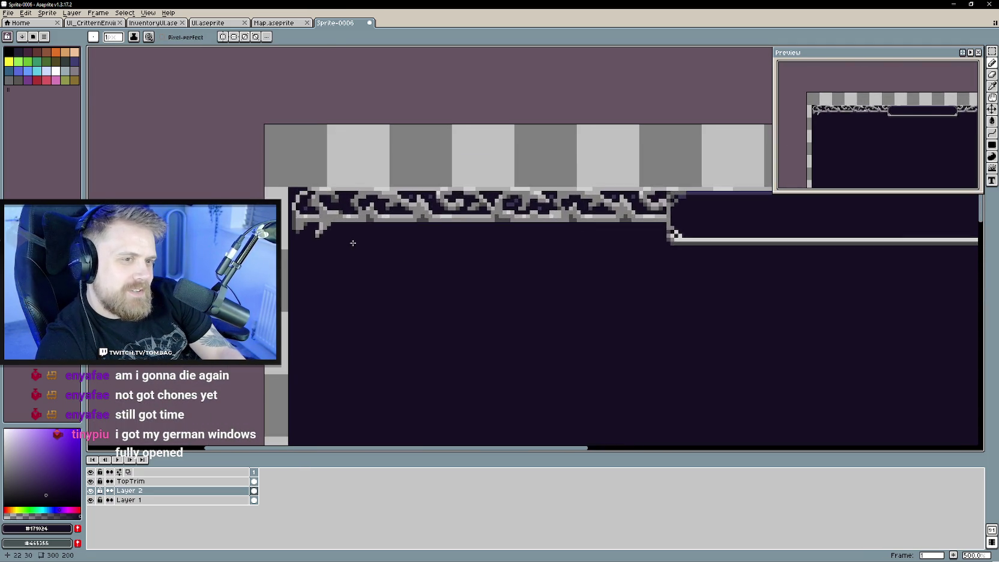
{"action": "scroll", "coordinate": [350, 237], "scroll_direction": "up", "scroll_amount": 2}
Eyedrop the inventory frame's dark purple and switch to the pencil.
{"action": "left_click", "coordinate": [153, 22]}
{"action": "scroll", "coordinate": [371, 229], "scroll_direction": "up", "scroll_amount": 2}
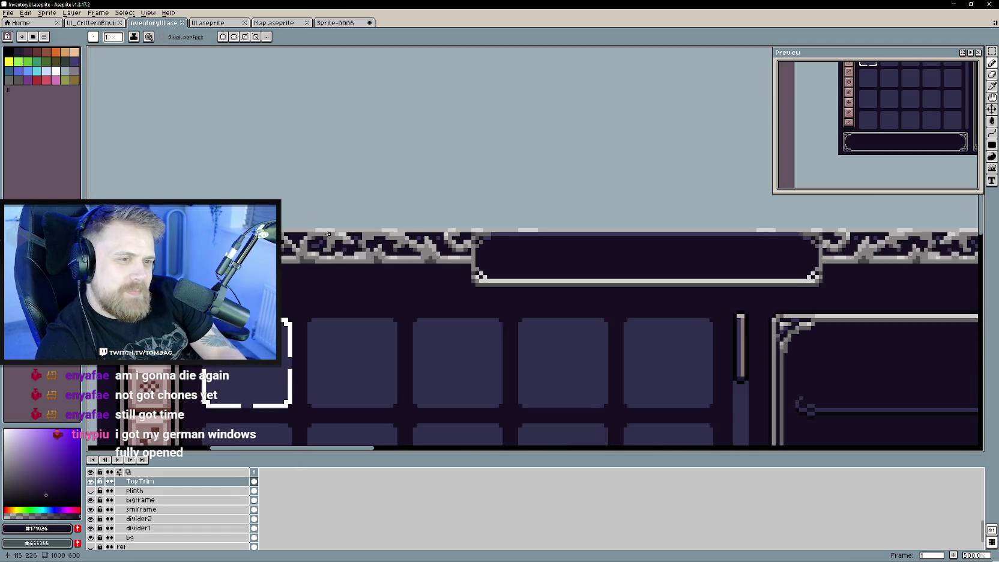
{"action": "left_click_drag", "start_coordinate": [393, 284], "coordinate": [371, 229]}
{"action": "scroll", "coordinate": [371, 229], "scroll_direction": "up", "scroll_amount": 1}
{"action": "scroll", "coordinate": [371, 229], "scroll_direction": "left", "scroll_amount": 2}
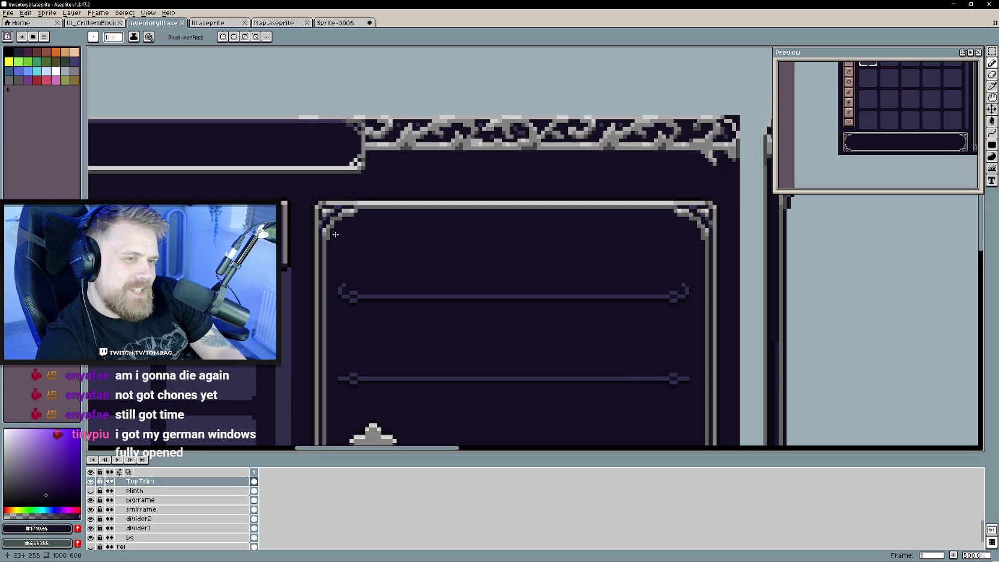
{"action": "key", "text": "i"}
{"action": "left_click", "coordinate": [369, 195]}
{"action": "key", "text": "b"}
Pan along Sprite-0006's top trim to inspect its central notch.
{"action": "left_click", "coordinate": [335, 22]}
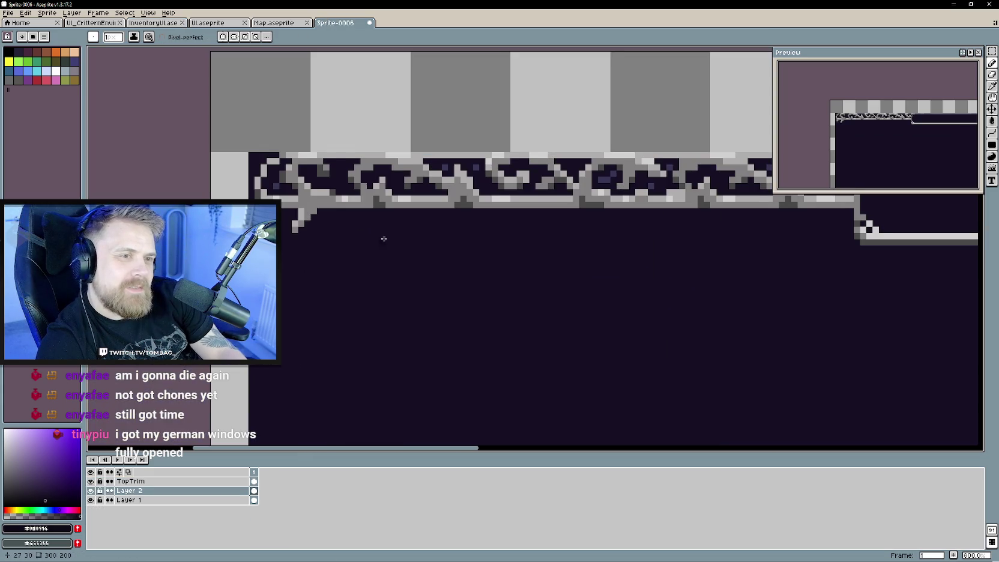
{"action": "scroll", "coordinate": [370, 263], "scroll_direction": "right", "scroll_amount": 1}
{"action": "scroll", "coordinate": [653, 286], "scroll_direction": "right", "scroll_amount": 4}
{"action": "scroll", "coordinate": [654, 286], "scroll_direction": "right", "scroll_amount": 2}
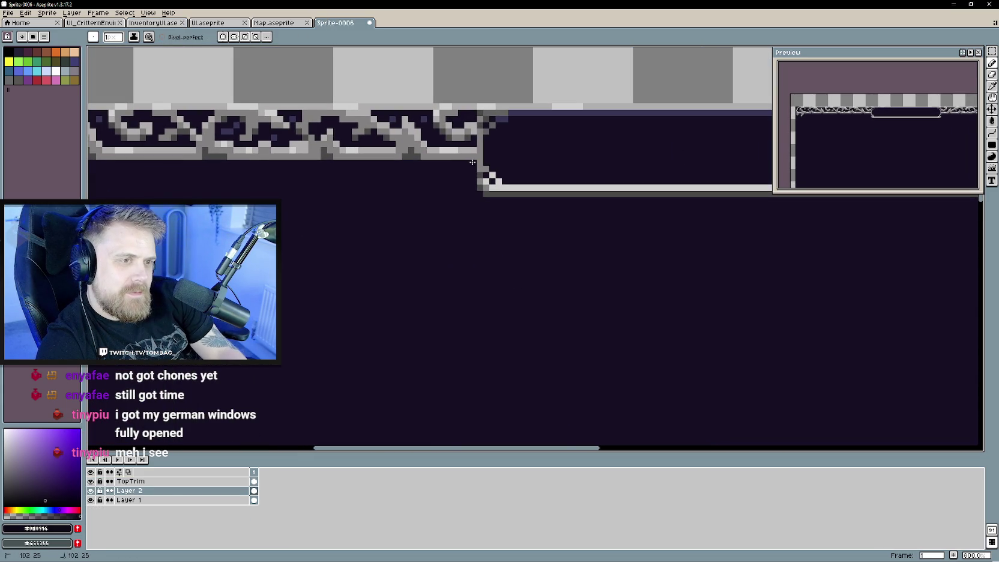
{"action": "scroll", "coordinate": [559, 295], "scroll_direction": "left", "scroll_amount": 8}
{"action": "scroll", "coordinate": [559, 296], "scroll_direction": "up", "scroll_amount": 1}
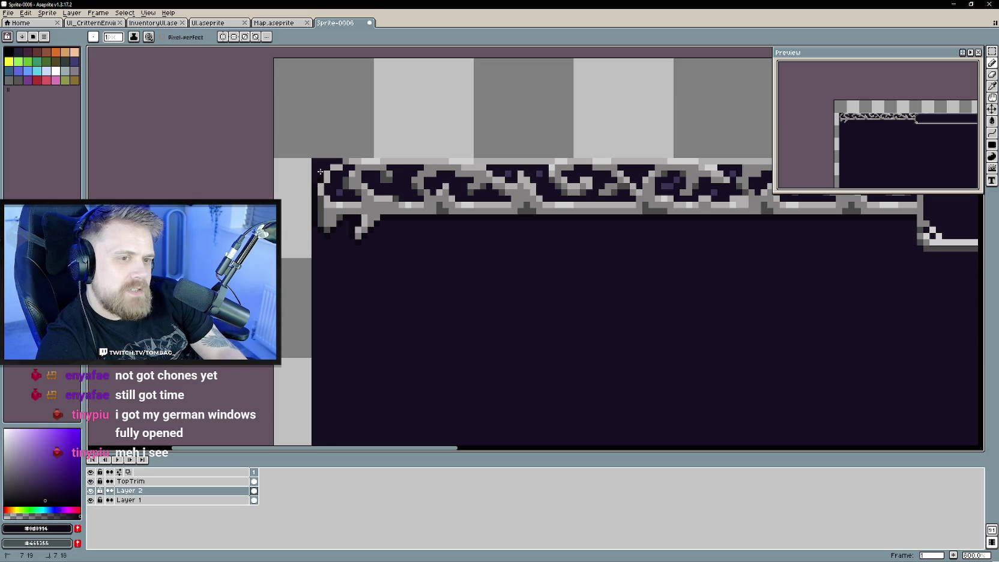
{"action": "scroll", "coordinate": [480, 253], "scroll_direction": "right", "scroll_amount": 1}
{"action": "scroll", "coordinate": [604, 346], "scroll_direction": "right", "scroll_amount": 4}
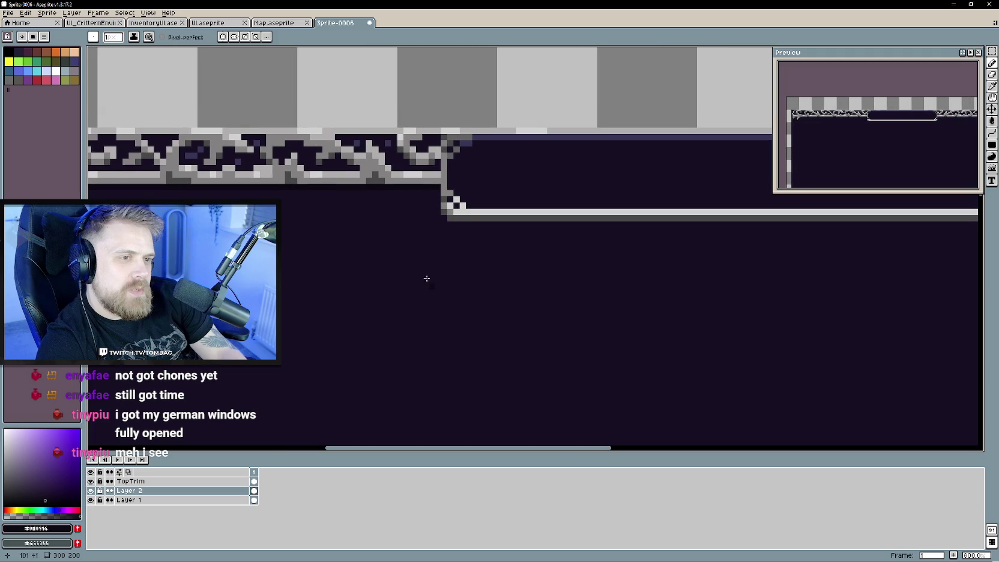
{"action": "scroll", "coordinate": [424, 293], "scroll_direction": "right", "scroll_amount": 1}
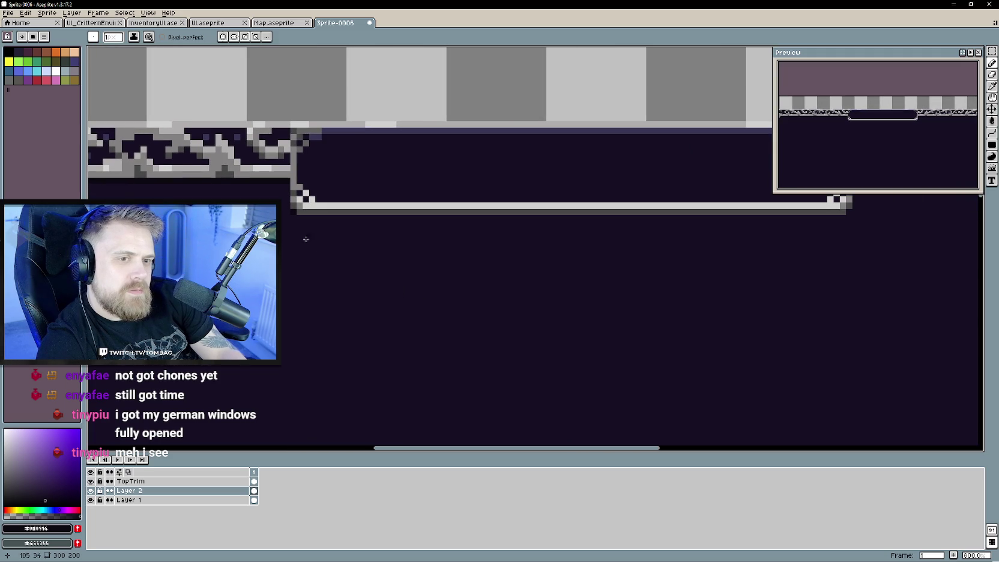
{"action": "scroll", "coordinate": [422, 290], "scroll_direction": "right", "scroll_amount": 1}
{"action": "scroll", "coordinate": [565, 234], "scroll_direction": "right", "scroll_amount": 1}
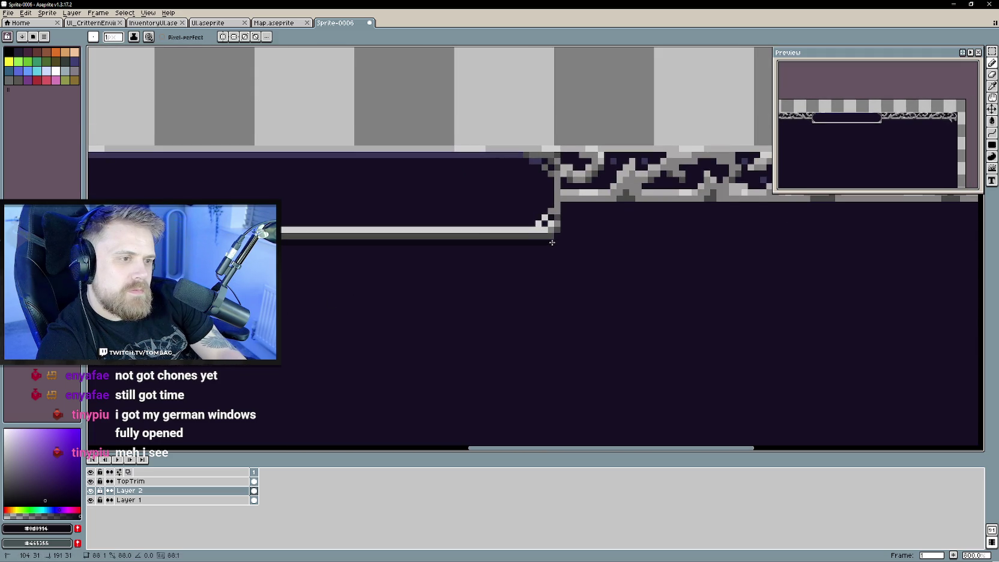
{"action": "scroll", "coordinate": [308, 238], "scroll_direction": "right", "scroll_amount": 1}
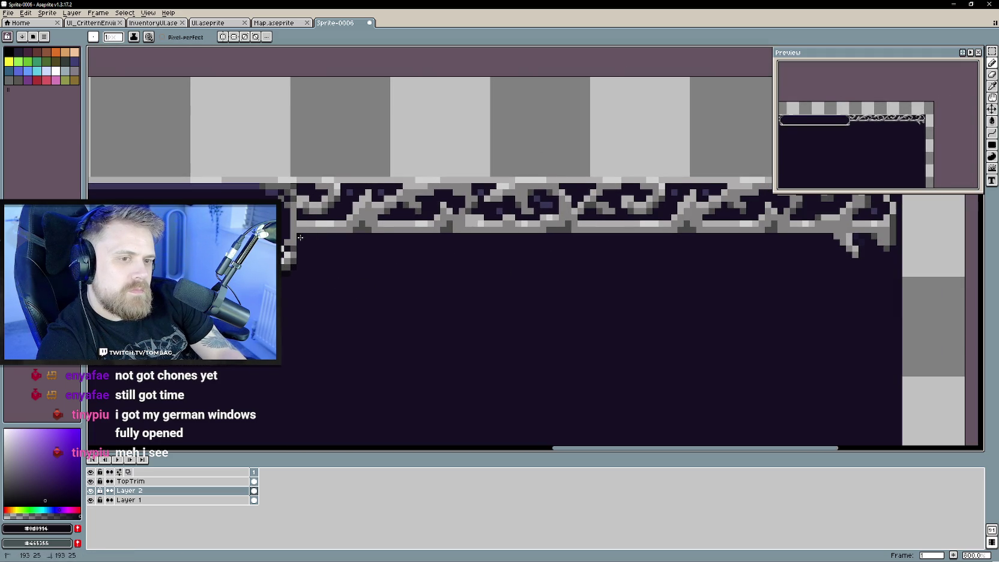
{"action": "scroll", "coordinate": [300, 237], "scroll_direction": "right", "scroll_amount": 1}
{"action": "scroll", "coordinate": [441, 313], "scroll_direction": "up", "scroll_amount": 2}
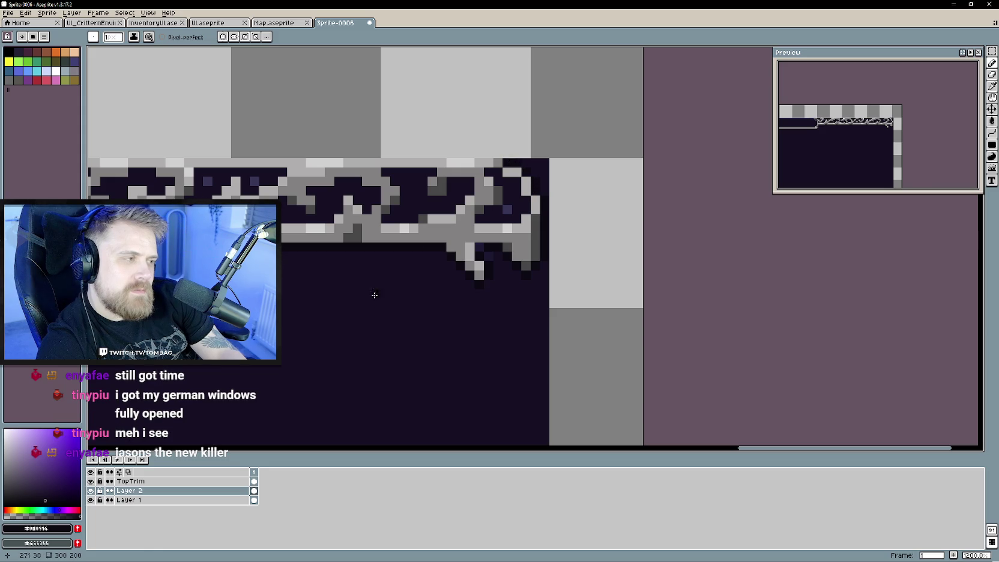
{"action": "scroll", "coordinate": [417, 293], "scroll_direction": "down", "scroll_amount": 2}
{"action": "scroll", "coordinate": [455, 285], "scroll_direction": "down", "scroll_amount": 3}
{"action": "left_click_drag", "start_coordinate": [455, 285], "coordinate": [492, 286]}
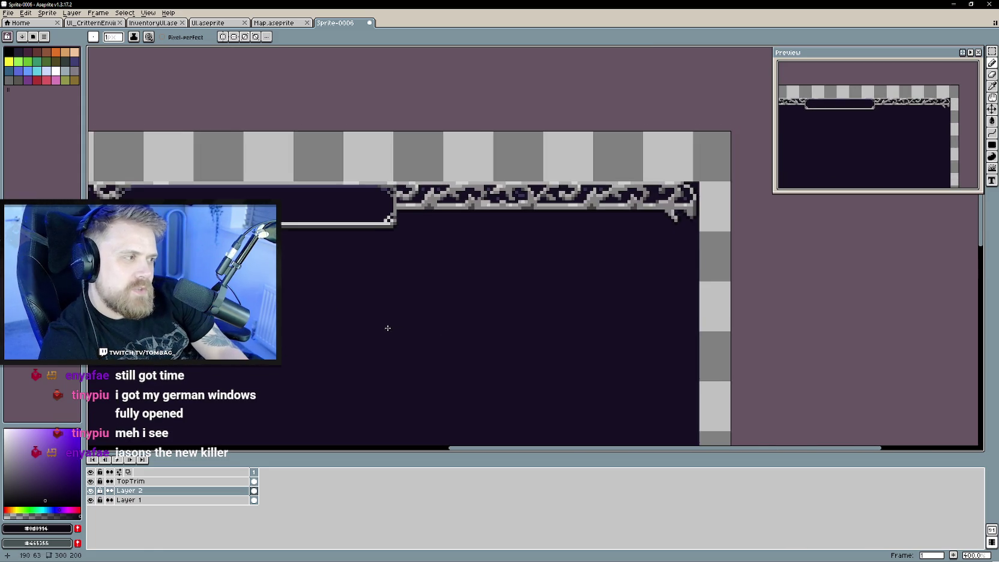
{"action": "scroll", "coordinate": [444, 306], "scroll_direction": "down", "scroll_amount": 1}
{"action": "scroll", "coordinate": [451, 265], "scroll_direction": "down", "scroll_amount": 1}
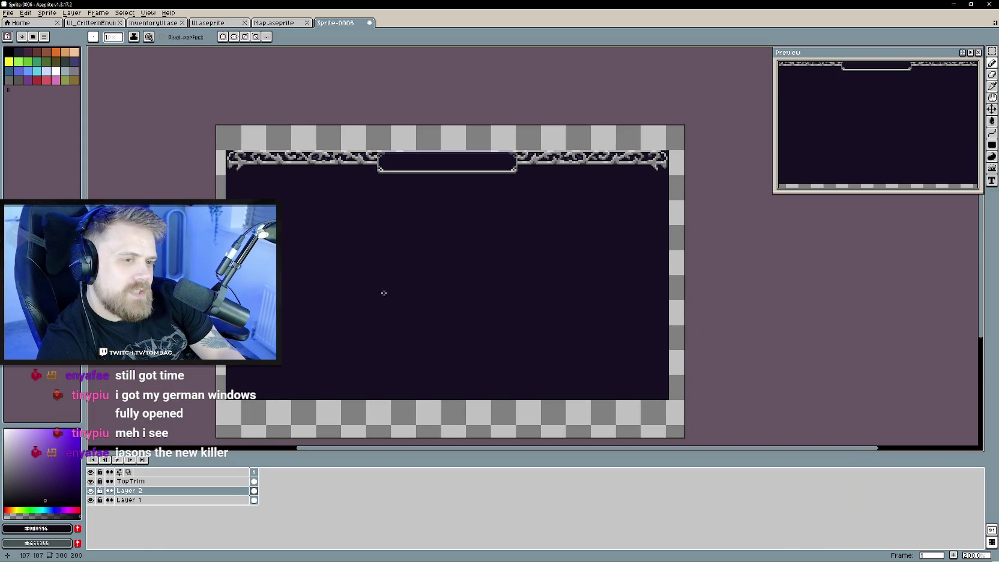
Copy the bigframe layer from InventoryUI and paste it into Sprite-0006.
{"action": "left_click", "coordinate": [286, 24]}
{"action": "left_click", "coordinate": [223, 23]}
{"action": "left_click", "coordinate": [166, 24]}
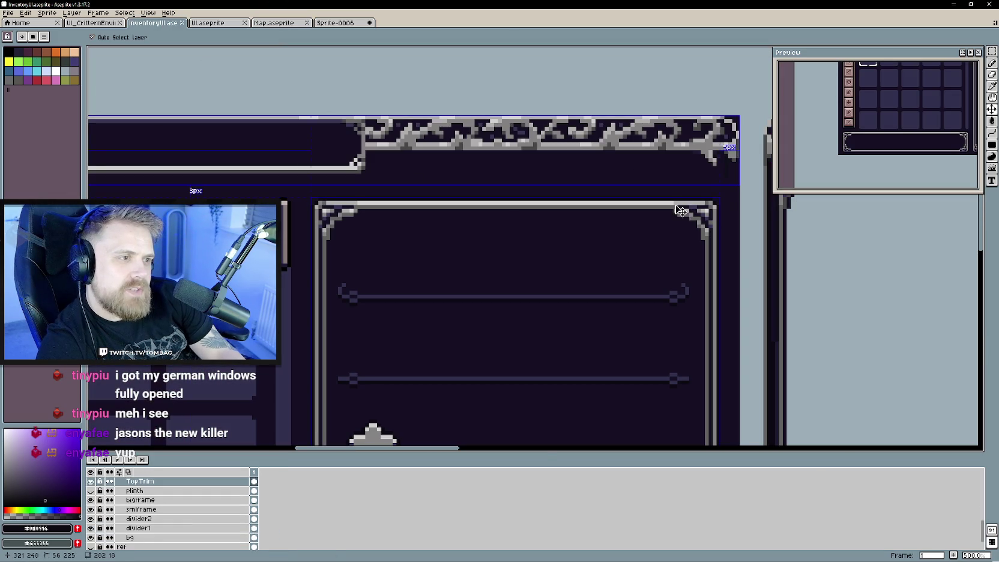
{"action": "left_click", "coordinate": [679, 207], "text": "ctrl"}
{"action": "left_click_drag", "start_coordinate": [482, 312], "coordinate": [504, 250]}
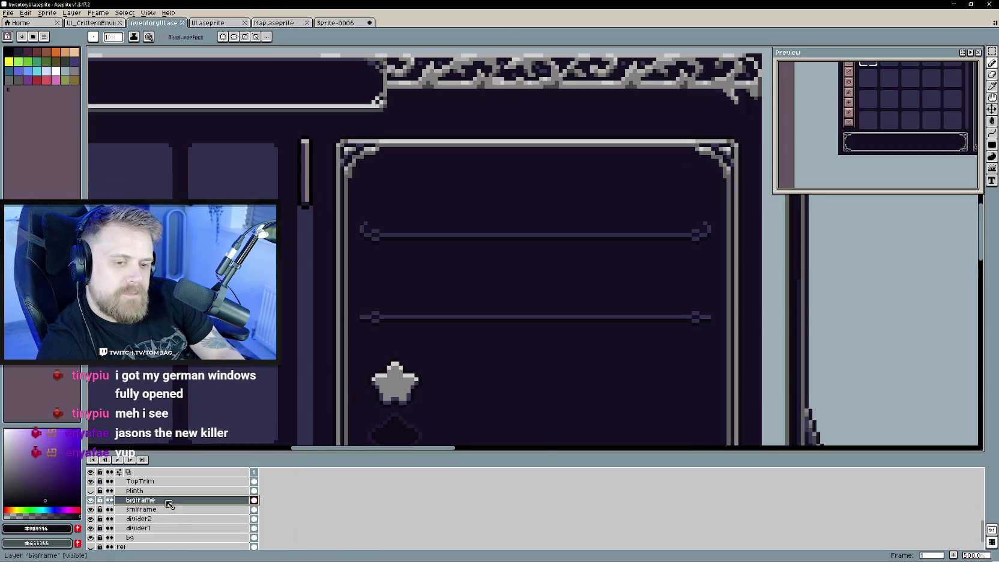
{"action": "key", "text": "v"}
{"action": "key", "text": "ctrl+Tab"}
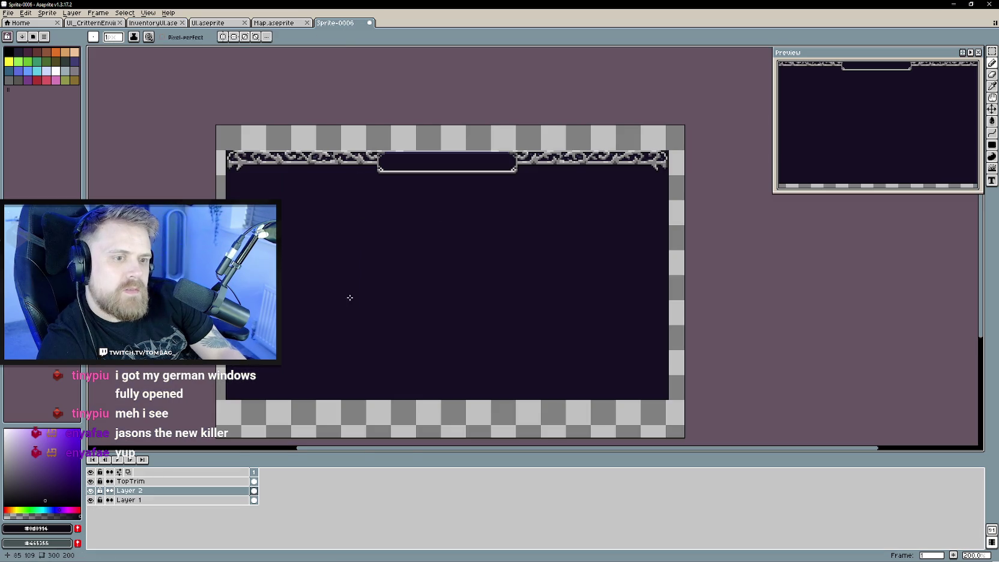
{"action": "key", "text": "ctrl+v"}
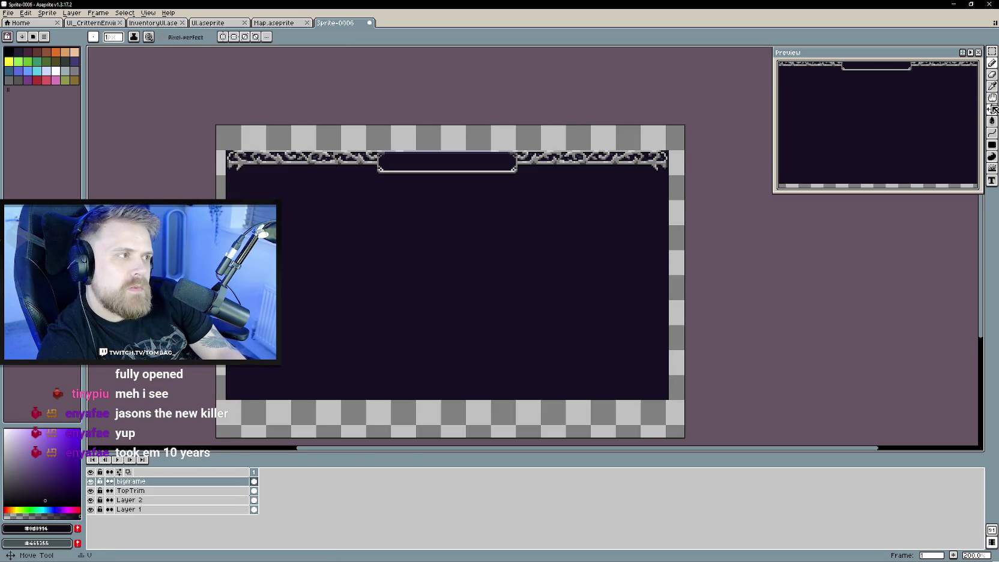
Move the pasted frame to the upper-left, then select its right half and shift it right.
{"action": "left_click", "coordinate": [992, 109]}
{"action": "mouse_move", "coordinate": [566, 325]}
{"action": "left_mouse_down"}
{"action": "mouse_move", "coordinate": [477, 214]}
{"action": "mouse_move", "coordinate": [381, 247]}
{"action": "left_mouse_up"}
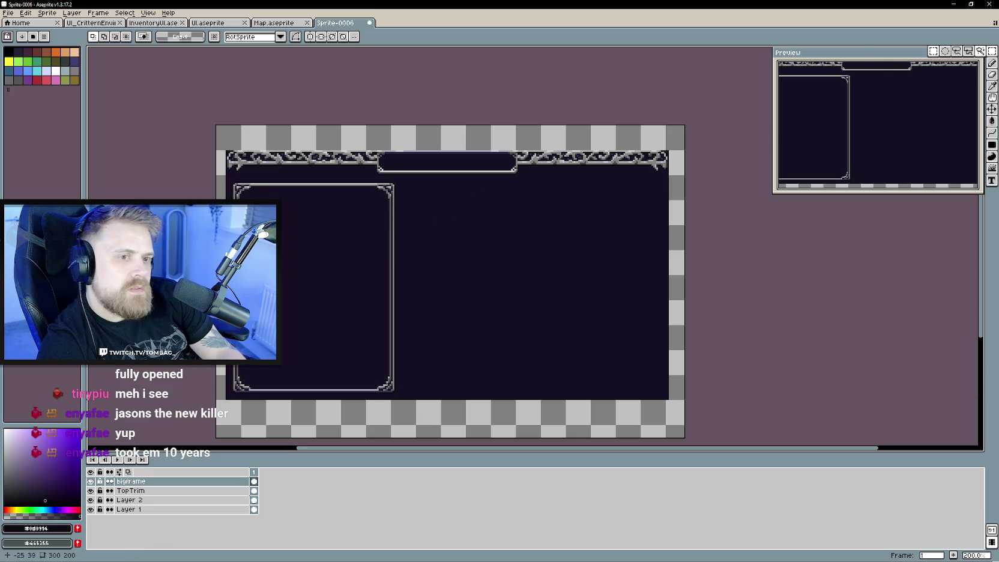
{"action": "key", "text": "w"}
{"action": "left_click_drag", "start_coordinate": [291, 174], "coordinate": [424, 409]}
{"action": "left_click_drag", "start_coordinate": [392, 309], "coordinate": [657, 309]}
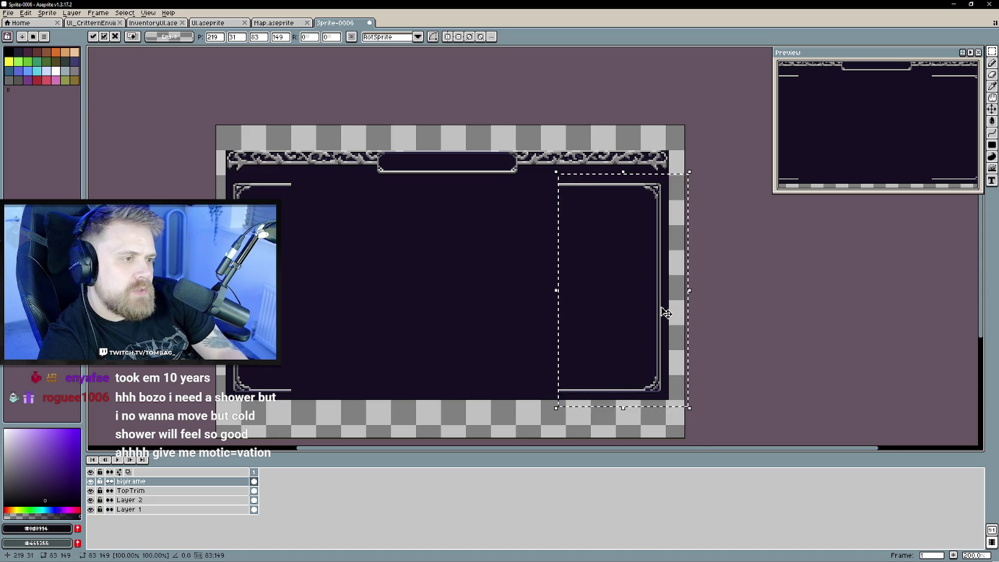
Stretch a thin column of each frame half horizontally so the top and bottom edges meet.
{"action": "scroll", "coordinate": [662, 310], "scroll_direction": "up", "scroll_amount": 2}
{"action": "scroll", "coordinate": [520, 277], "scroll_direction": "down", "scroll_amount": 2}
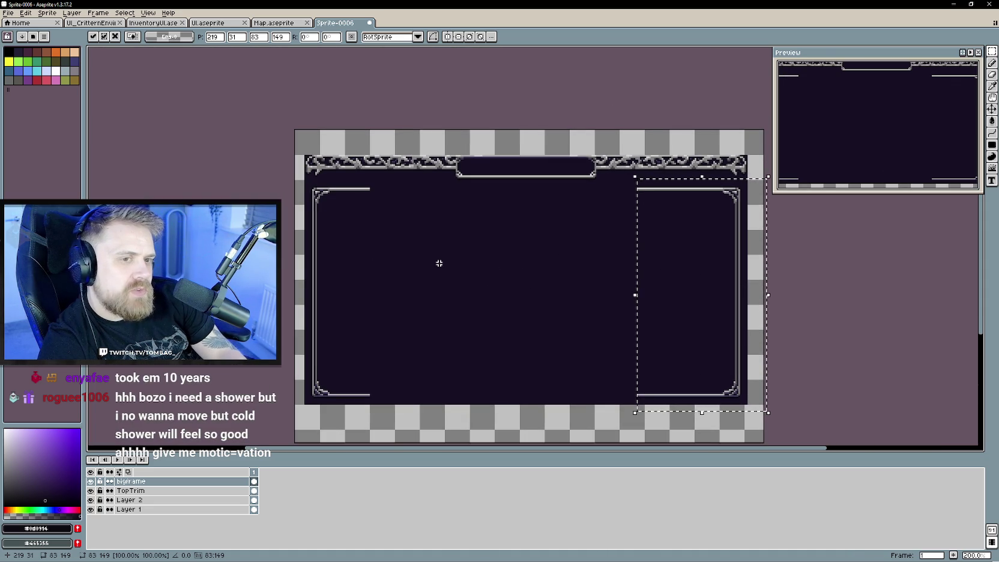
{"action": "key", "text": "Return"}
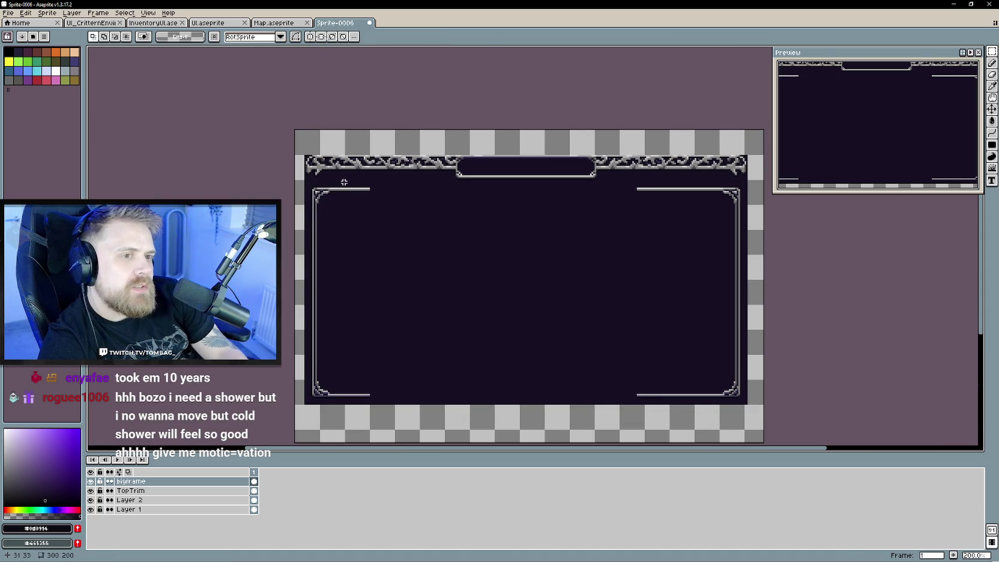
{"action": "left_click_drag", "start_coordinate": [368, 187], "coordinate": [370, 396]}
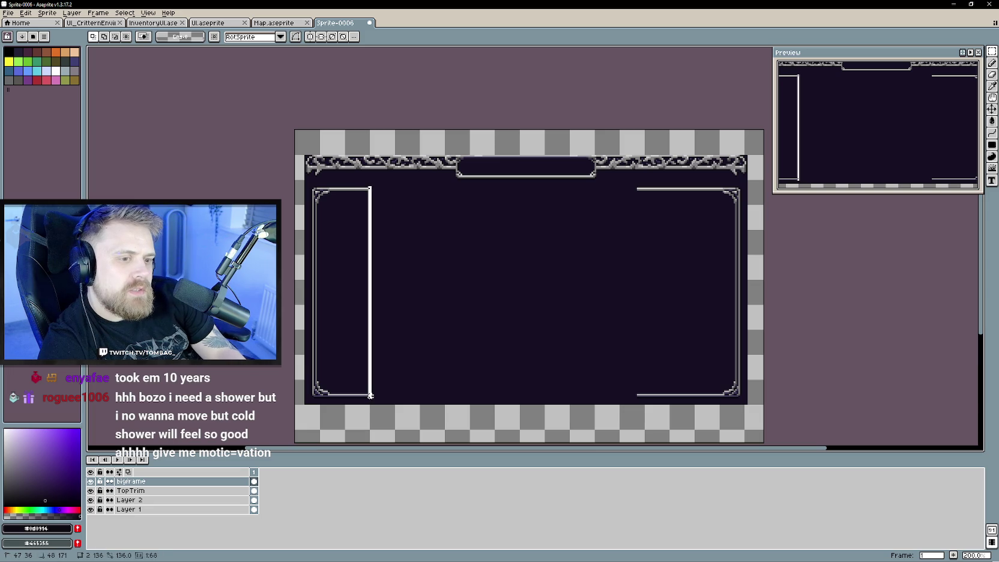
{"action": "left_click_drag", "start_coordinate": [370, 292], "coordinate": [787, 314]}
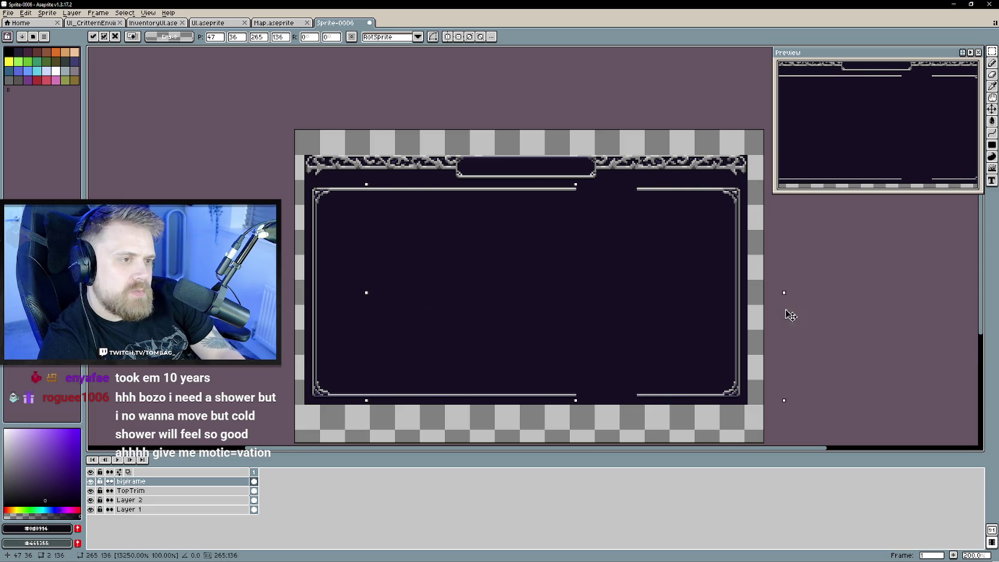
{"action": "left_click", "coordinate": [836, 277]}
{"action": "left_click_drag", "start_coordinate": [637, 188], "coordinate": [636, 389]}
{"action": "left_click_drag", "start_coordinate": [631, 290], "coordinate": [518, 292]}
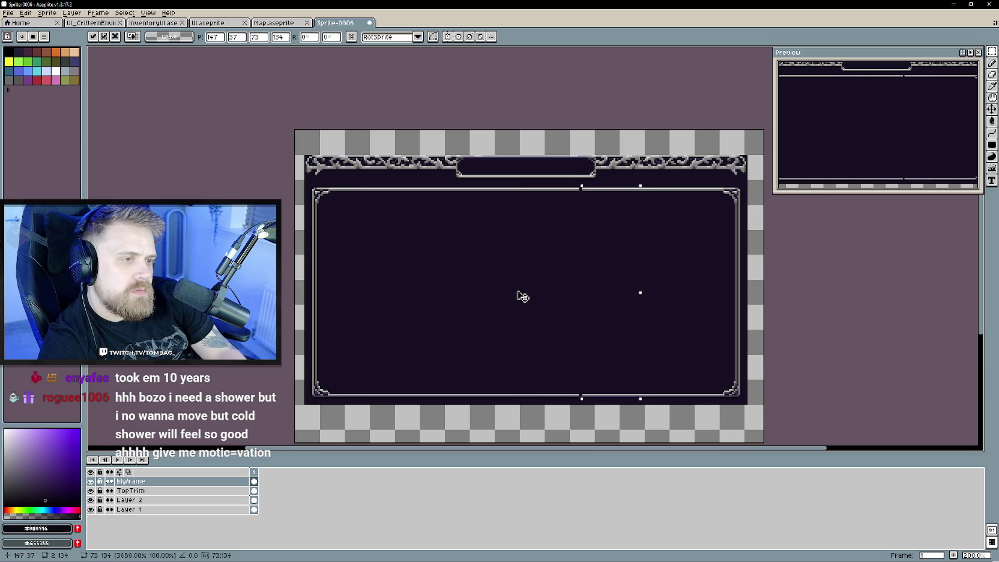
{"action": "left_click", "coordinate": [773, 288]}
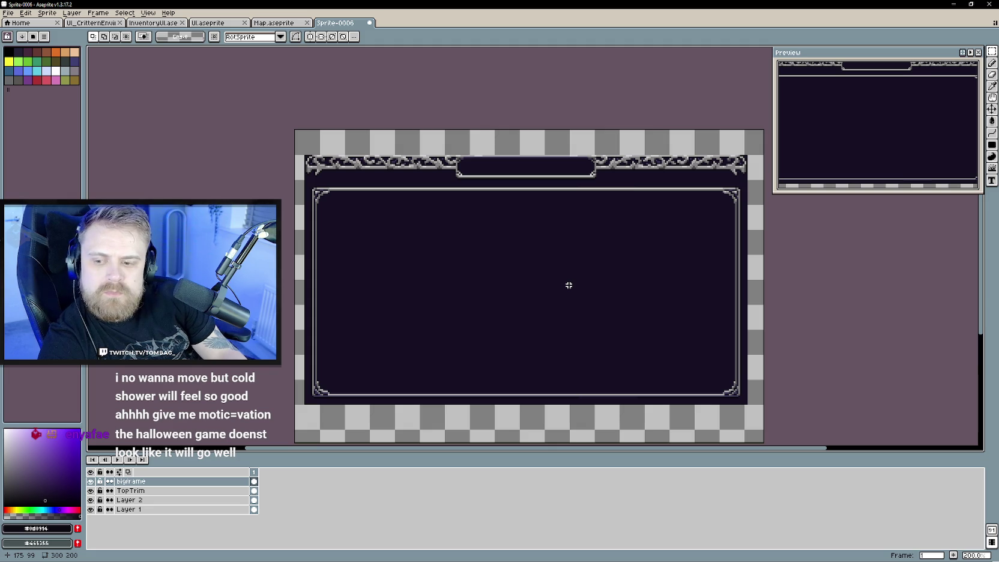
Add an empty Layer 3 above TopTrim, then view the InventoryUI sprite.
{"action": "right_click", "coordinate": [155, 492]}
{"action": "left_click", "coordinate": [240, 501]}
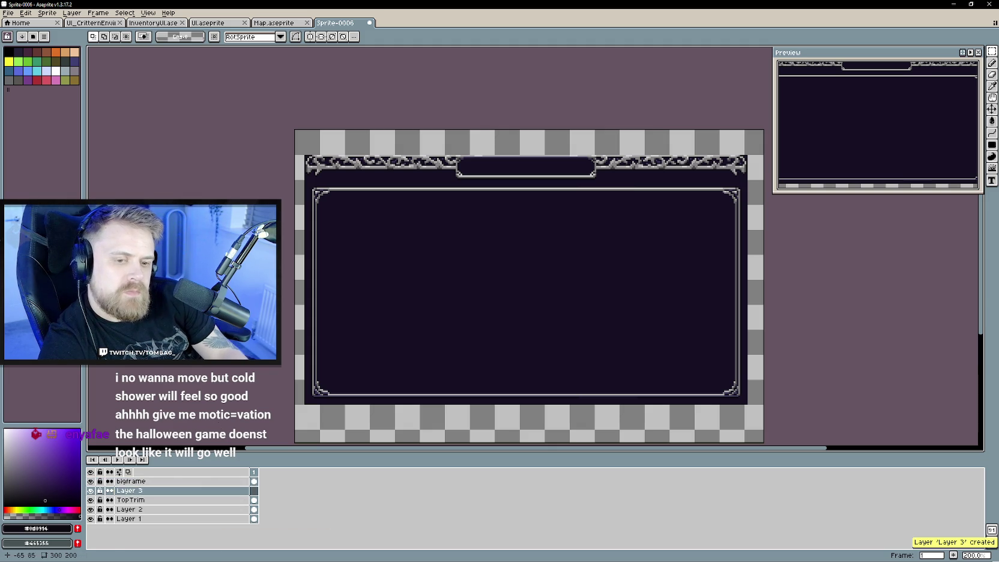
{"action": "left_click", "coordinate": [213, 23]}
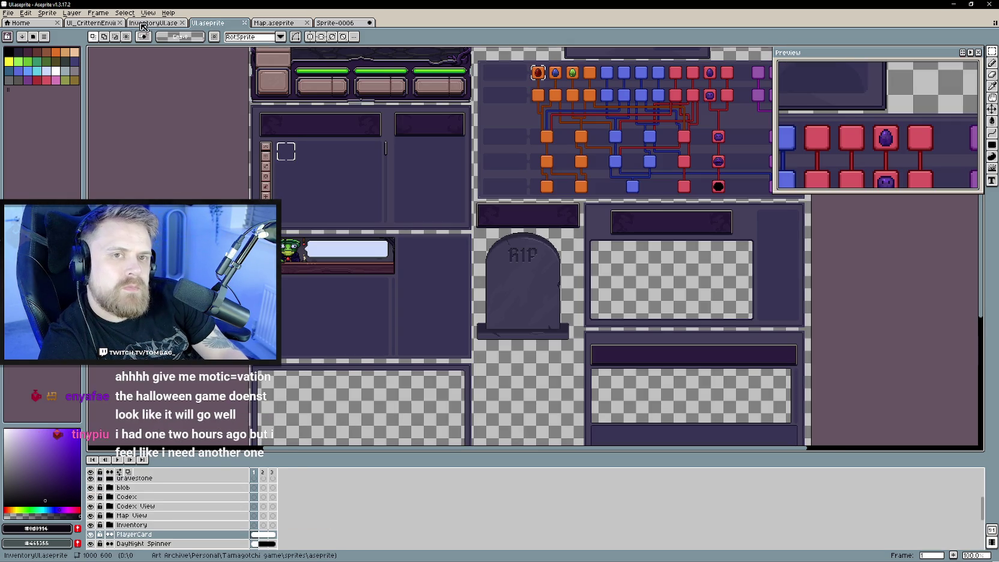
{"action": "left_click", "coordinate": [150, 23]}
{"action": "scroll", "coordinate": [270, 285], "scroll_direction": "down", "scroll_amount": 1}
{"action": "scroll", "coordinate": [270, 284], "scroll_direction": "down", "scroll_amount": 2}
{"action": "scroll", "coordinate": [269, 284], "scroll_direction": "down", "scroll_amount": 2}
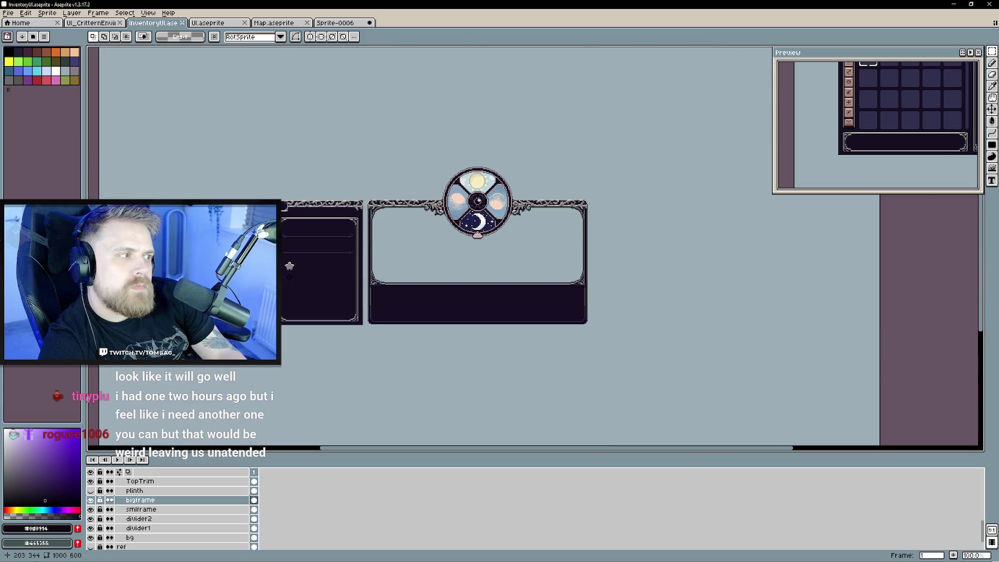
{"action": "left_click_drag", "start_coordinate": [254, 289], "coordinate": [325, 282]}
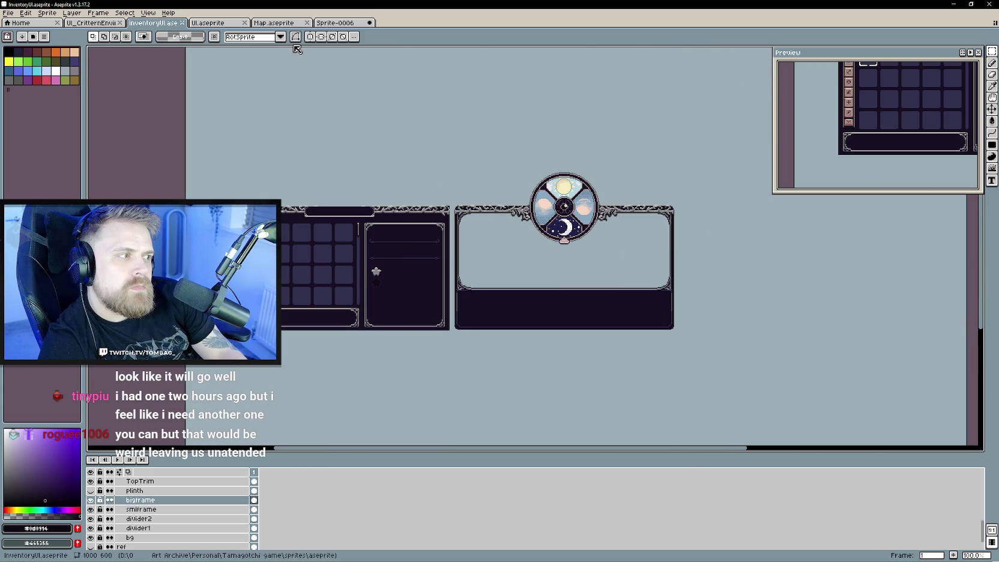
Flip through the critter, Map and panel tabs, ending on UI.aseprite with the File menu.
{"action": "left_click", "coordinate": [90, 22]}
{"action": "left_click", "coordinate": [274, 23]}
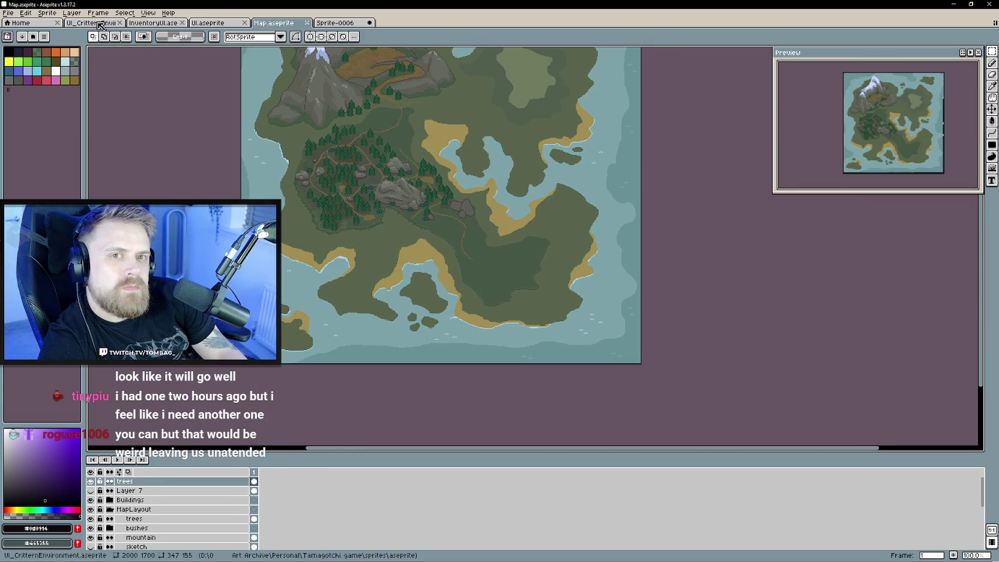
{"action": "left_click", "coordinate": [90, 23]}
{"action": "scroll", "coordinate": [319, 180], "scroll_direction": "down", "scroll_amount": 2}
{"action": "scroll", "coordinate": [318, 180], "scroll_direction": "down", "scroll_amount": 1}
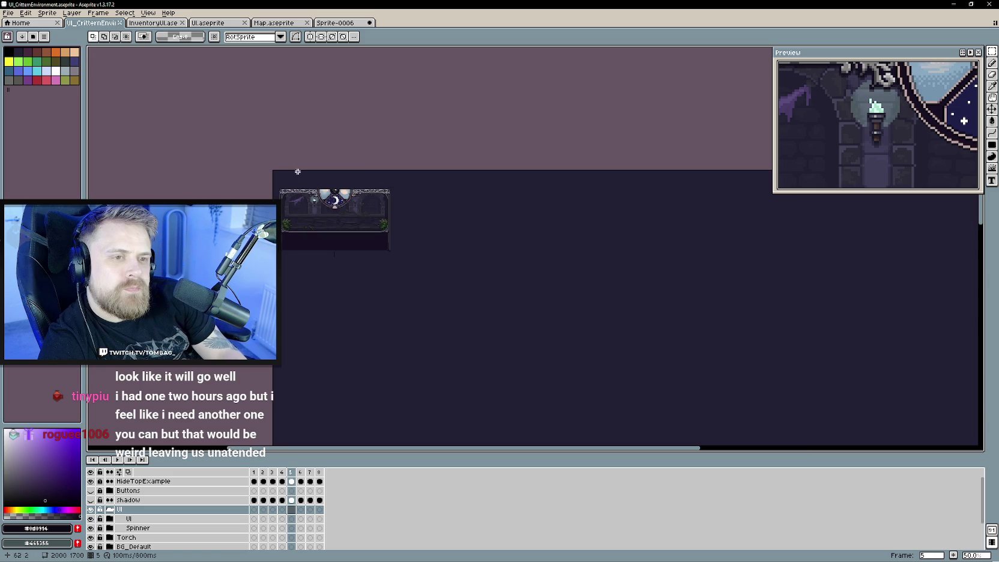
{"action": "scroll", "coordinate": [297, 168], "scroll_direction": "up", "scroll_amount": 1}
{"action": "left_click", "coordinate": [275, 22]}
{"action": "left_click", "coordinate": [328, 23]}
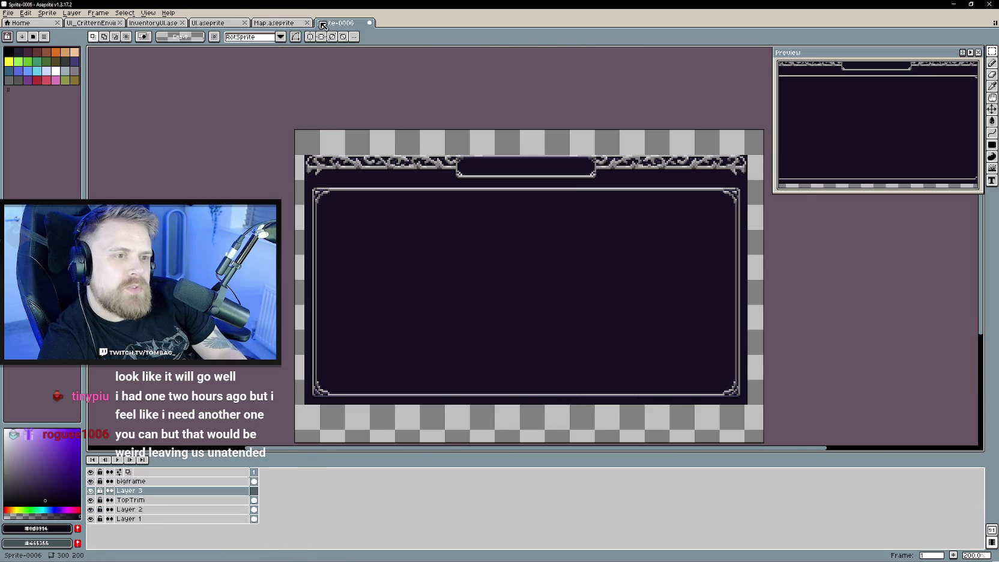
{"action": "left_click", "coordinate": [213, 23]}
{"action": "scroll", "coordinate": [402, 298], "scroll_direction": "up", "scroll_amount": 1}
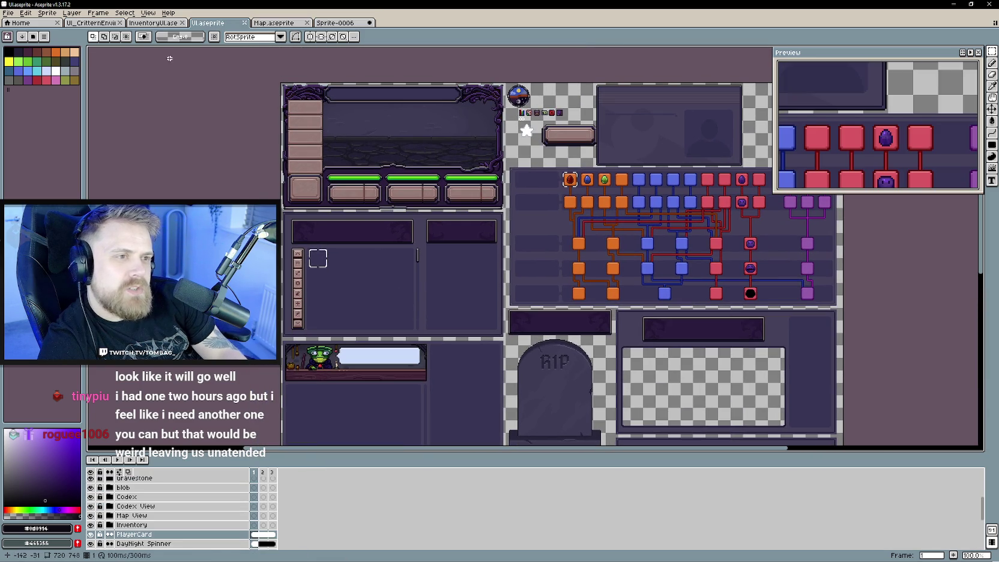
{"action": "left_click", "coordinate": [9, 12]}
{"action": "mouse_move", "coordinate": [30, 41]}
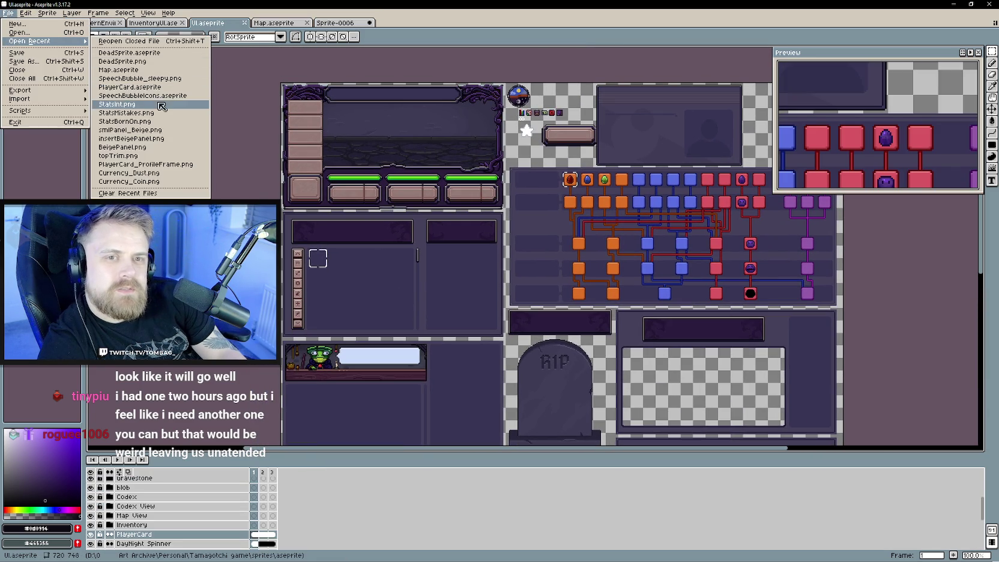
Try reopening smlPanel_Beige.png, dismiss the not-found error, and pick up PlayerCard's beige colour.
{"action": "left_click", "coordinate": [175, 130]}
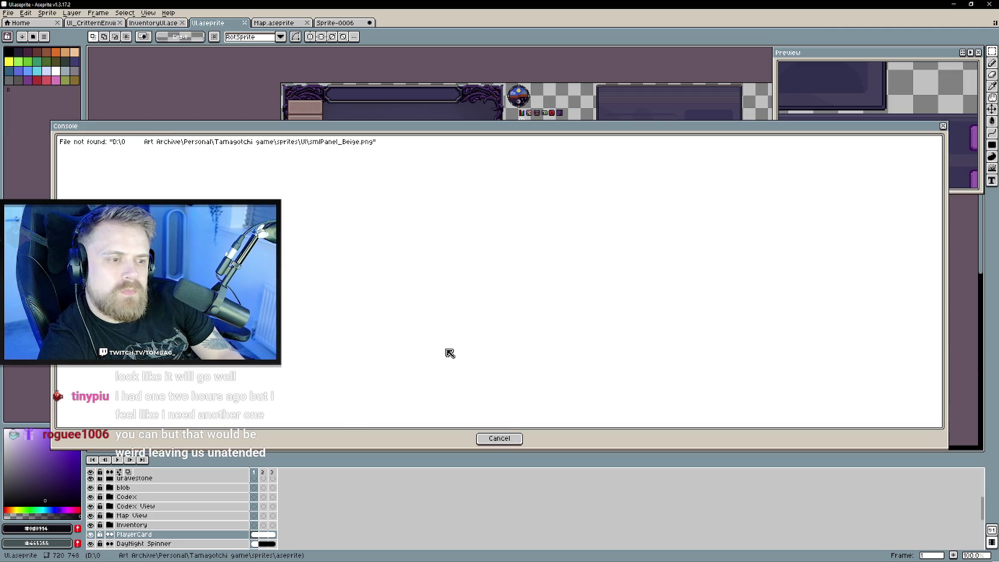
{"action": "left_click", "coordinate": [502, 438]}
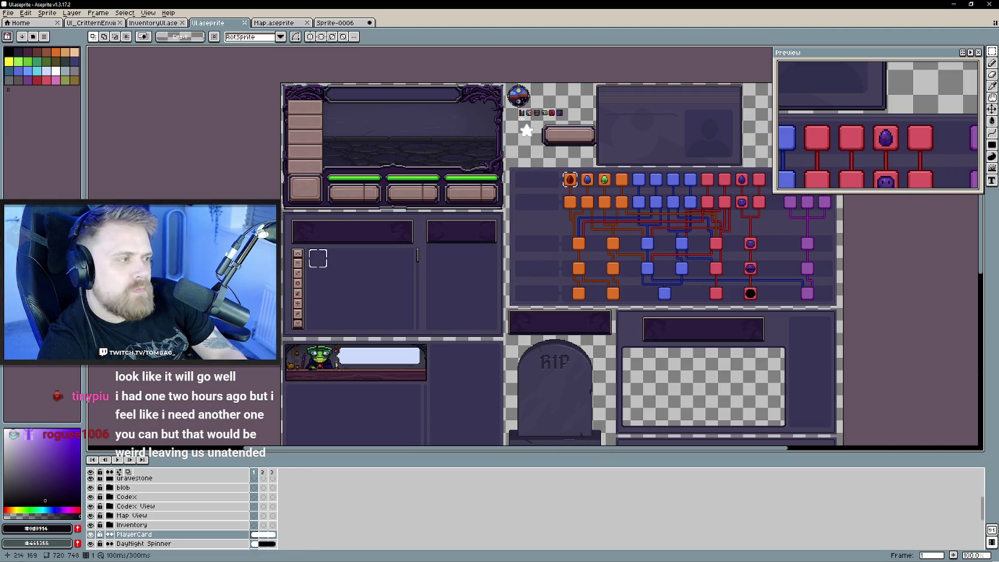
{"action": "left_click", "coordinate": [342, 23]}
{"action": "left_click_drag", "start_coordinate": [436, 246], "coordinate": [417, 225]}
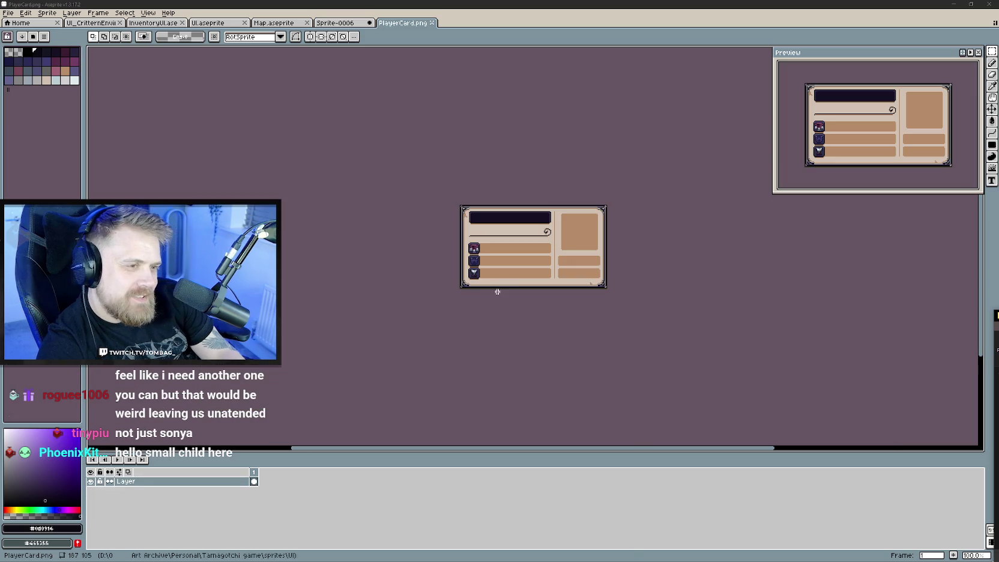
{"action": "scroll", "coordinate": [516, 278], "scroll_direction": "up", "scroll_amount": 1}
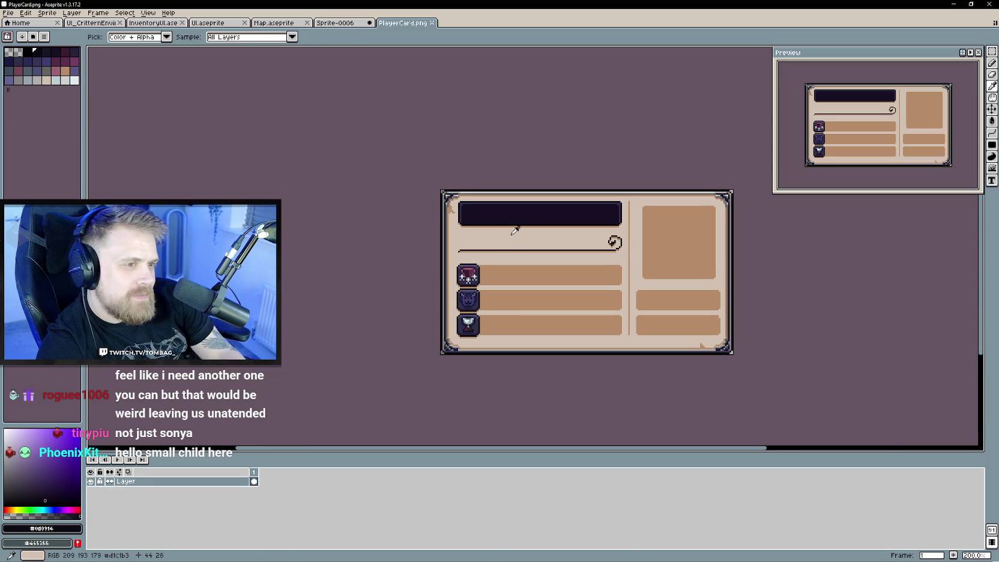
{"action": "left_click", "coordinate": [336, 23]}
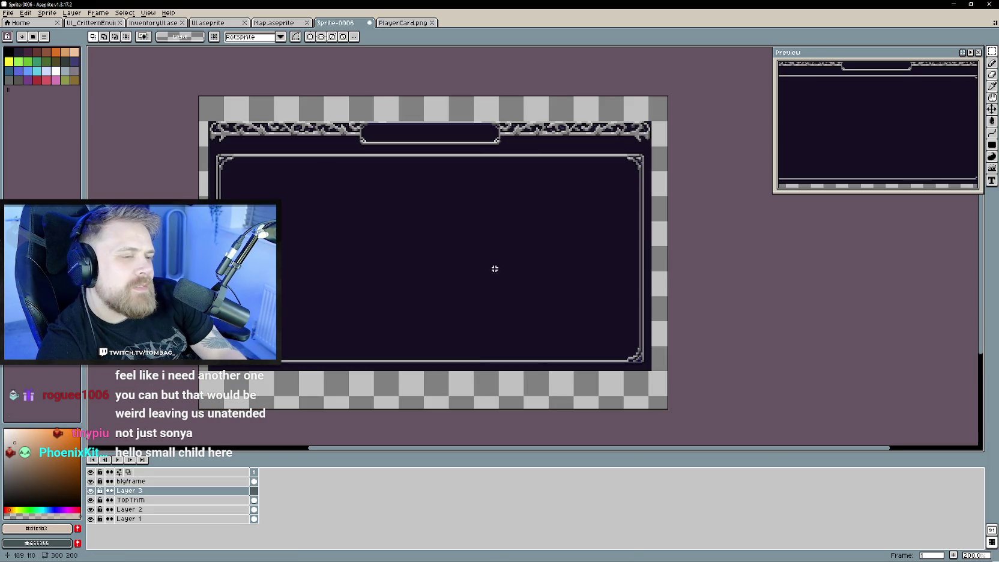
Toggle Layer 3 and TopTrim visibility, leaving TopTrim hidden.
{"action": "left_click", "coordinate": [91, 492]}
{"action": "left_click", "coordinate": [91, 491]}
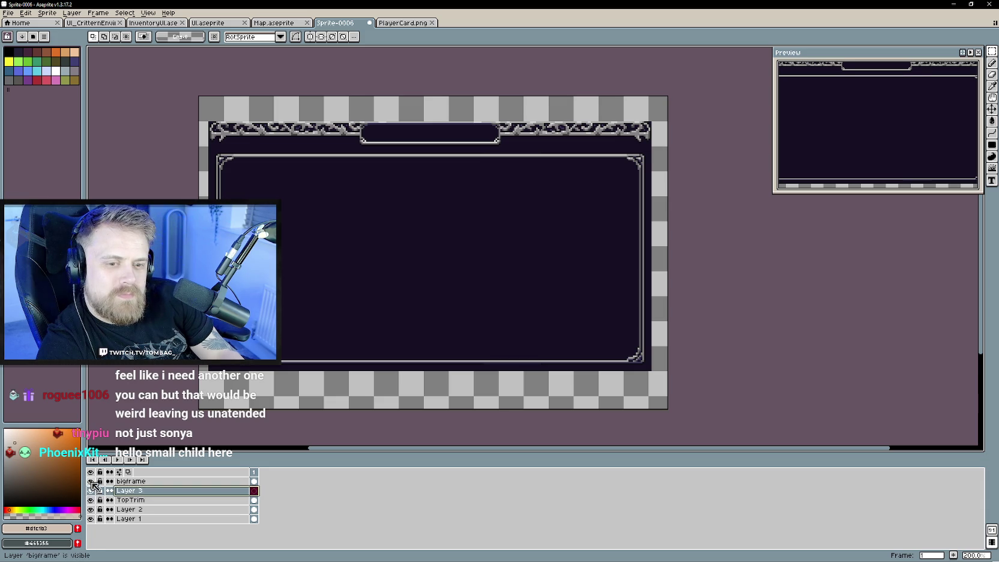
{"action": "left_click", "coordinate": [91, 500]}
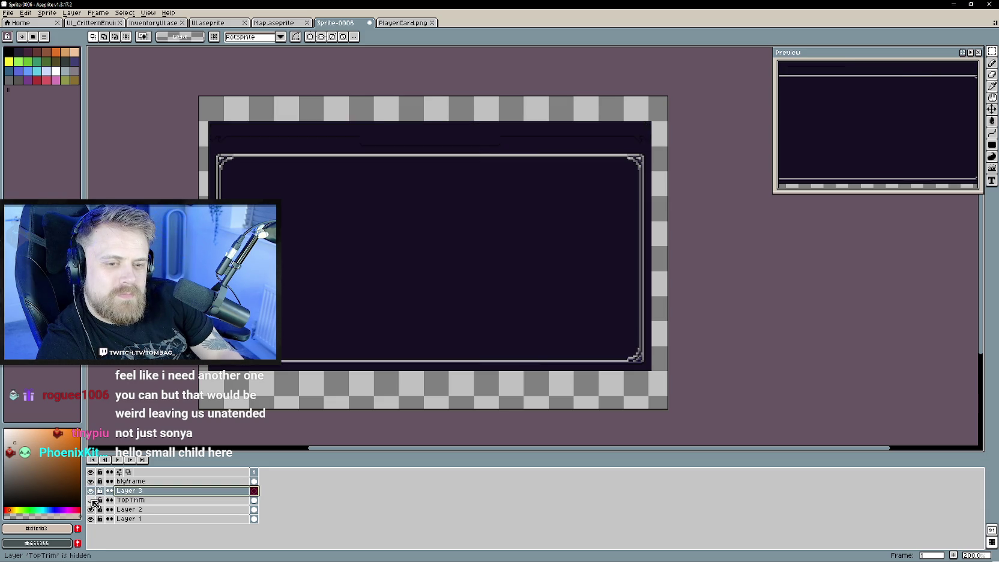
Draw a filled beige rectangle on Layer 3 covering the frame's dark interior.
{"action": "left_click", "coordinate": [91, 500]}
{"action": "left_click", "coordinate": [91, 482]}
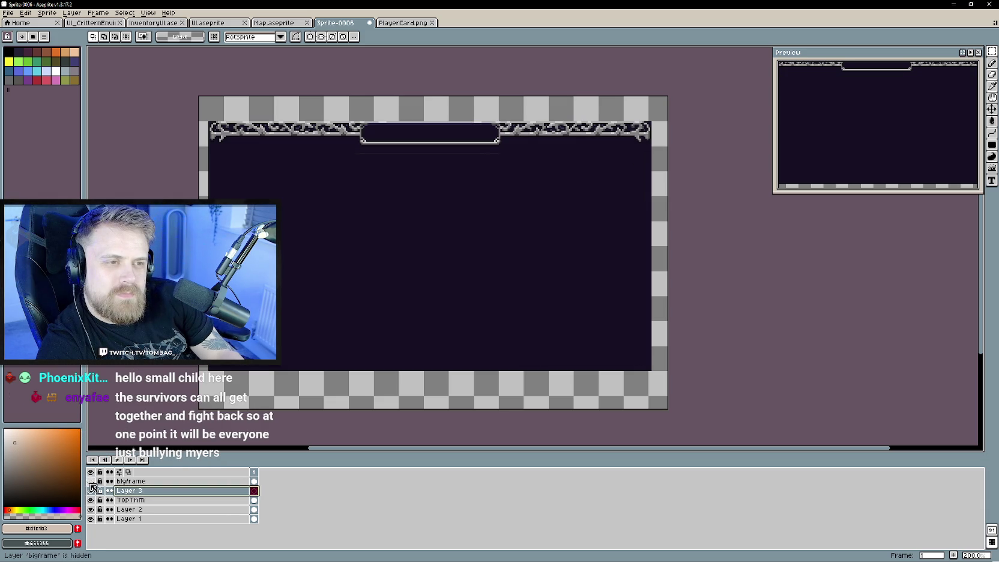
{"action": "left_click_drag", "start_coordinate": [289, 323], "coordinate": [328, 343]}
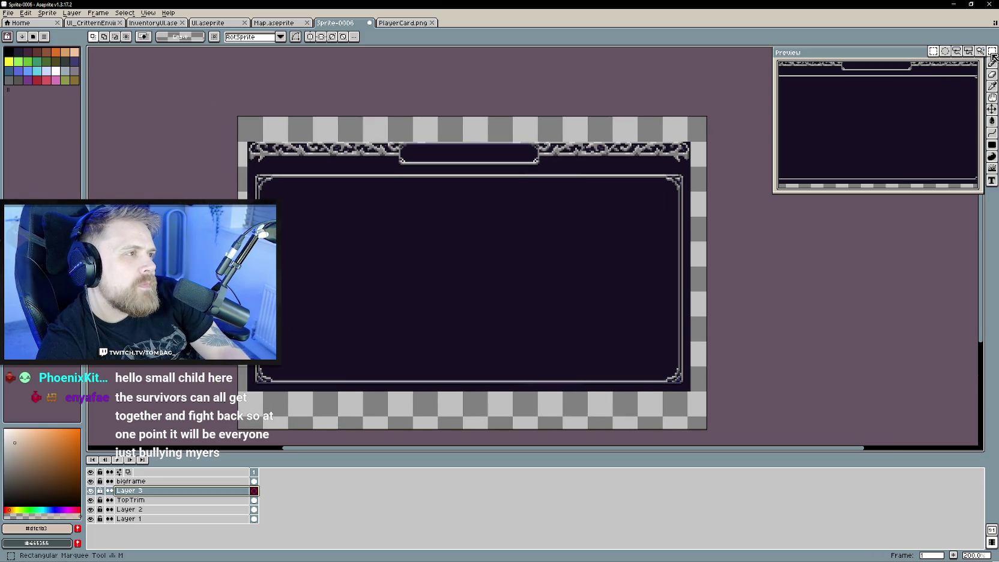
{"action": "left_click", "coordinate": [991, 144]}
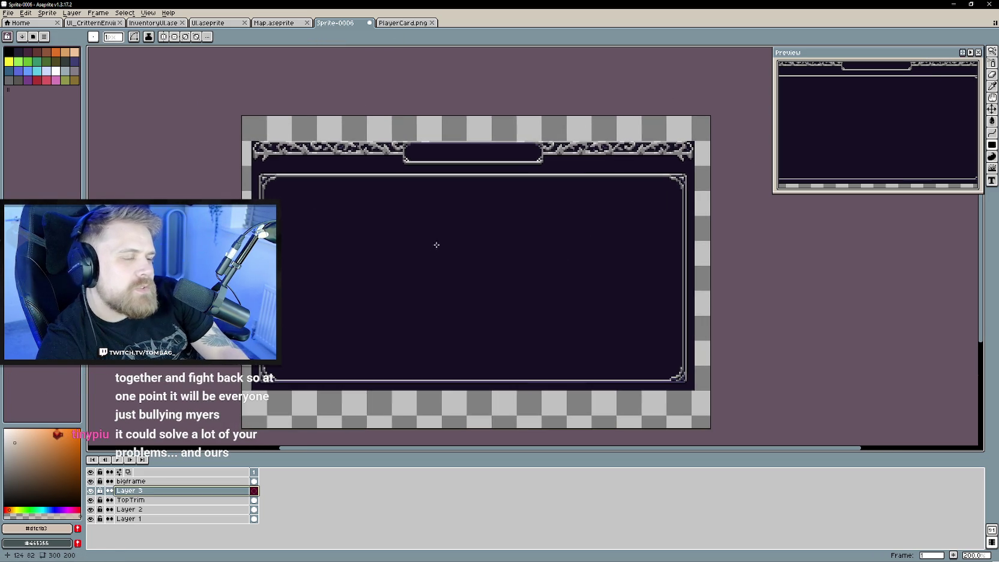
{"action": "scroll", "coordinate": [298, 216], "scroll_direction": "up", "scroll_amount": 1}
{"action": "scroll", "coordinate": [271, 187], "scroll_direction": "down", "scroll_amount": 1}
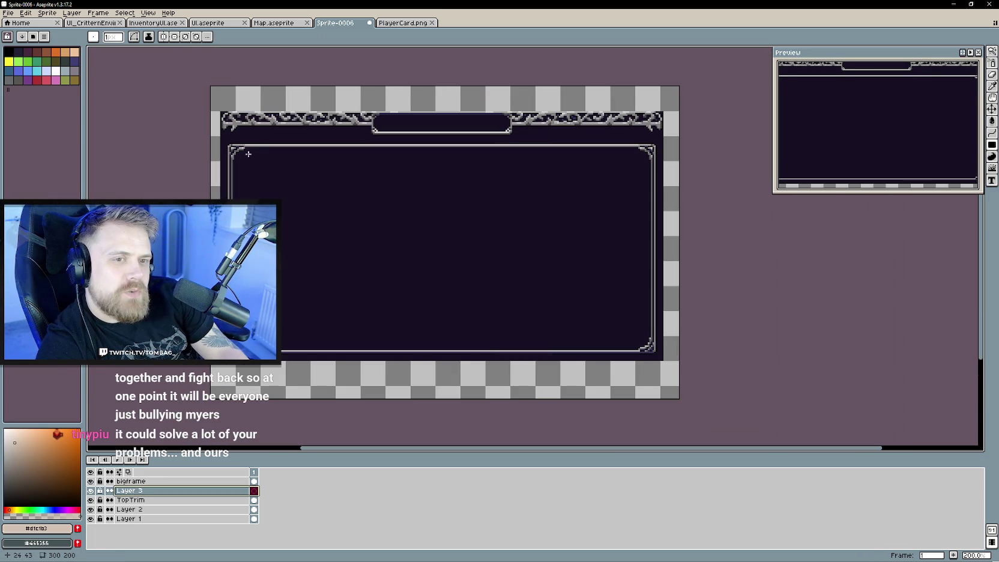
{"action": "left_click_drag", "start_coordinate": [245, 147], "coordinate": [640, 348]}
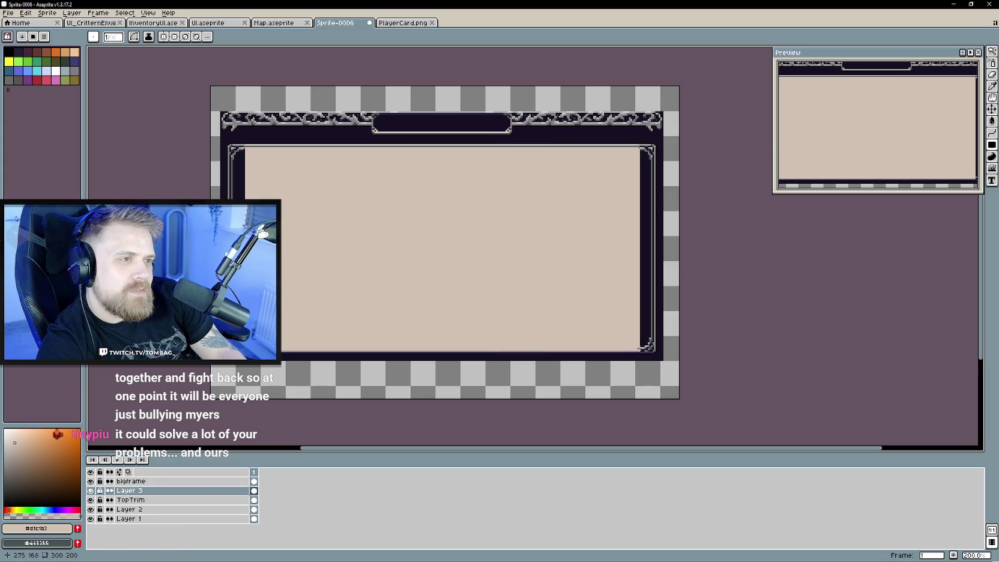
{"action": "mouse_move", "coordinate": [512, 243]}
{"action": "left_mouse_down"}
{"action": "mouse_move", "coordinate": [468, 252]}
{"action": "mouse_move", "coordinate": [448, 280]}
{"action": "left_mouse_up"}
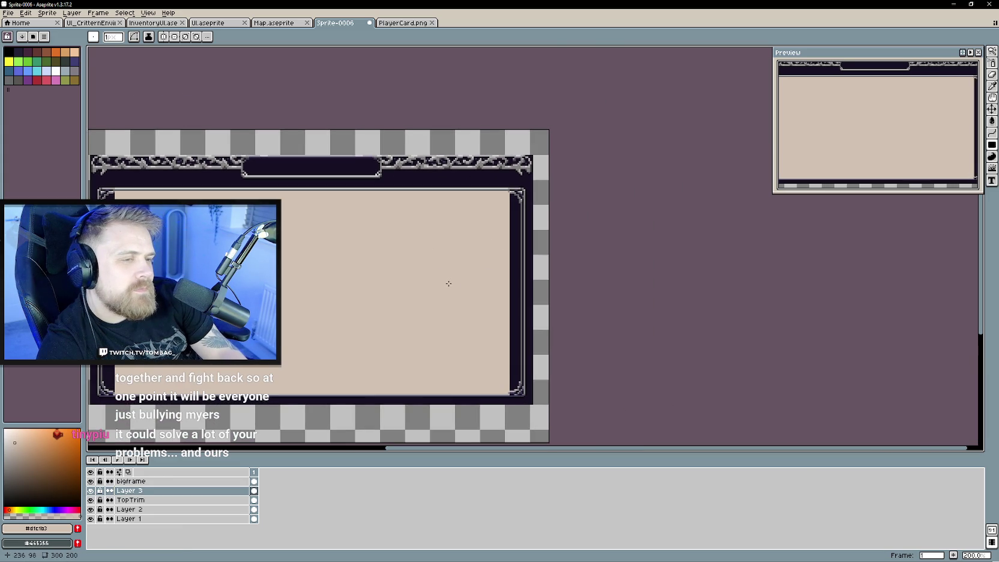
With the Pencil, draw a beige line down the left inner edge of the frame.
{"action": "scroll", "coordinate": [448, 280], "scroll_direction": "up", "scroll_amount": 2}
{"action": "left_click_drag", "start_coordinate": [585, 123], "coordinate": [104, 240]}
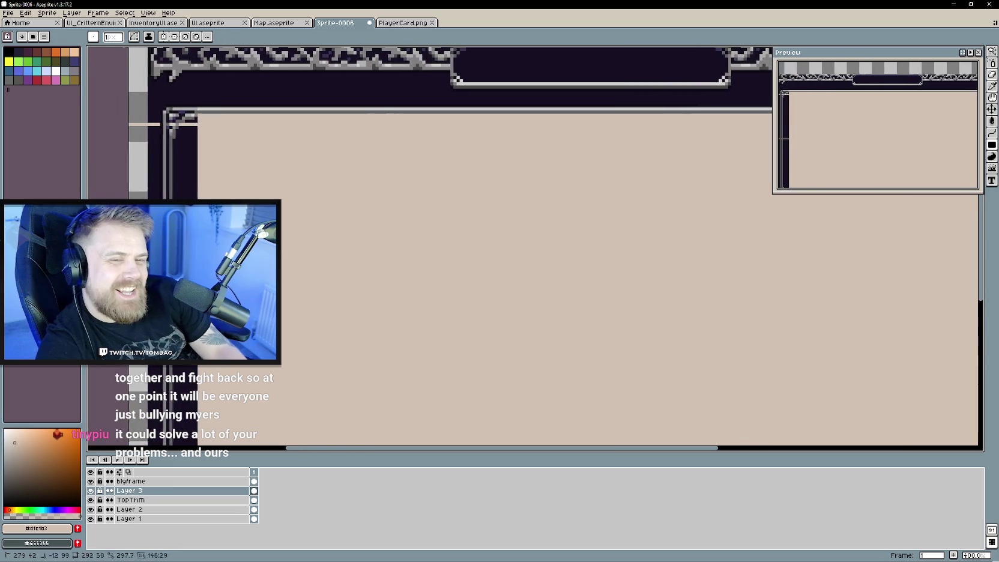
{"action": "left_click_drag", "start_coordinate": [104, 239], "coordinate": [96, 259]}
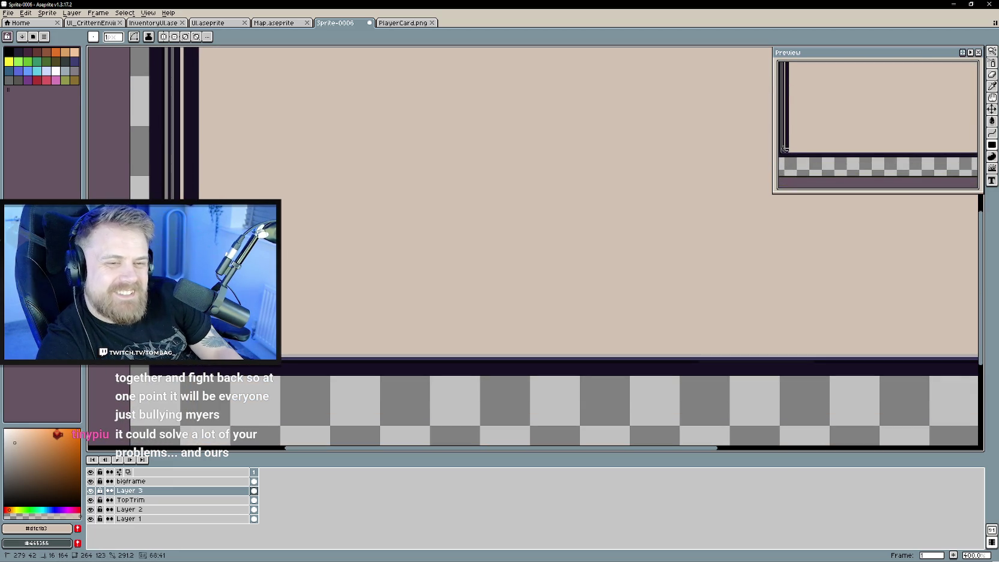
{"action": "key", "text": "b"}
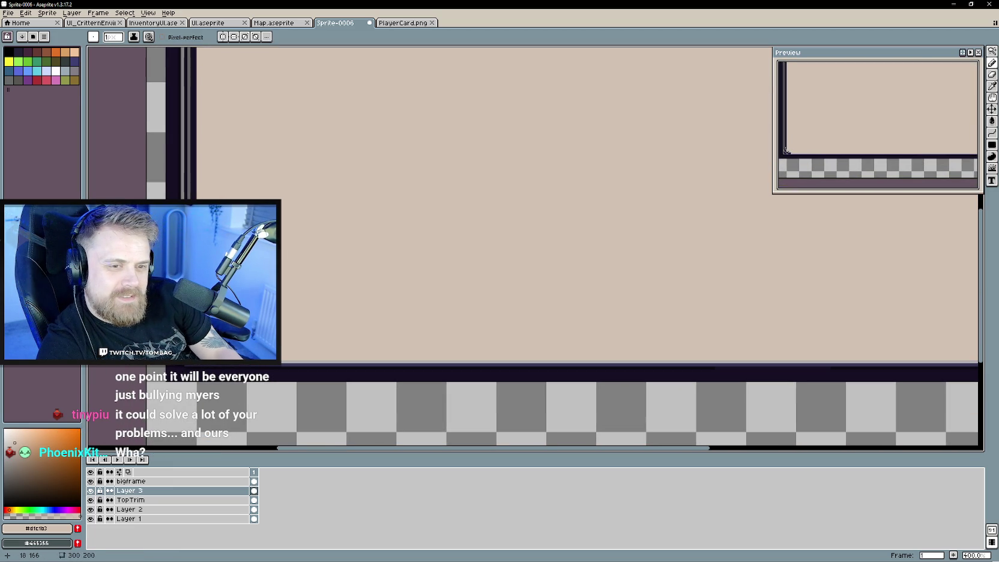
{"action": "scroll", "coordinate": [238, 281], "scroll_direction": "up", "scroll_amount": 5}
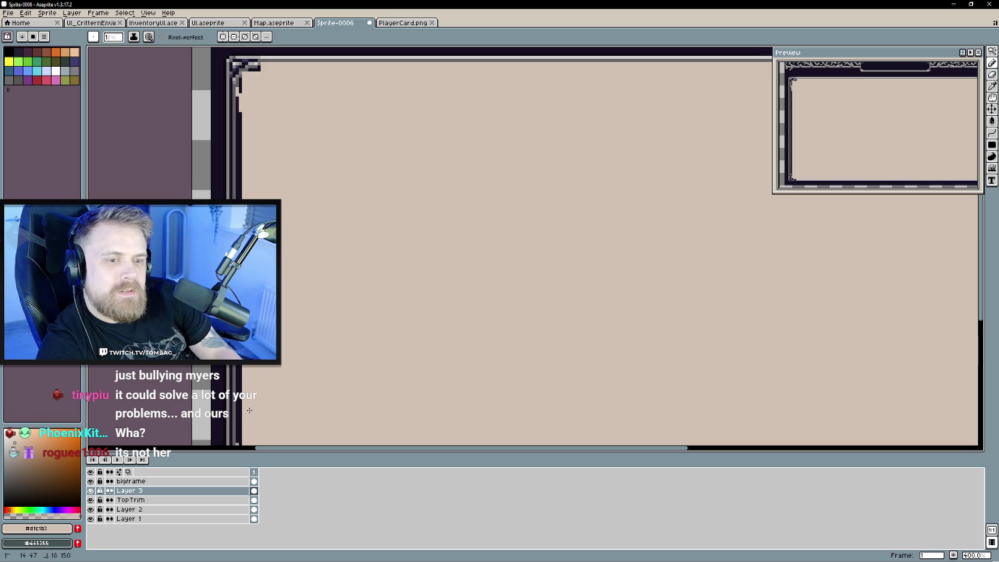
{"action": "mouse_move", "coordinate": [272, 172]}
{"action": "left_mouse_down"}
{"action": "mouse_move", "coordinate": [302, 157]}
{"action": "mouse_move", "coordinate": [284, 143]}
{"action": "mouse_move", "coordinate": [287, 155]}
{"action": "left_mouse_up"}
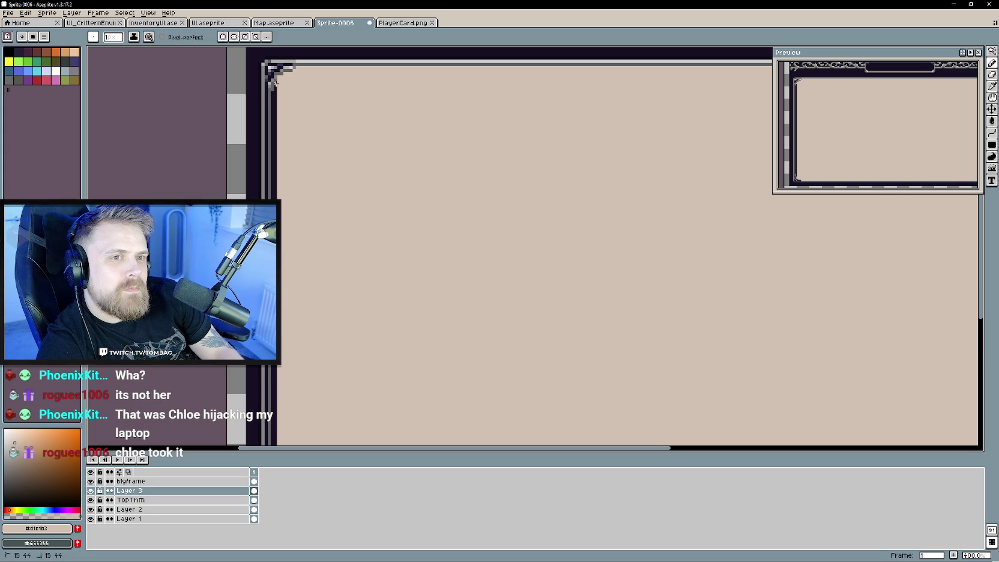
{"action": "left_click_drag", "start_coordinate": [272, 89], "coordinate": [299, 317]}
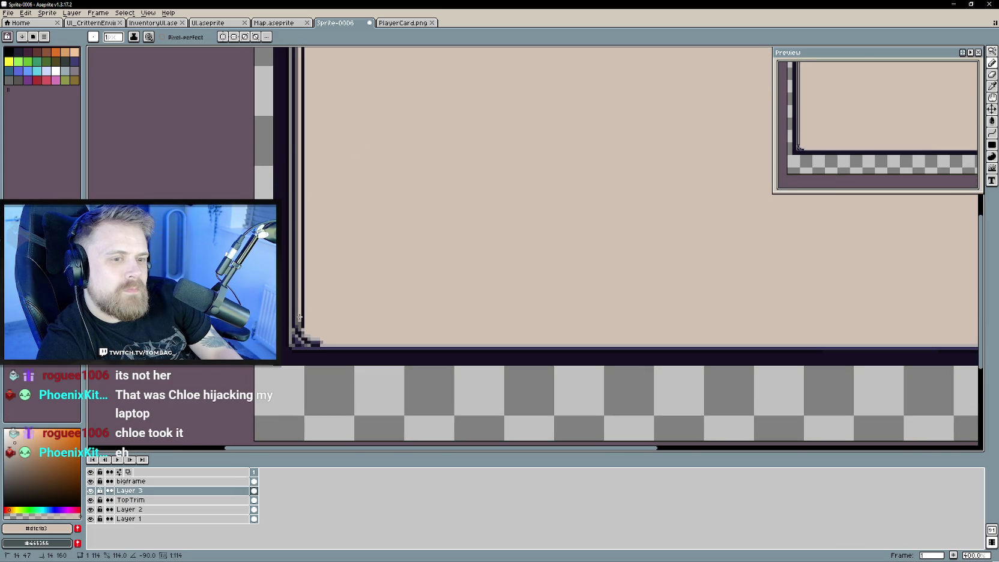
Cover the dark right inner column with a beige line.
{"action": "scroll", "coordinate": [368, 282], "scroll_direction": "up", "scroll_amount": 5}
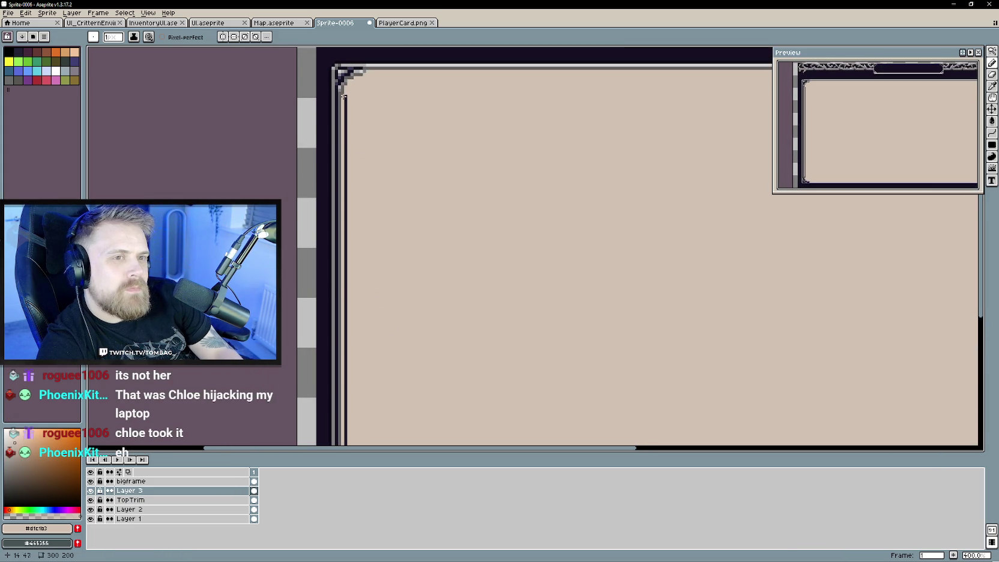
{"action": "scroll", "coordinate": [368, 281], "scroll_direction": "right", "scroll_amount": 5}
{"action": "scroll", "coordinate": [412, 223], "scroll_direction": "right", "scroll_amount": 3}
{"action": "scroll", "coordinate": [390, 191], "scroll_direction": "right", "scroll_amount": 3}
{"action": "scroll", "coordinate": [372, 209], "scroll_direction": "up", "scroll_amount": 5}
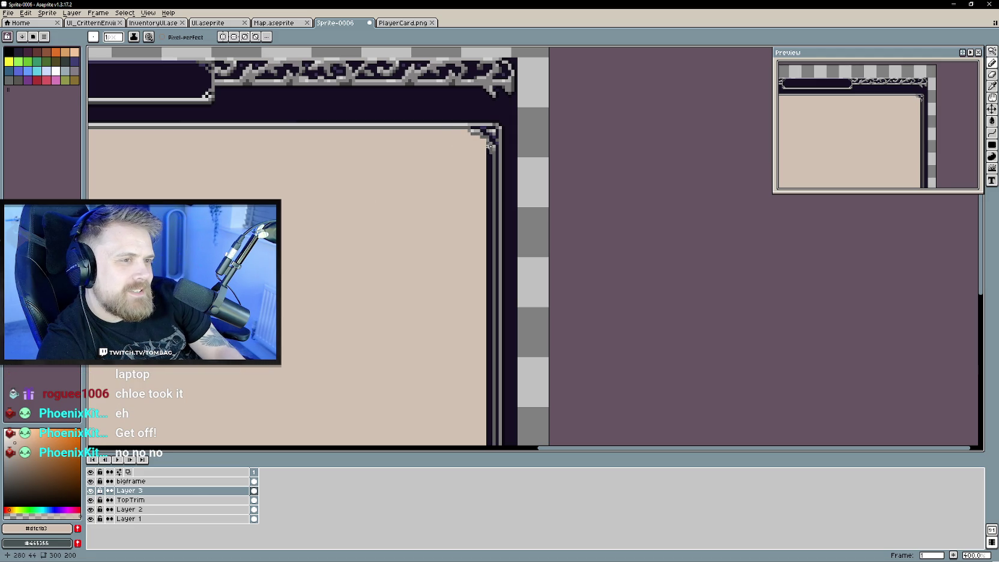
{"action": "scroll", "coordinate": [434, 249], "scroll_direction": "down", "scroll_amount": 1}
{"action": "scroll", "coordinate": [378, 234], "scroll_direction": "down", "scroll_amount": 3}
{"action": "left_click", "coordinate": [473, 308], "text": "shift"}
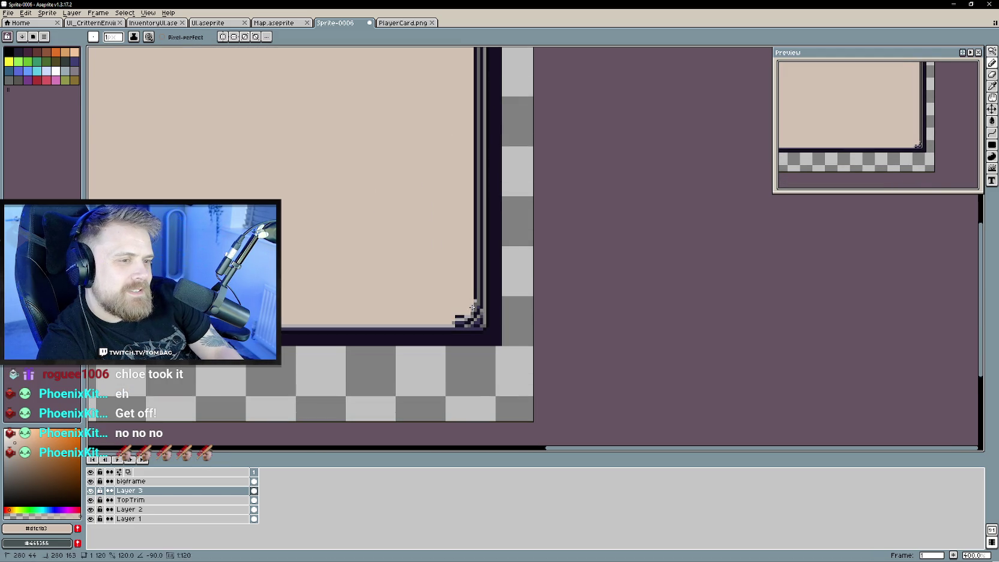
{"action": "scroll", "coordinate": [437, 215], "scroll_direction": "up", "scroll_amount": 4}
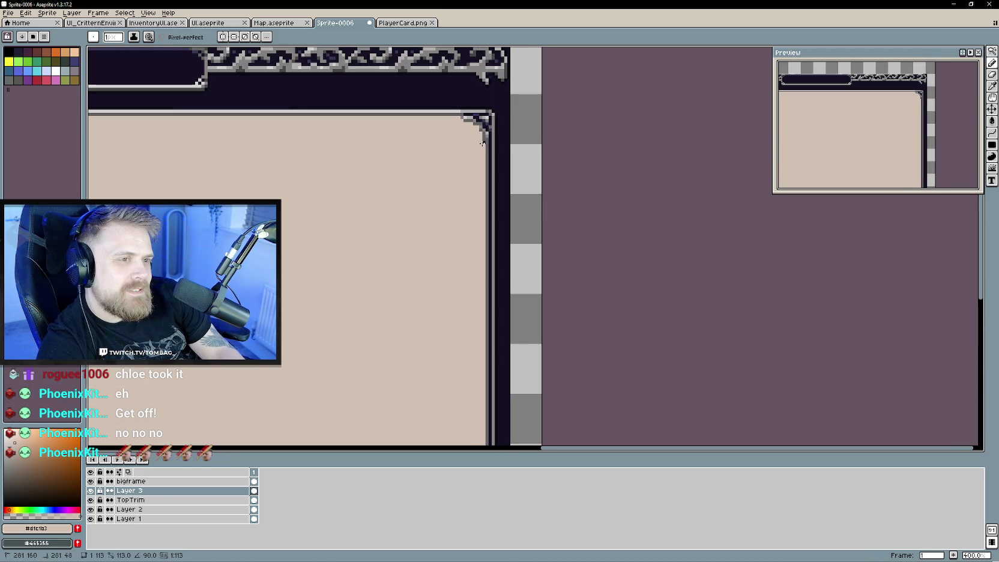
{"action": "scroll", "coordinate": [456, 150], "scroll_direction": "down", "scroll_amount": 4}
{"action": "scroll", "coordinate": [465, 290], "scroll_direction": "up", "scroll_amount": 2}
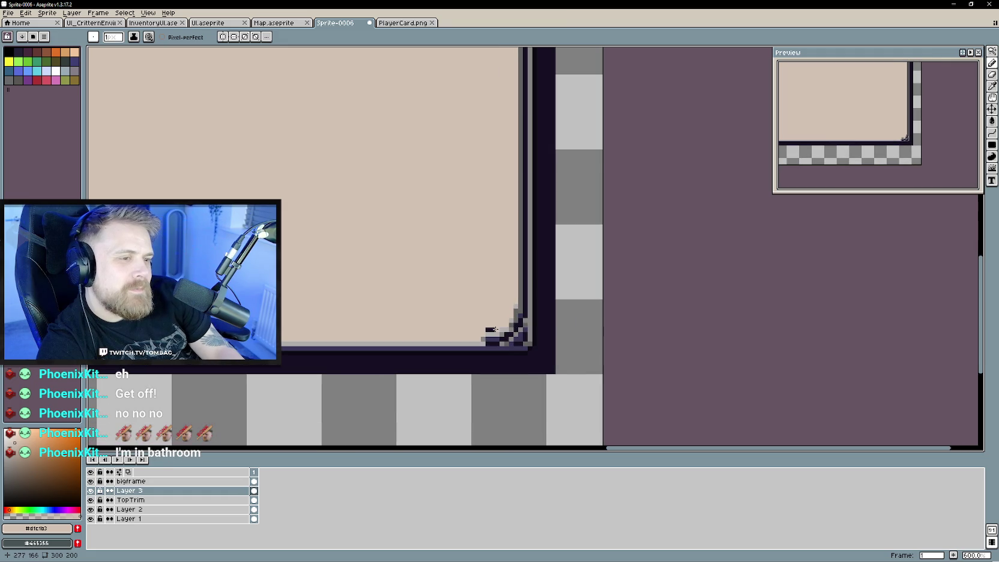
{"action": "scroll", "coordinate": [360, 212], "scroll_direction": "down", "scroll_amount": 1}
{"action": "scroll", "coordinate": [265, 178], "scroll_direction": "down", "scroll_amount": 1}
{"action": "scroll", "coordinate": [433, 263], "scroll_direction": "down", "scroll_amount": 1}
{"action": "scroll", "coordinate": [444, 267], "scroll_direction": "down", "scroll_amount": 1}
{"action": "scroll", "coordinate": [444, 266], "scroll_direction": "up", "scroll_amount": 1}
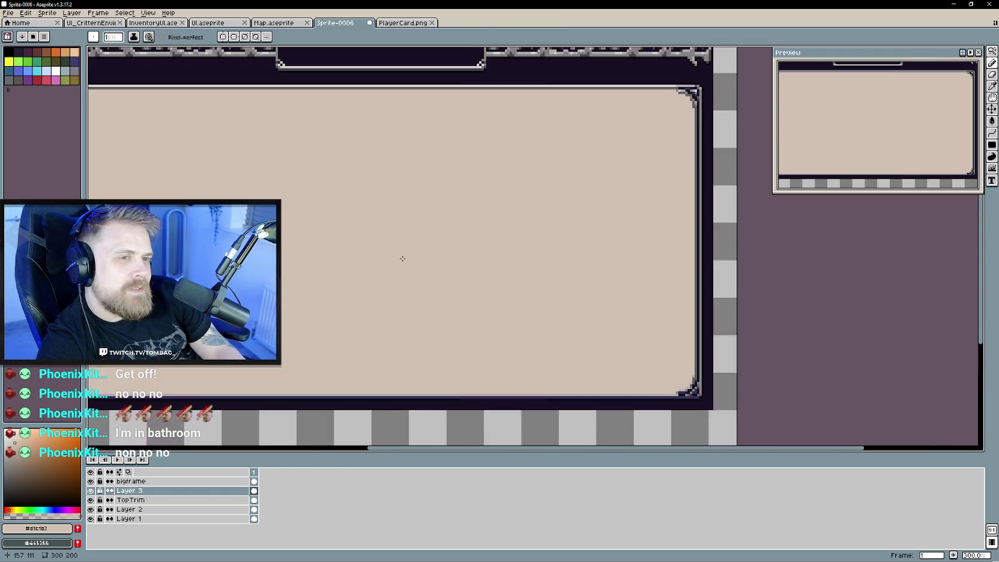
{"action": "scroll", "coordinate": [459, 291], "scroll_direction": "down", "scroll_amount": 1}
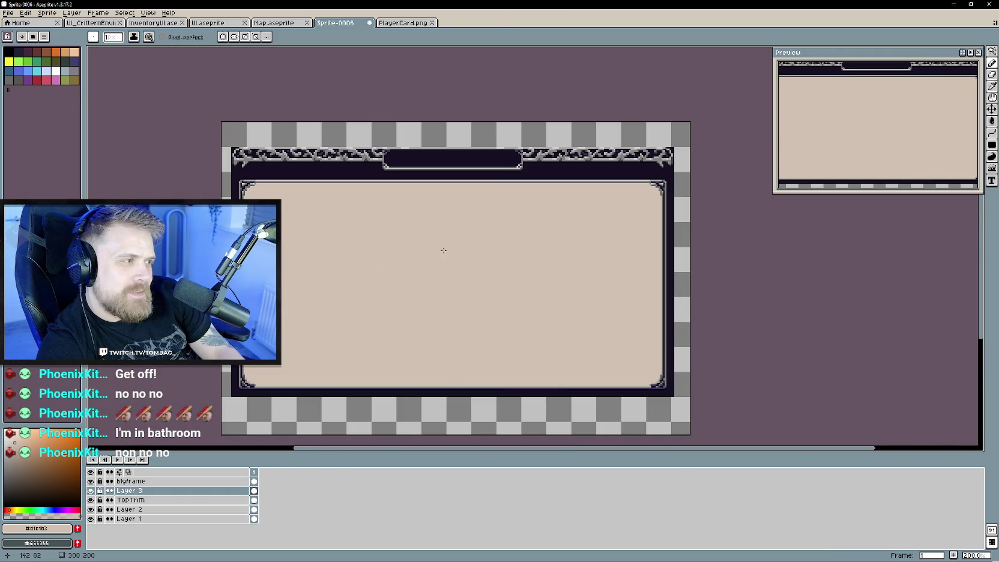
{"action": "scroll", "coordinate": [419, 261], "scroll_direction": "up", "scroll_amount": 1}
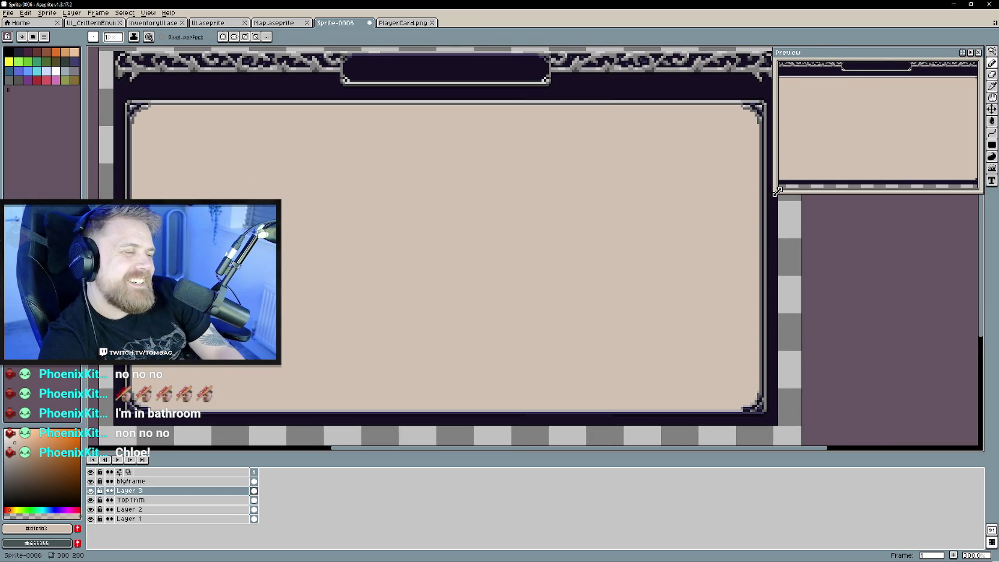
Shrink the Preview window and bring up PlayerCard.png.
{"action": "left_click_drag", "start_coordinate": [773, 192], "coordinate": [853, 136]}
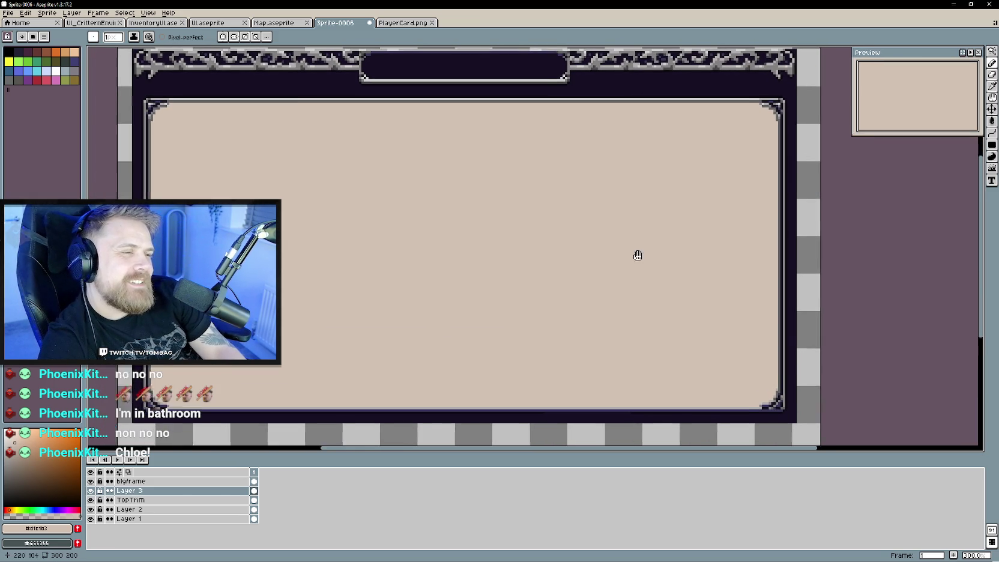
{"action": "left_click", "coordinate": [402, 22]}
{"action": "scroll", "coordinate": [473, 232], "scroll_direction": "up", "scroll_amount": 2}
Sample the player card's tan and pencil a tan line down the frame's right inner edge.
{"action": "left_click", "coordinate": [445, 179], "text": "alt"}
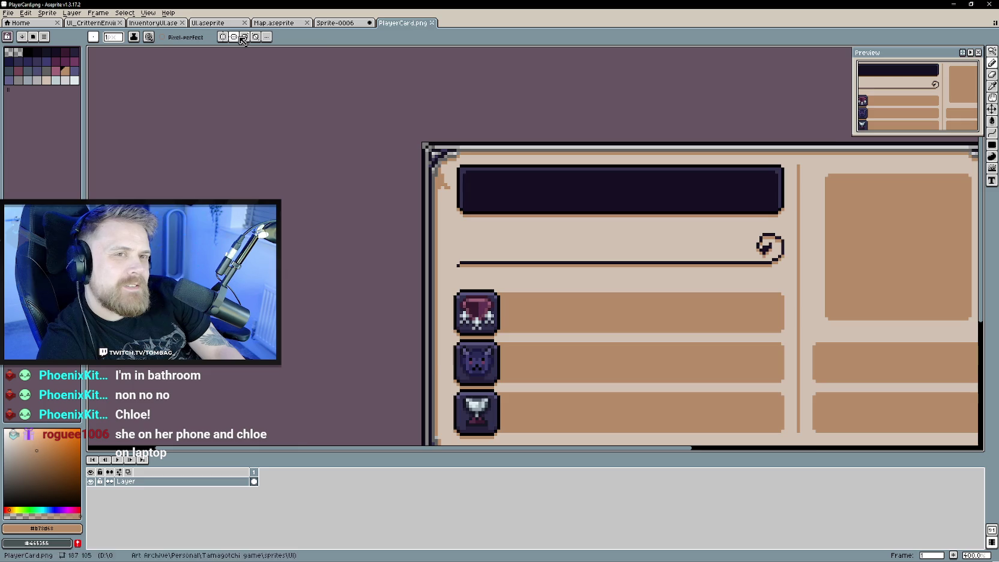
{"action": "key", "text": "ctrl+shift+Tab"}
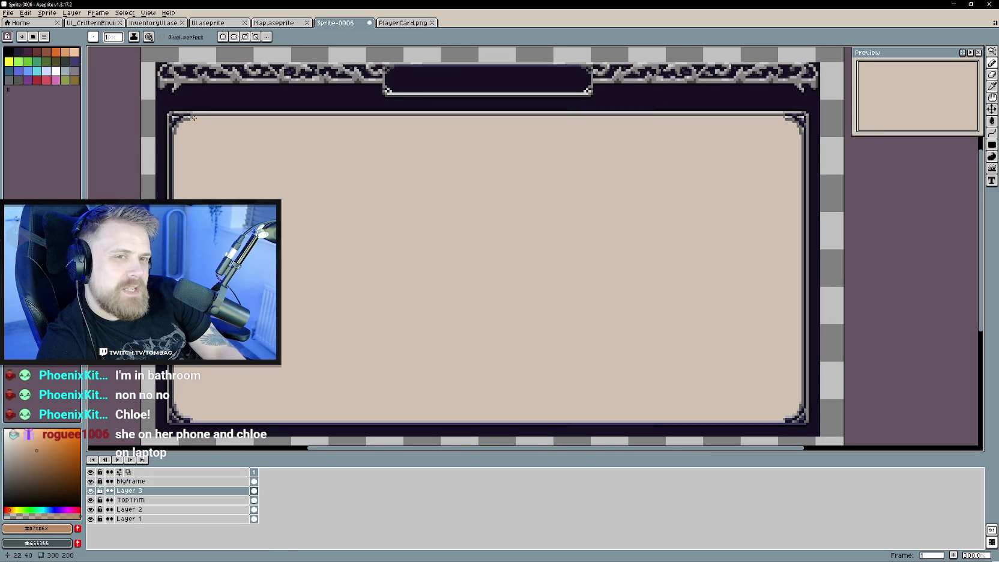
{"action": "scroll", "coordinate": [458, 183], "scroll_direction": "right", "scroll_amount": 5}
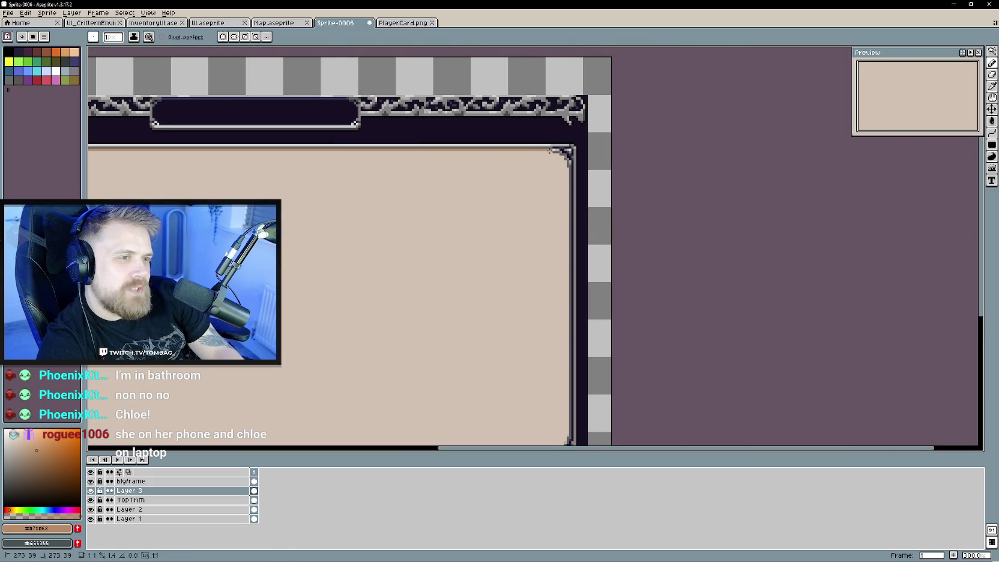
{"action": "scroll", "coordinate": [549, 150], "scroll_direction": "up", "scroll_amount": 1}
{"action": "scroll", "coordinate": [541, 185], "scroll_direction": "up", "scroll_amount": 2}
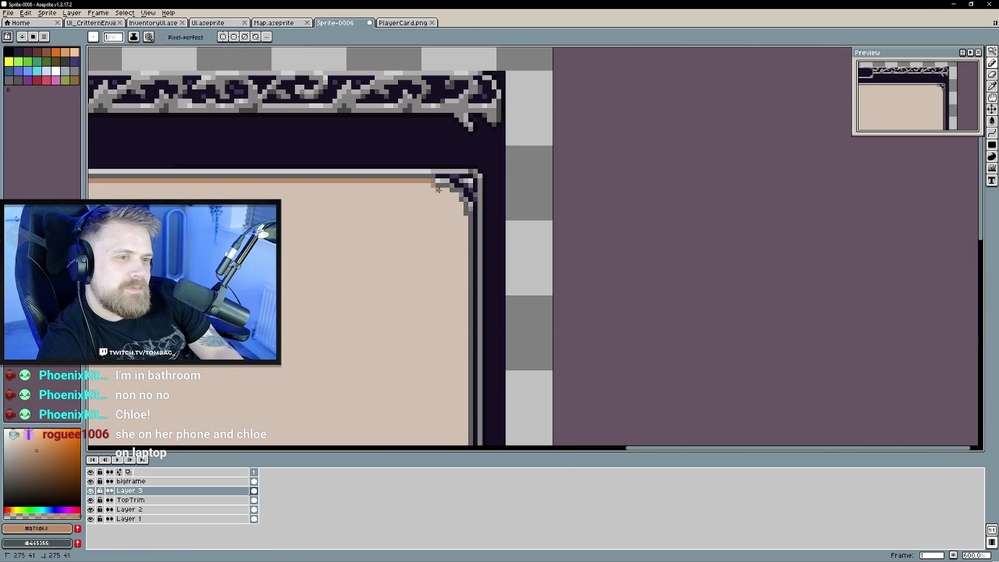
{"action": "scroll", "coordinate": [443, 212], "scroll_direction": "up", "scroll_amount": 1}
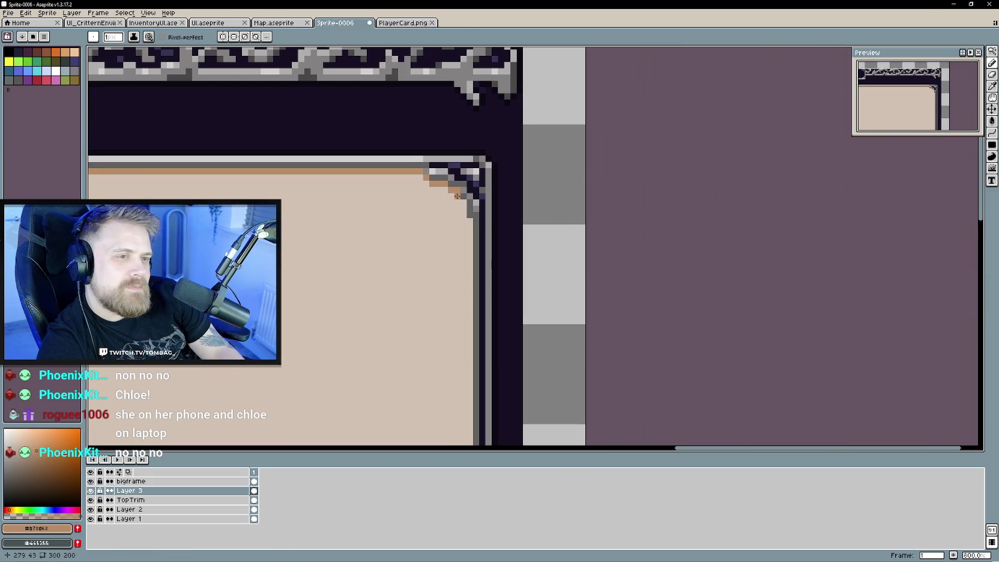
{"action": "left_click_drag", "start_coordinate": [462, 209], "coordinate": [465, 220]}
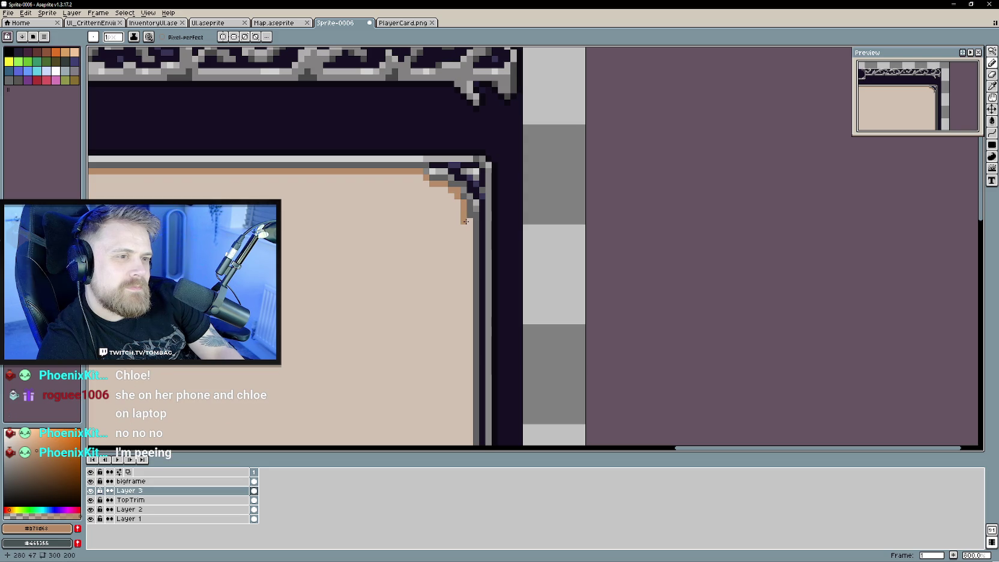
{"action": "scroll", "coordinate": [422, 122], "scroll_direction": "up", "scroll_amount": 2}
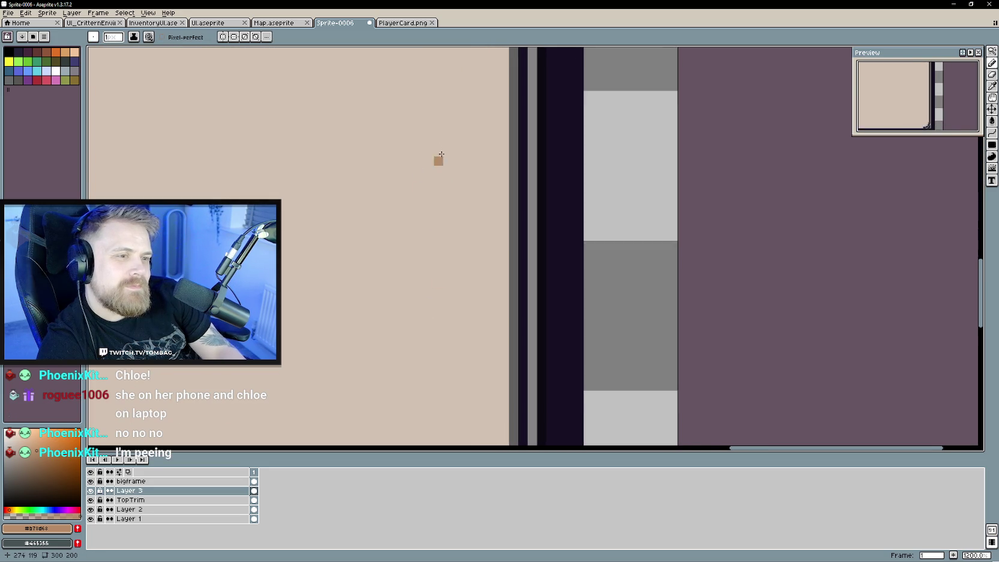
{"action": "scroll", "coordinate": [451, 240], "scroll_direction": "down", "scroll_amount": 2}
{"action": "scroll", "coordinate": [454, 330], "scroll_direction": "down", "scroll_amount": 1}
{"action": "left_click", "coordinate": [519, 262], "text": "shift"}
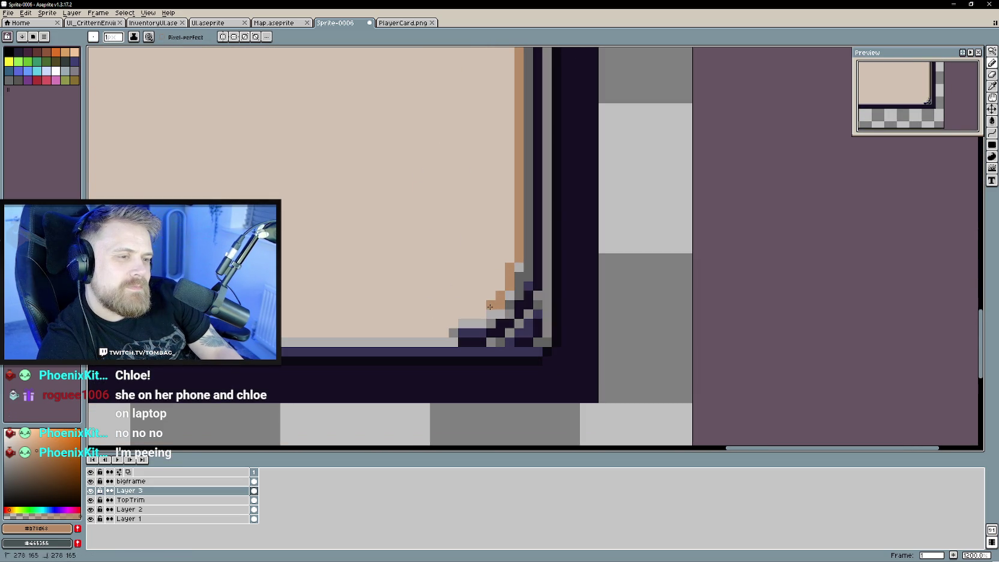
Add stepped tan corners at bottom-right and bottom-left, joined by a tan bottom edge line.
{"action": "left_click", "coordinate": [459, 313], "text": "shift"}
{"action": "scroll", "coordinate": [325, 226], "scroll_direction": "left", "scroll_amount": 10}
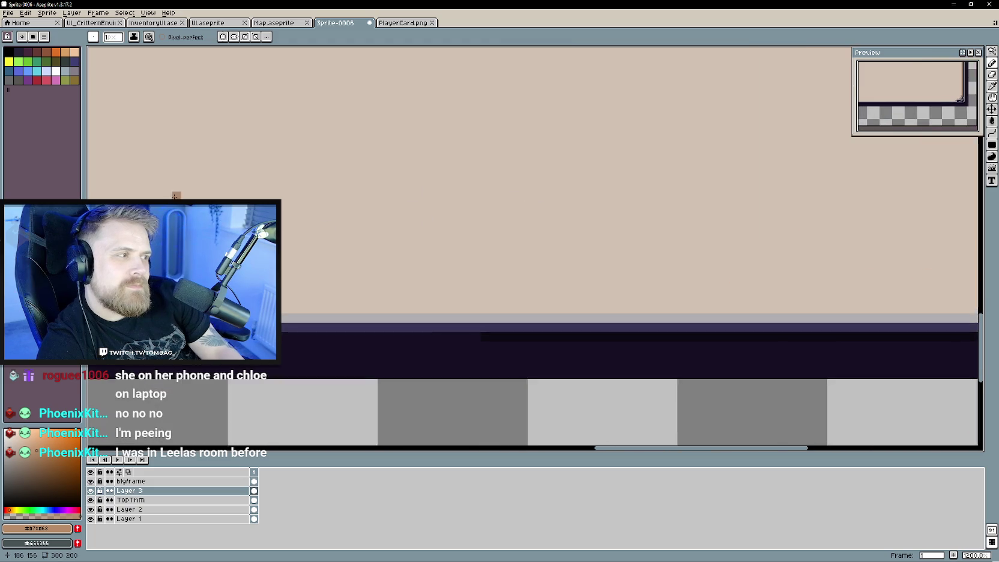
{"action": "scroll", "coordinate": [417, 253], "scroll_direction": "down", "scroll_amount": 2}
{"action": "scroll", "coordinate": [339, 266], "scroll_direction": "left", "scroll_amount": 5}
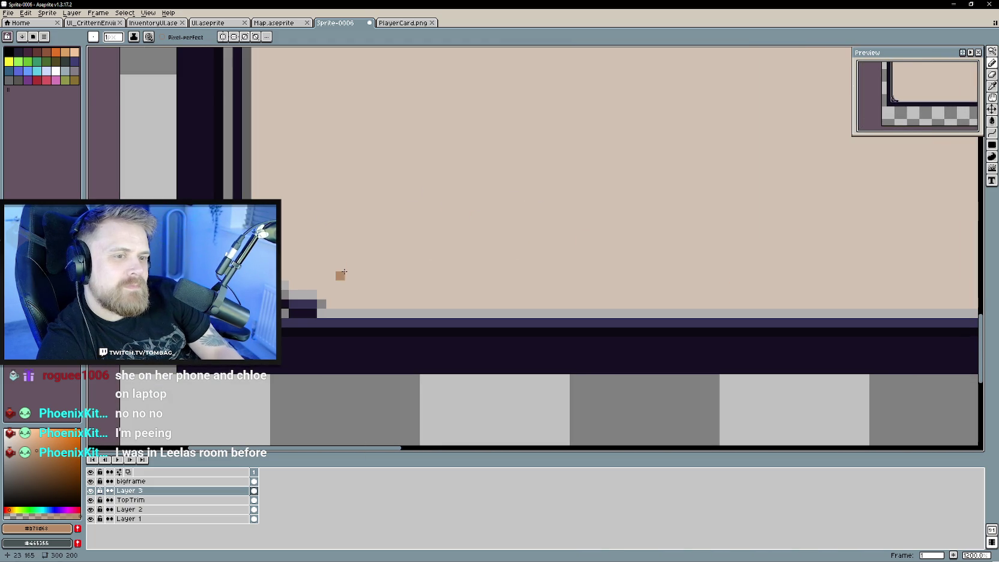
{"action": "left_click", "coordinate": [321, 294], "text": "shift"}
{"action": "left_click", "coordinate": [283, 274], "text": "shift"}
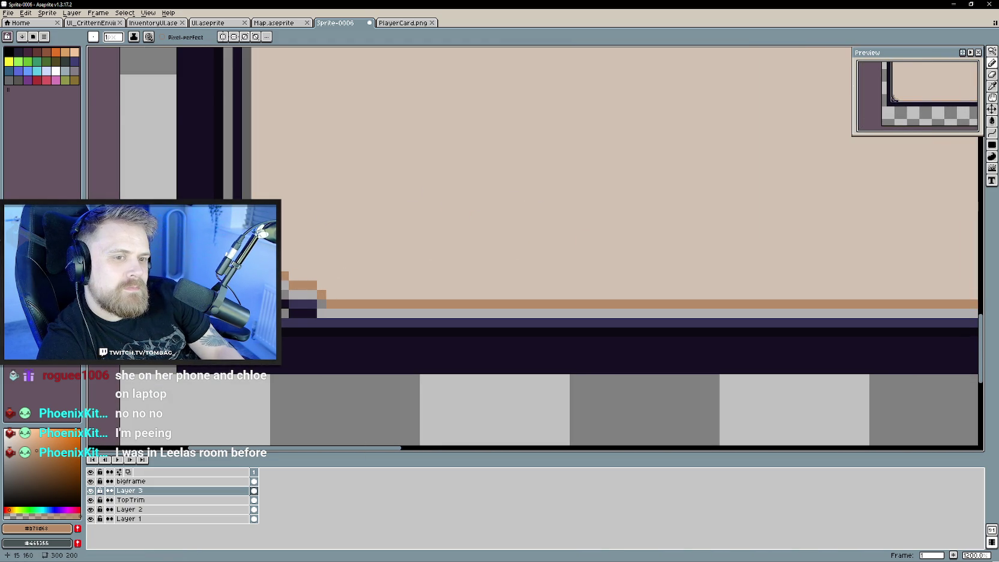
Draw the tan line up the left inner edge and recentre the whole frame.
{"action": "scroll", "coordinate": [350, 109], "scroll_direction": "up", "scroll_amount": 5}
{"action": "scroll", "coordinate": [354, 138], "scroll_direction": "up", "scroll_amount": 5}
{"action": "left_click", "coordinate": [308, 220], "text": "shift"}
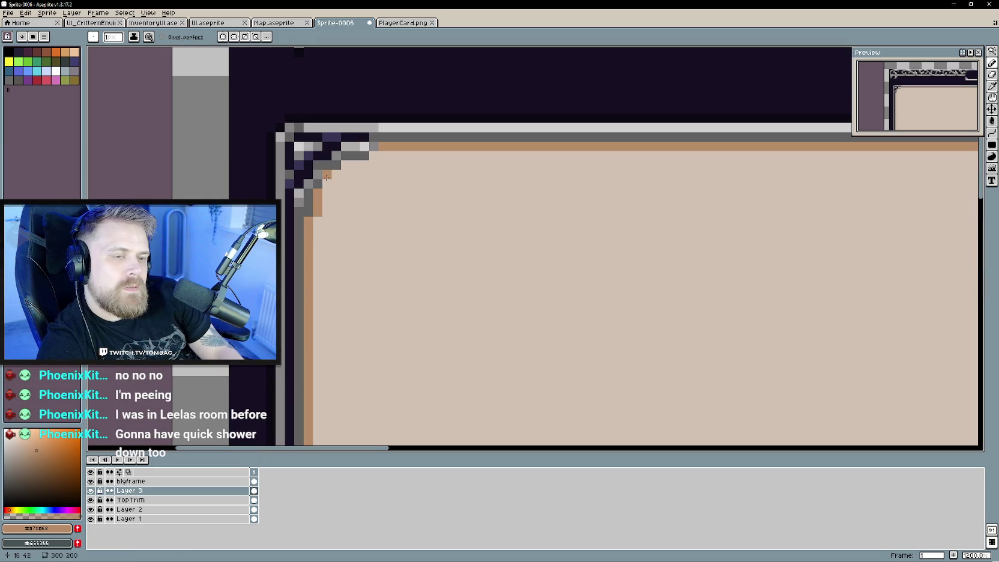
{"action": "scroll", "coordinate": [542, 256], "scroll_direction": "down", "scroll_amount": 2}
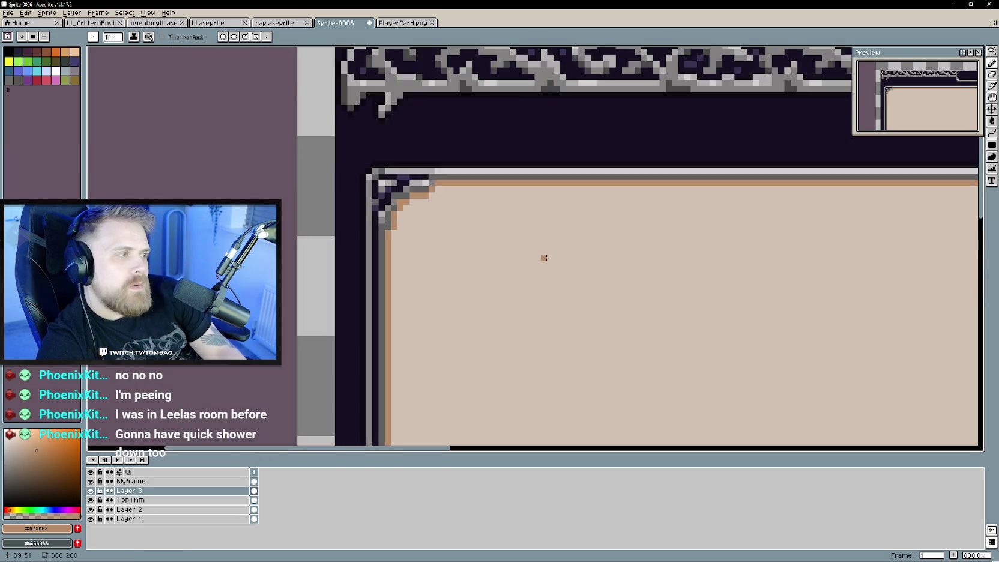
{"action": "scroll", "coordinate": [632, 302], "scroll_direction": "down", "scroll_amount": 2}
{"action": "scroll", "coordinate": [395, 183], "scroll_direction": "down", "scroll_amount": 1}
{"action": "scroll", "coordinate": [412, 190], "scroll_direction": "down", "scroll_amount": 1}
{"action": "scroll", "coordinate": [402, 185], "scroll_direction": "down", "scroll_amount": 1}
{"action": "left_click_drag", "start_coordinate": [442, 215], "coordinate": [480, 244]}
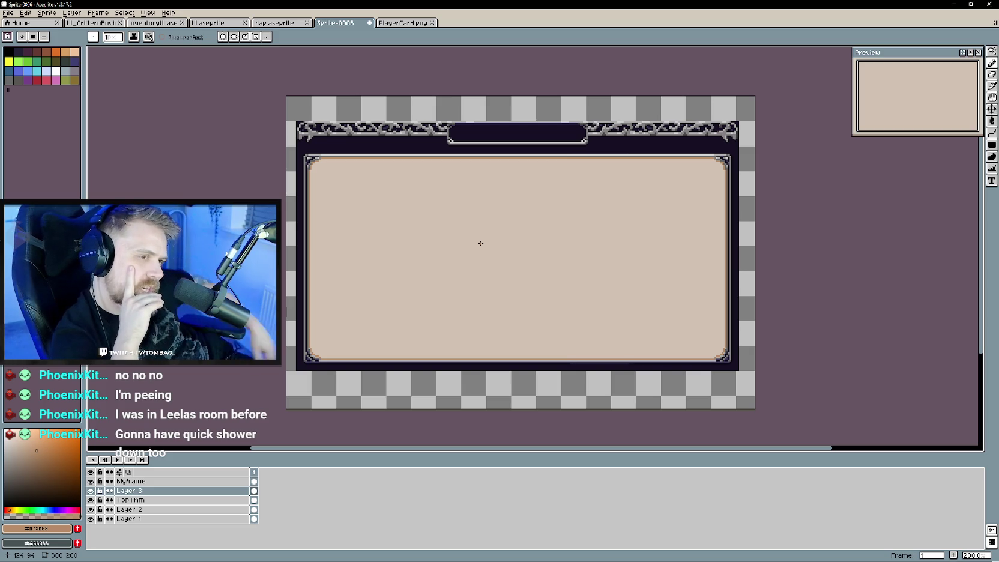
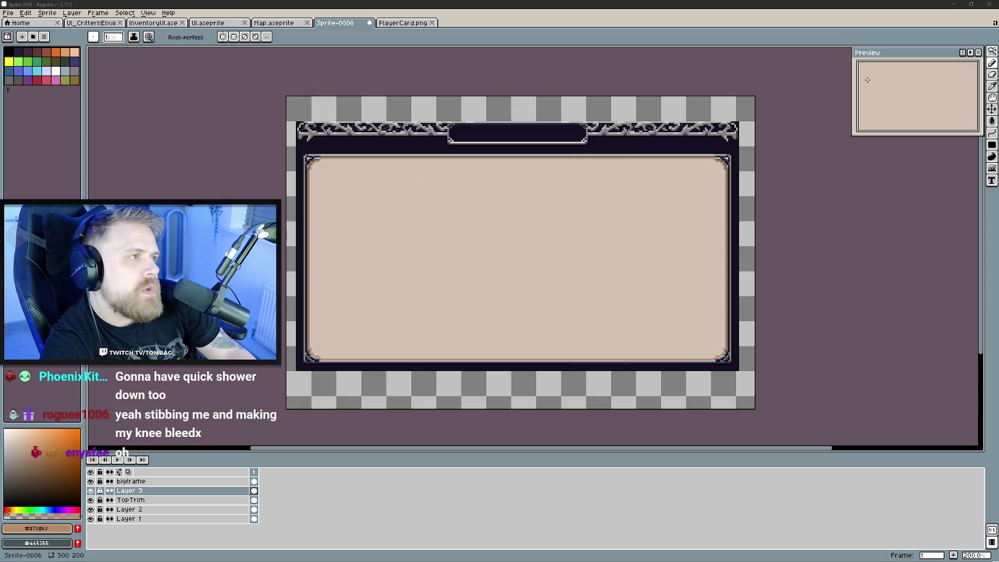
Pick the Rectangle tool, test a rectangle inside the beige panel, undo it, and open Layer 3's options.
{"action": "left_click", "coordinate": [992, 76]}
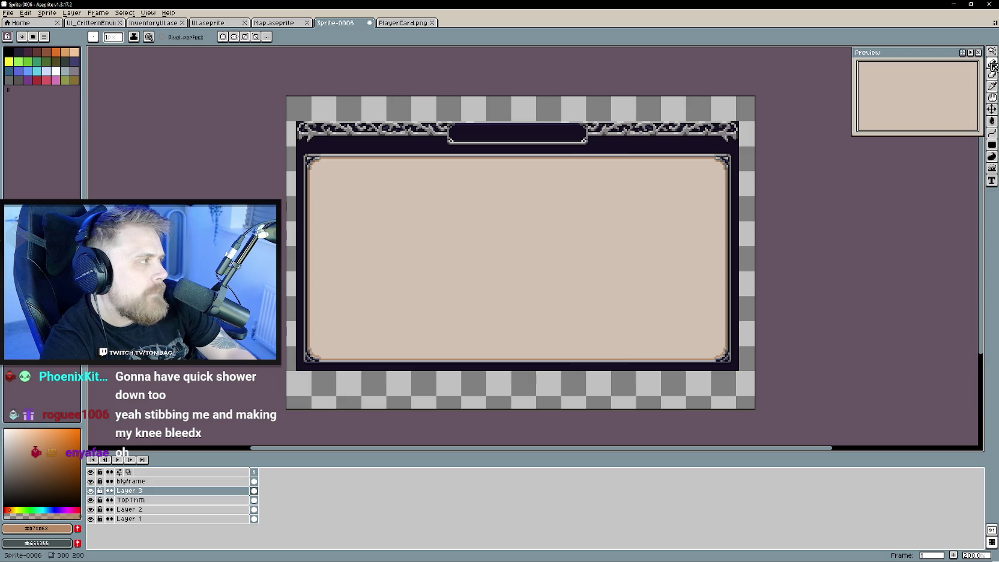
{"action": "left_click", "coordinate": [993, 53]}
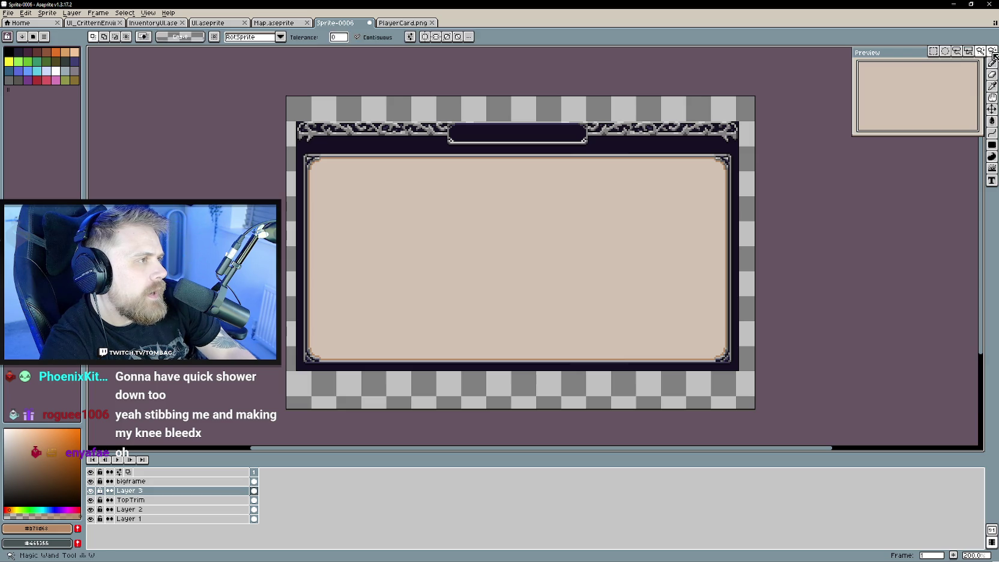
{"action": "left_click", "coordinate": [992, 144]}
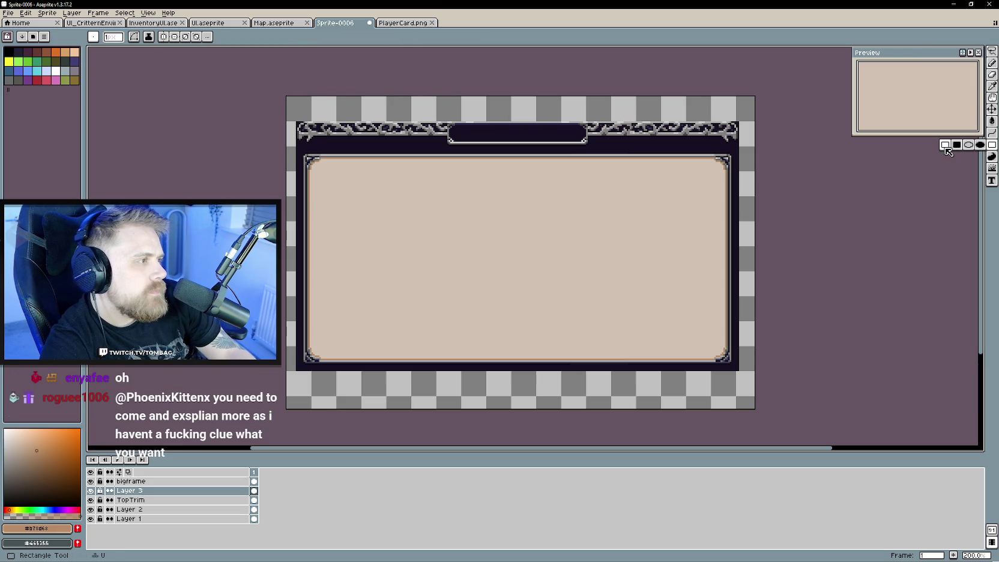
{"action": "scroll", "coordinate": [486, 261], "scroll_direction": "right", "scroll_amount": 2}
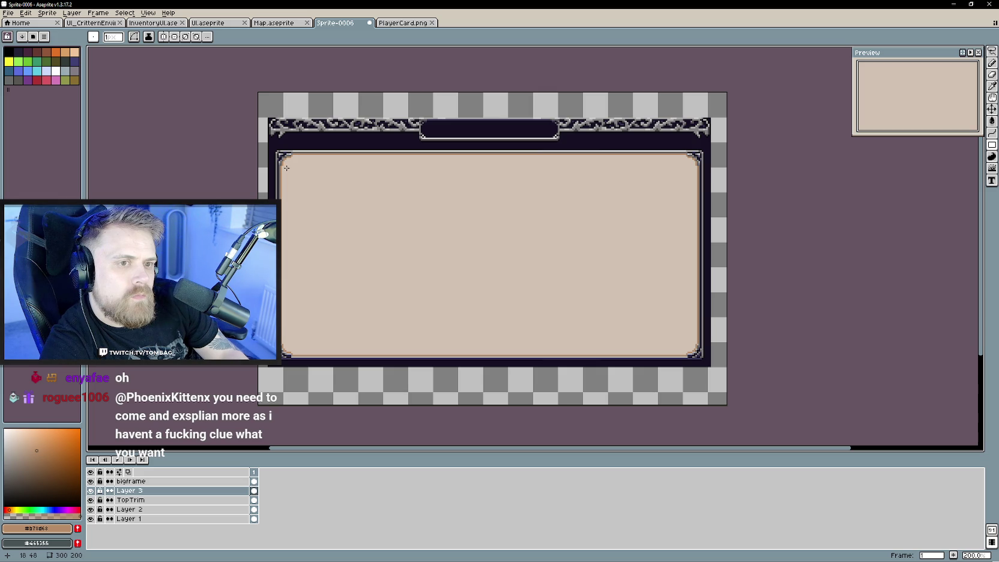
{"action": "left_click_drag", "start_coordinate": [289, 169], "coordinate": [686, 341]}
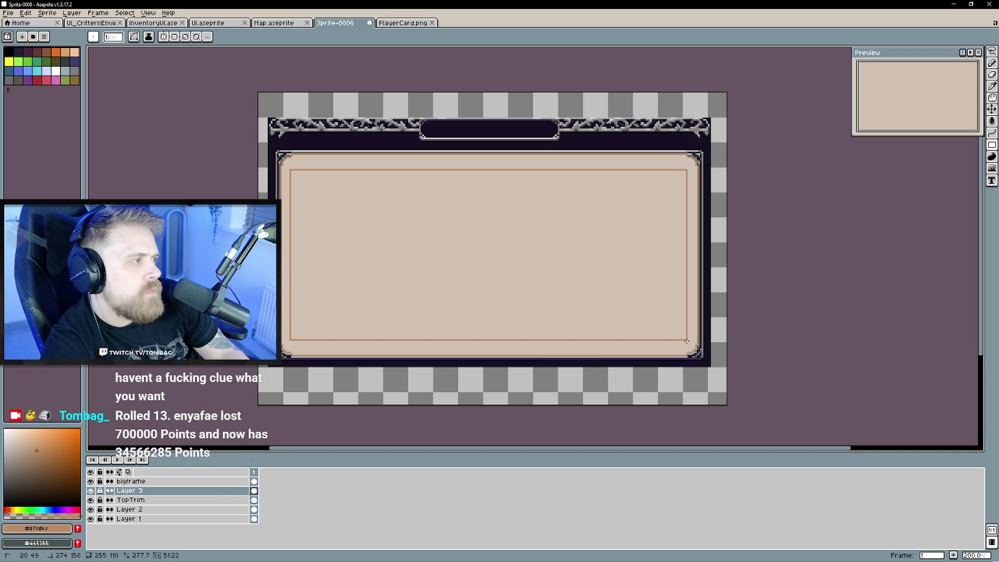
{"action": "key", "text": "ctrl+z"}
{"action": "right_click", "coordinate": [131, 490]}
{"action": "mouse_move", "coordinate": [147, 499]}
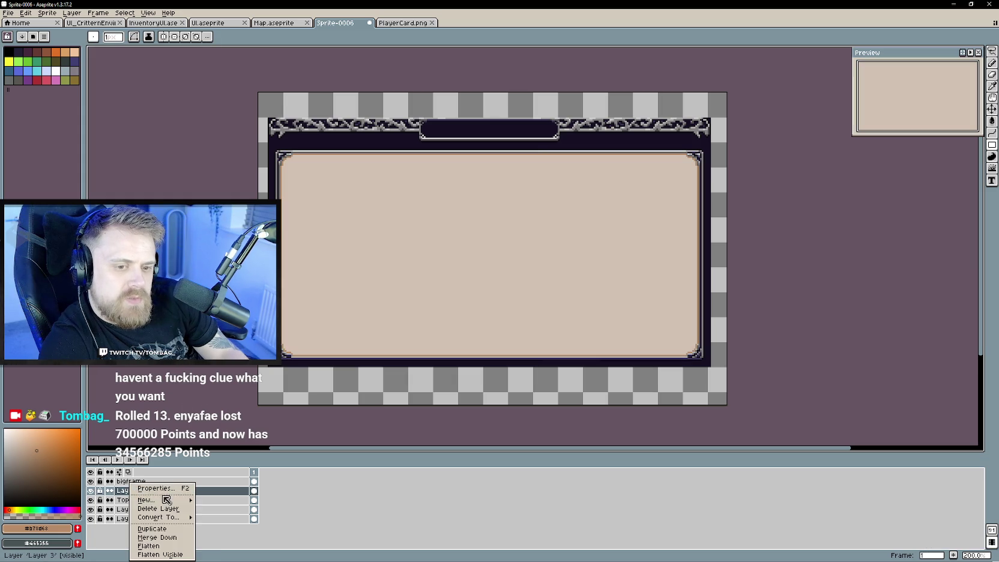
Add Layer 4 and draw a thin rectangle outline inset inside the beige panel.
{"action": "left_click", "coordinate": [222, 499]}
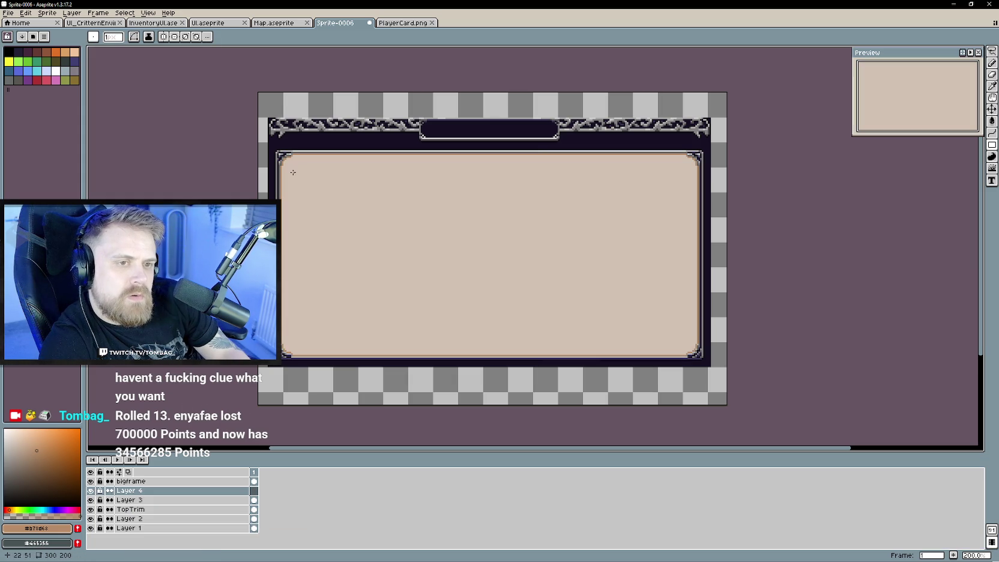
{"action": "left_click_drag", "start_coordinate": [294, 172], "coordinate": [685, 337]}
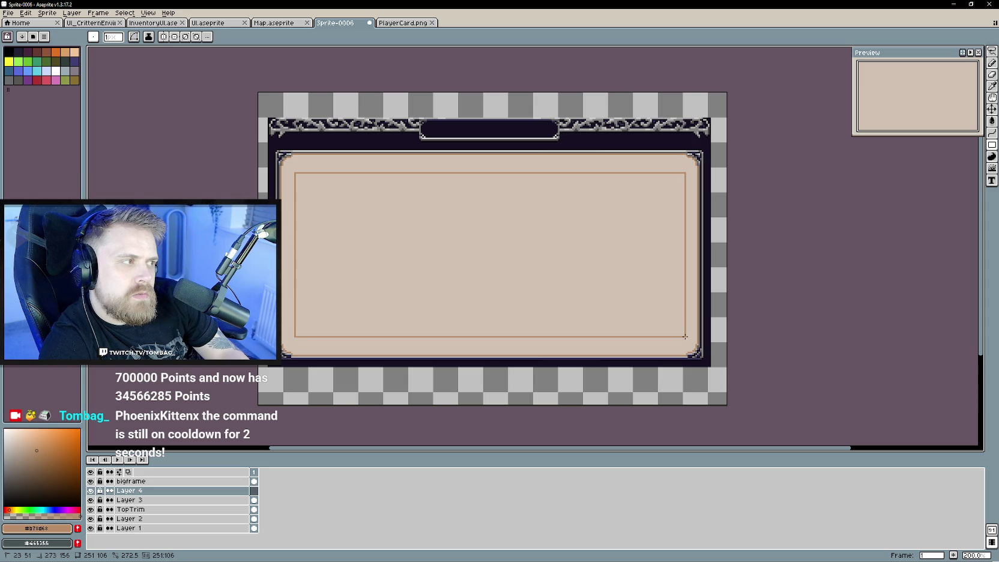
{"action": "left_click_drag", "start_coordinate": [684, 337], "coordinate": [680, 336]}
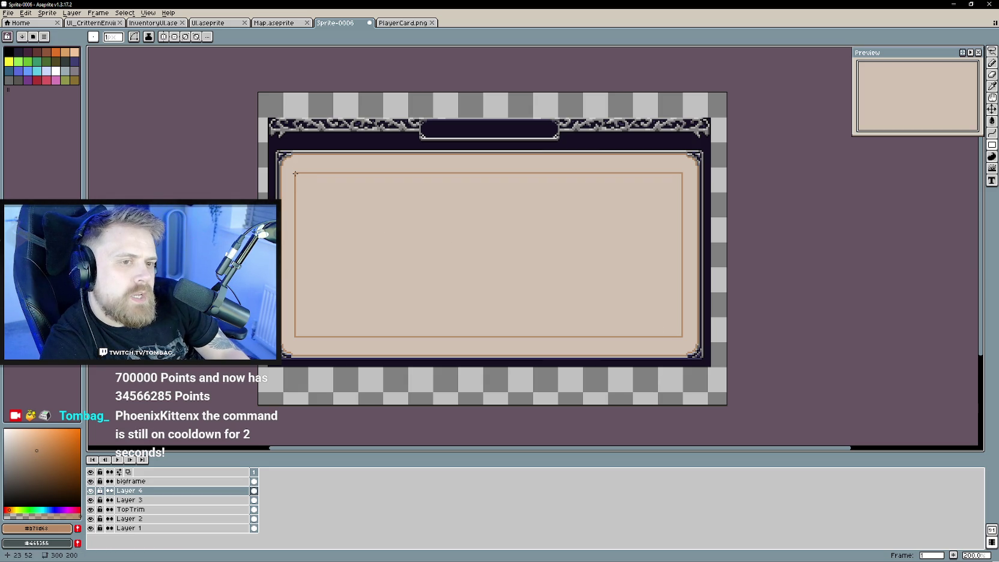
Try rectangles for the first three columns, then undo those trial column dividers.
{"action": "left_click_drag", "start_coordinate": [295, 174], "coordinate": [357, 337]}
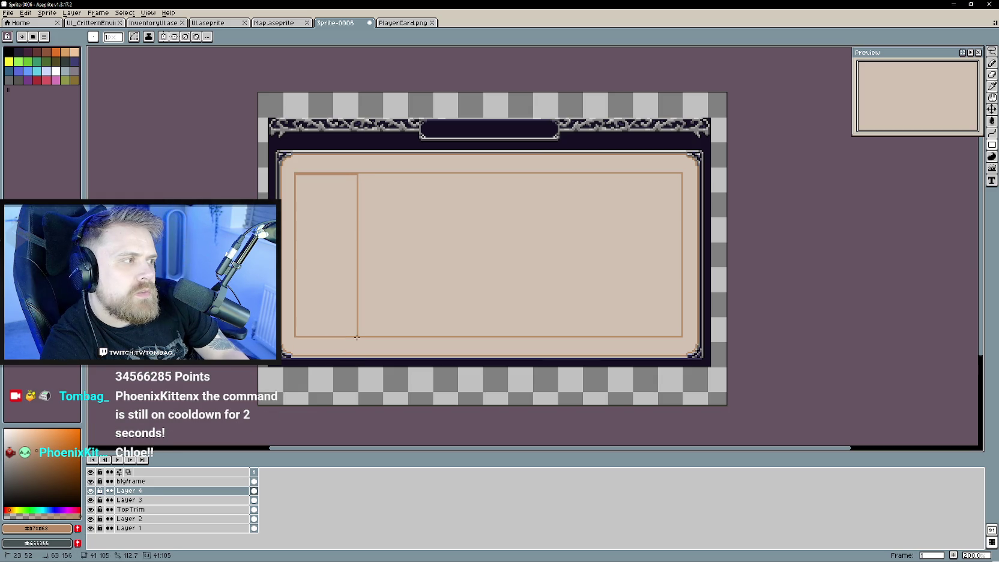
{"action": "left_click_drag", "start_coordinate": [357, 337], "coordinate": [357, 339]}
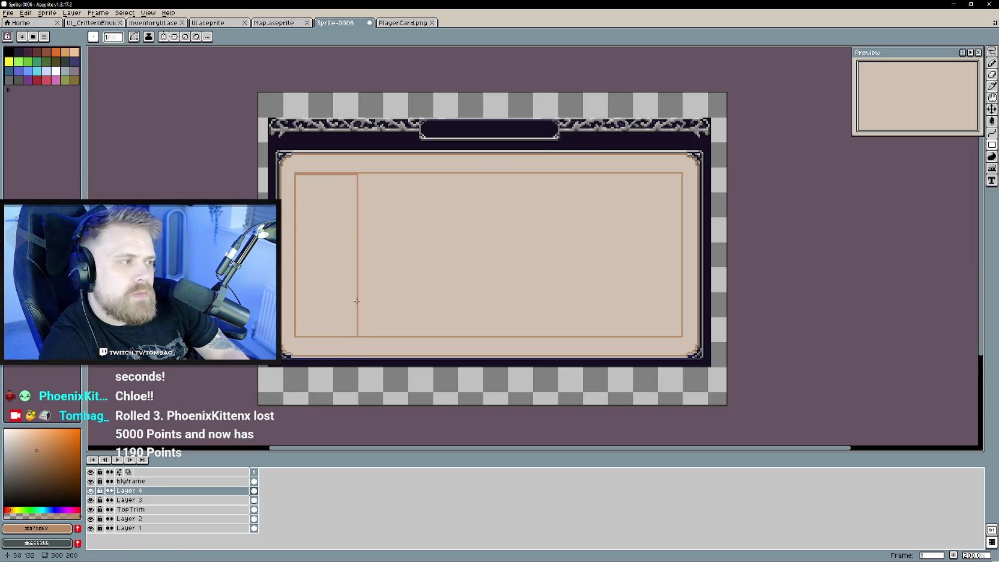
{"action": "key", "text": "ctrl+z"}
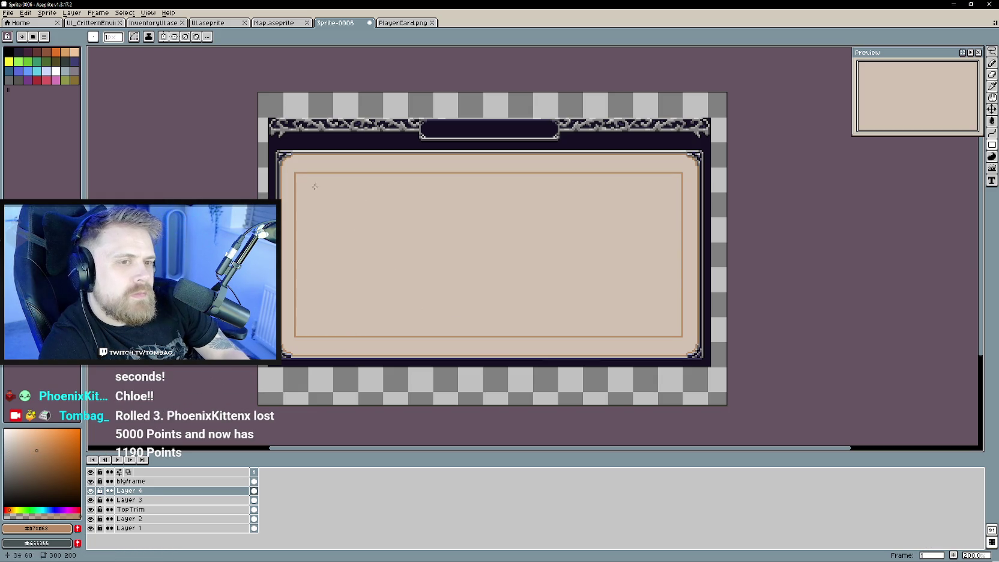
{"action": "mouse_move", "coordinate": [295, 174]}
{"action": "left_mouse_down"}
{"action": "mouse_move", "coordinate": [375, 315]}
{"action": "mouse_move", "coordinate": [359, 336]}
{"action": "left_mouse_up"}
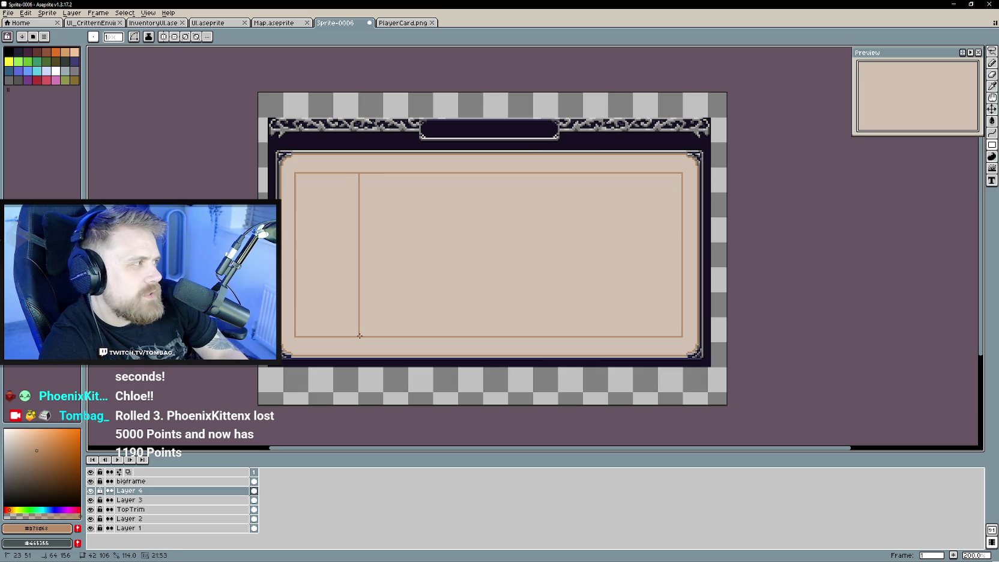
{"action": "left_click_drag", "start_coordinate": [359, 336], "coordinate": [355, 337]}
{"action": "left_click_drag", "start_coordinate": [355, 174], "coordinate": [419, 337]}
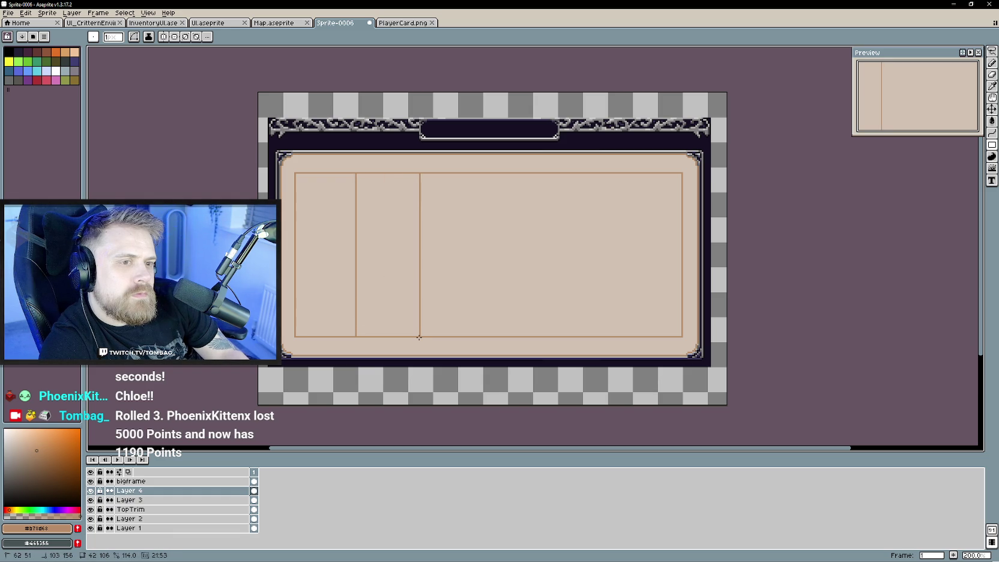
{"action": "left_click_drag", "start_coordinate": [419, 337], "coordinate": [419, 337]}
{"action": "left_click_drag", "start_coordinate": [419, 174], "coordinate": [490, 336]}
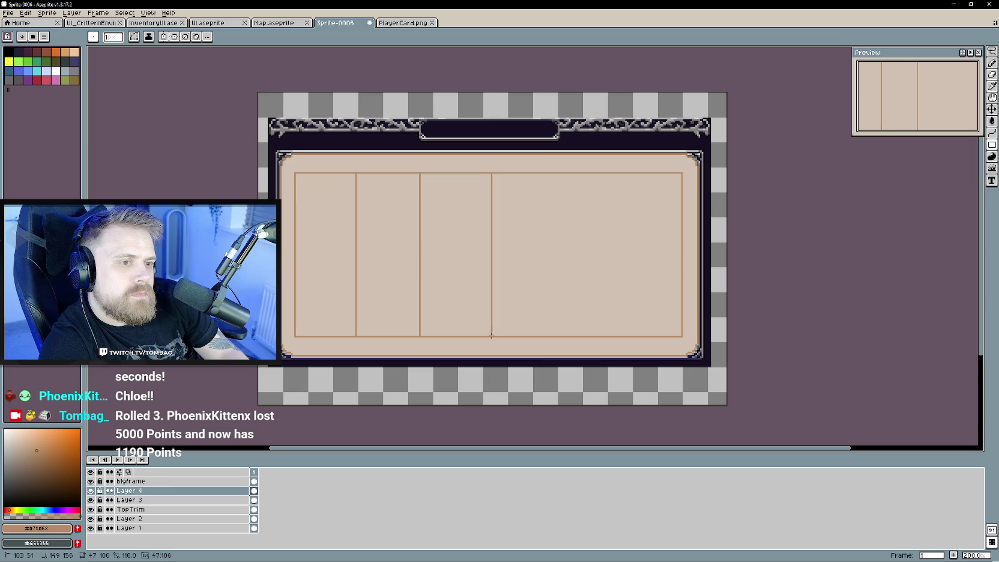
{"action": "left_click_drag", "start_coordinate": [491, 336], "coordinate": [486, 336]}
{"action": "key", "text": "ctrl+z"}
{"action": "key", "text": "ctrl+z"}
{"action": "key", "text": "ctrl+z"}
{"action": "key", "text": "ctrl+z"}
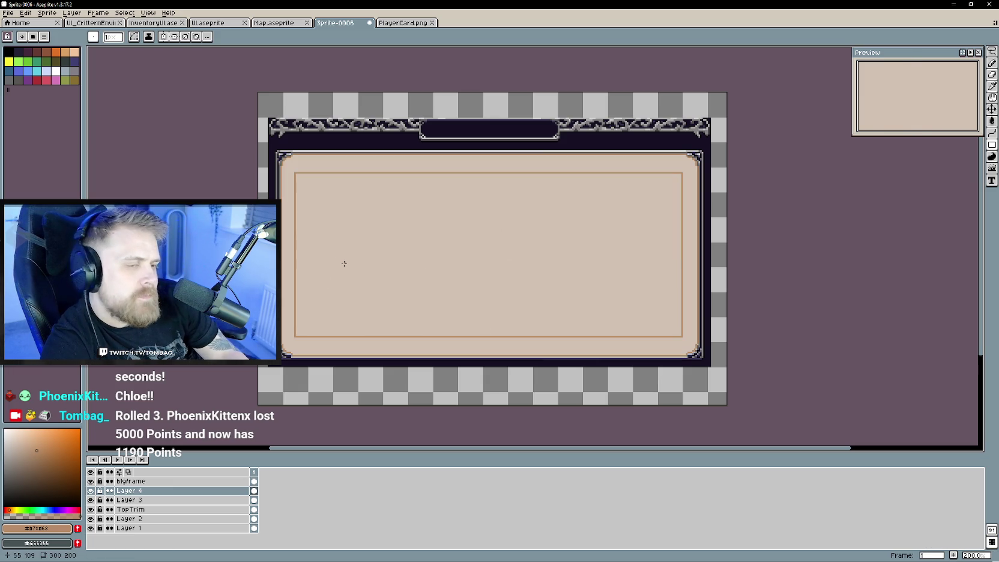
{"action": "left_click", "coordinate": [91, 490]}
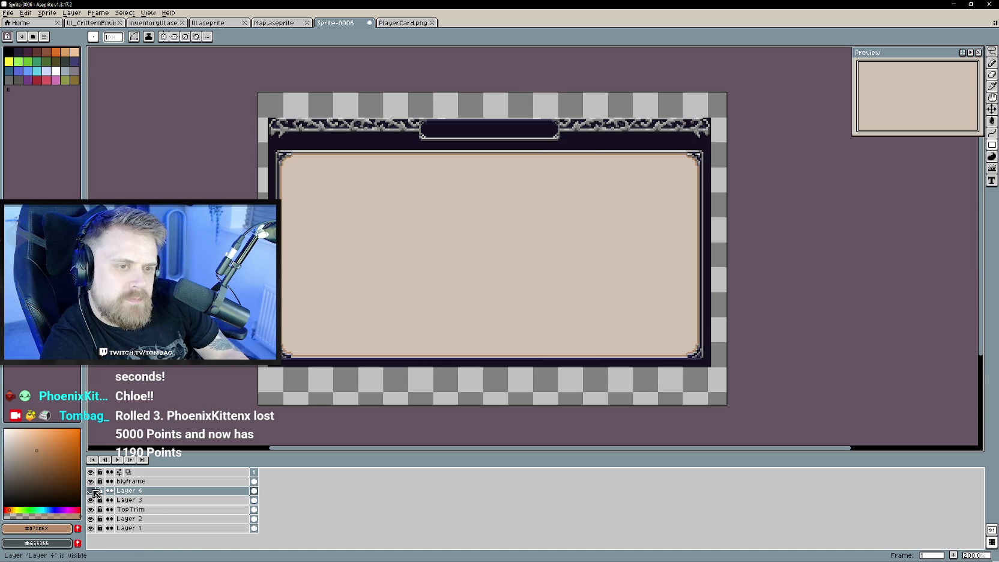
Add Layer 5 with a first-column divider, then undo it and an accidental frame-layer duplicate.
{"action": "right_click", "coordinate": [165, 493]}
{"action": "left_click", "coordinate": [258, 498]}
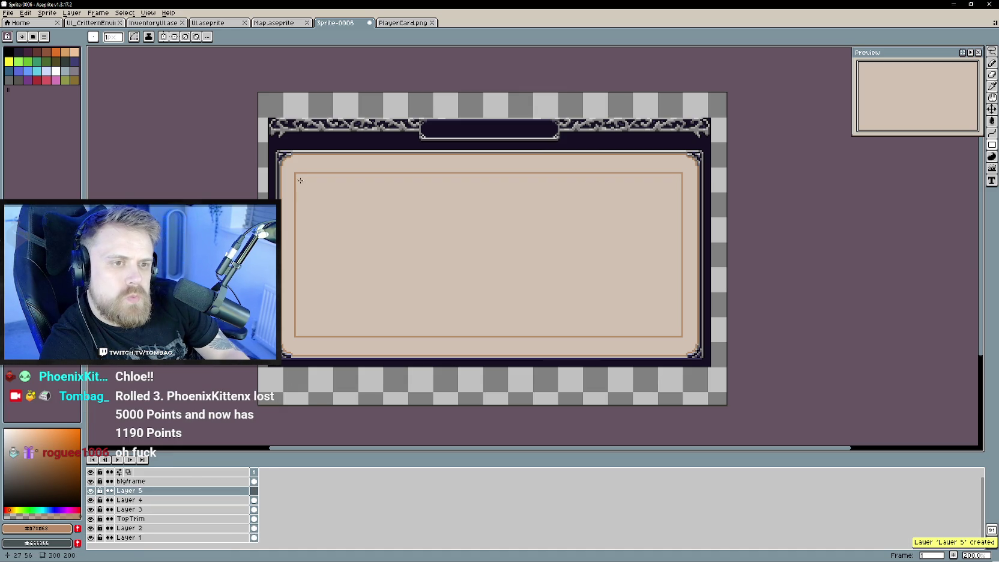
{"action": "left_click_drag", "start_coordinate": [295, 174], "coordinate": [351, 337]}
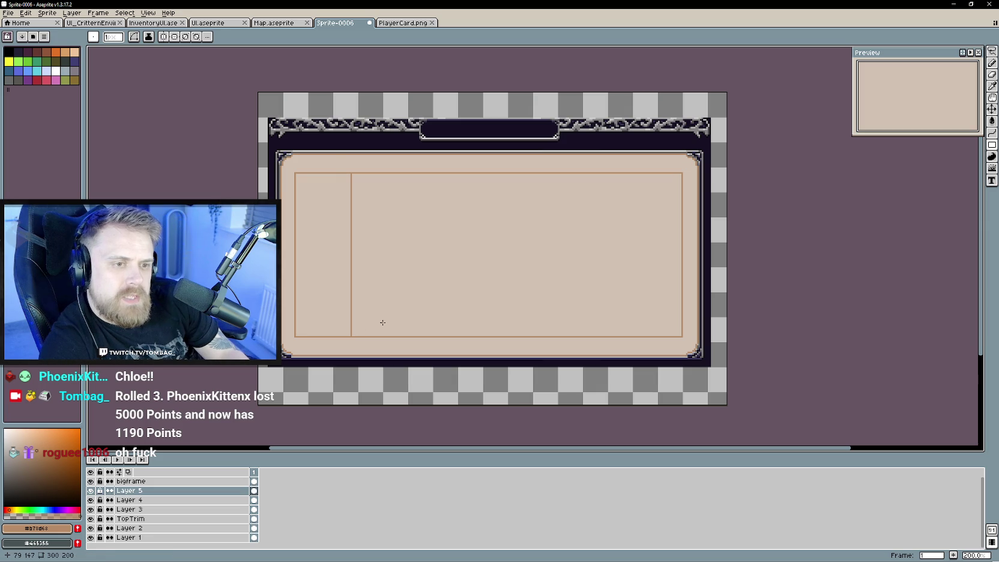
{"action": "key", "text": "ctrl+j"}
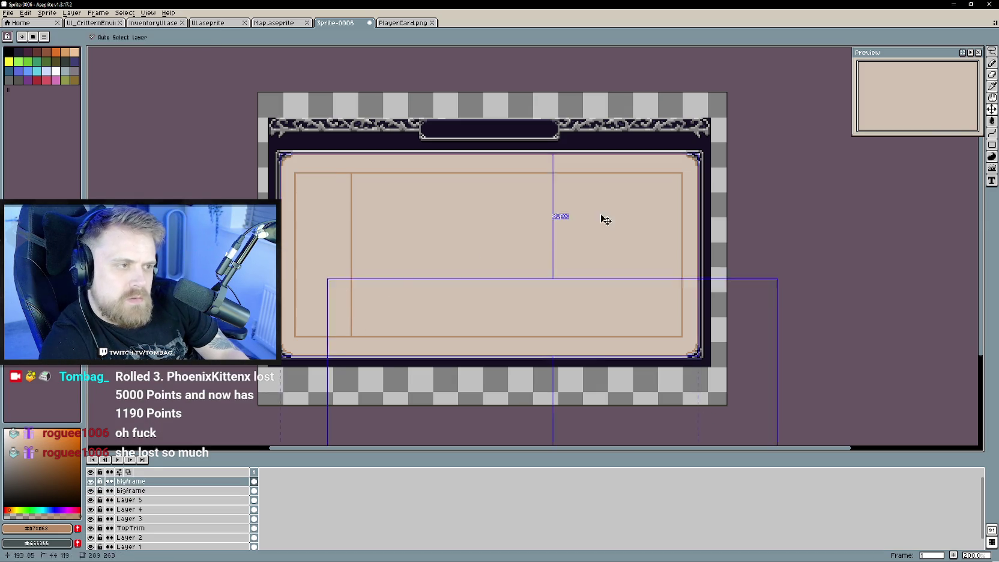
{"action": "left_click", "coordinate": [992, 109]}
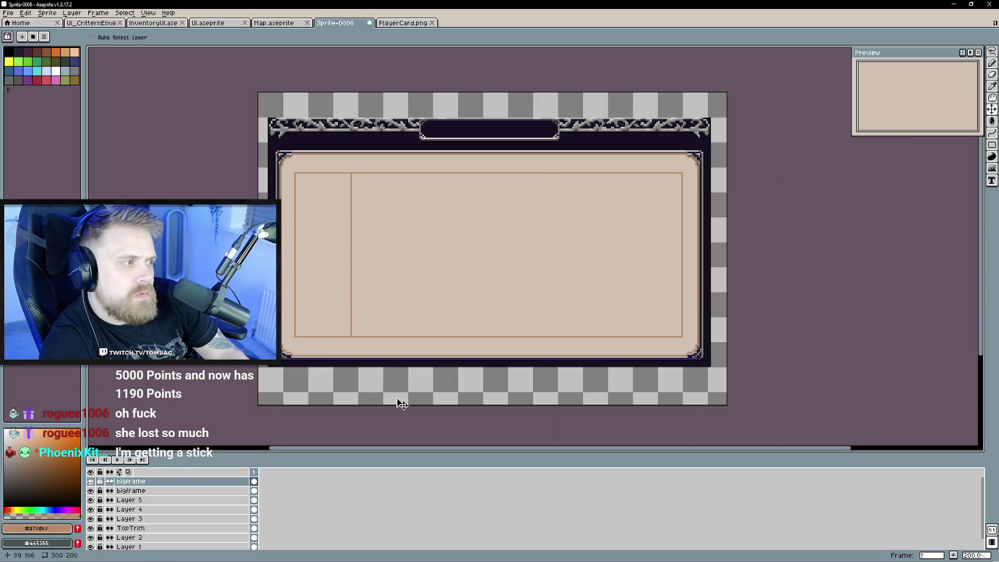
{"action": "key", "text": "ctrl+z"}
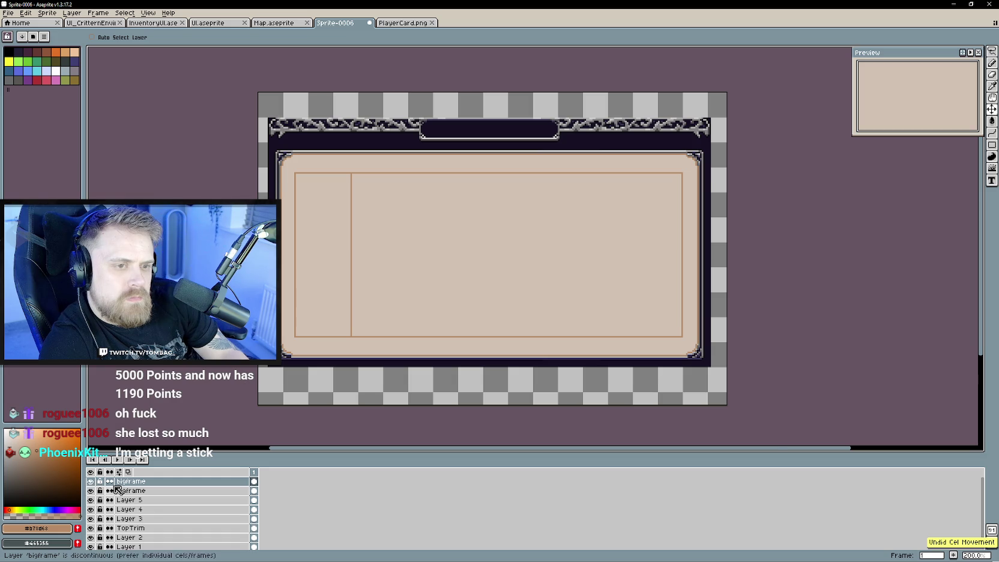
{"action": "key", "text": "ctrl+z"}
{"action": "key", "text": "ctrl+z"}
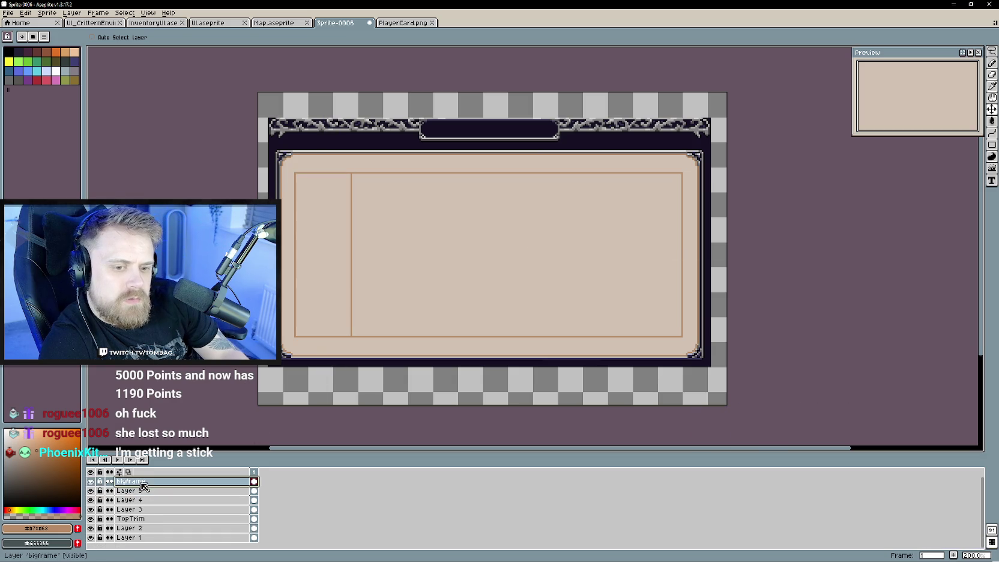
{"action": "key", "text": "ctrl+z"}
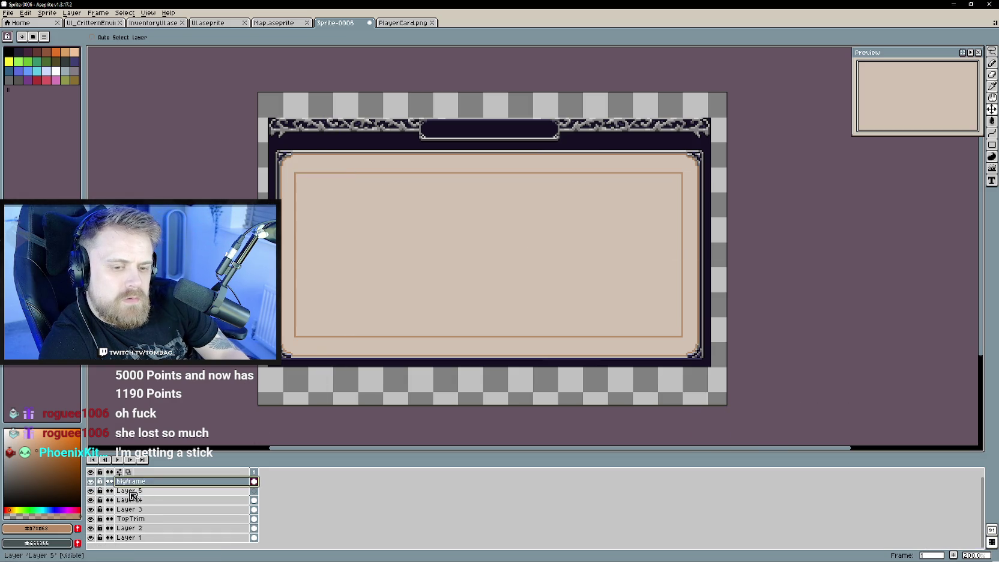
Redraw the narrow first-column rectangle on Layer 5 with the Rectangle tool.
{"action": "left_click", "coordinate": [992, 87]}
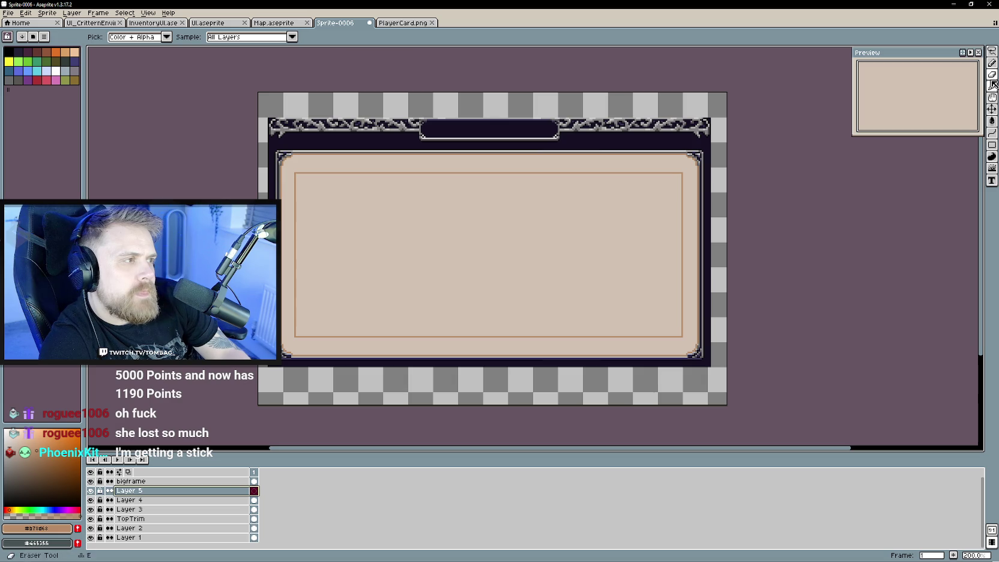
{"action": "left_click", "coordinate": [992, 145]}
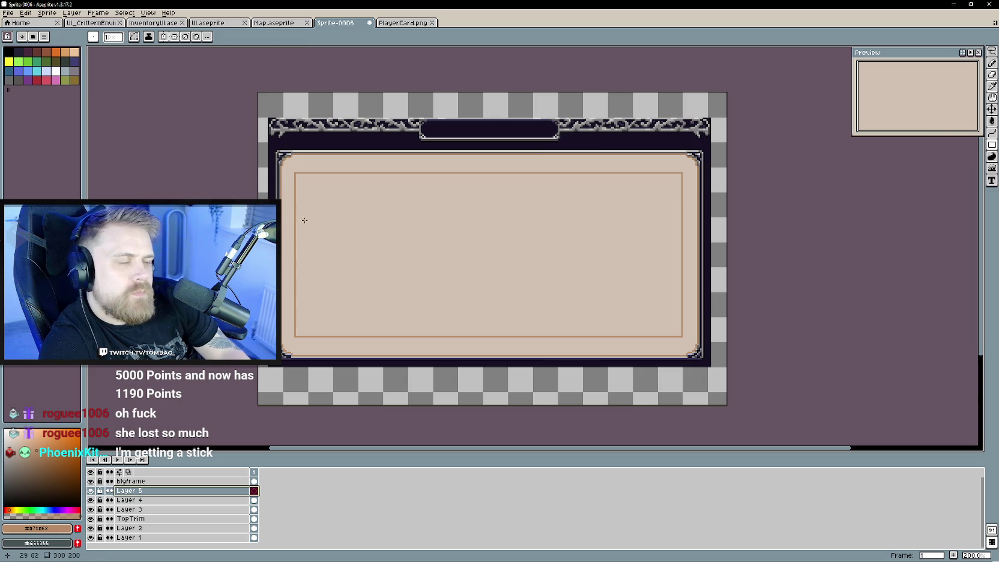
{"action": "left_click_drag", "start_coordinate": [294, 173], "coordinate": [352, 337]}
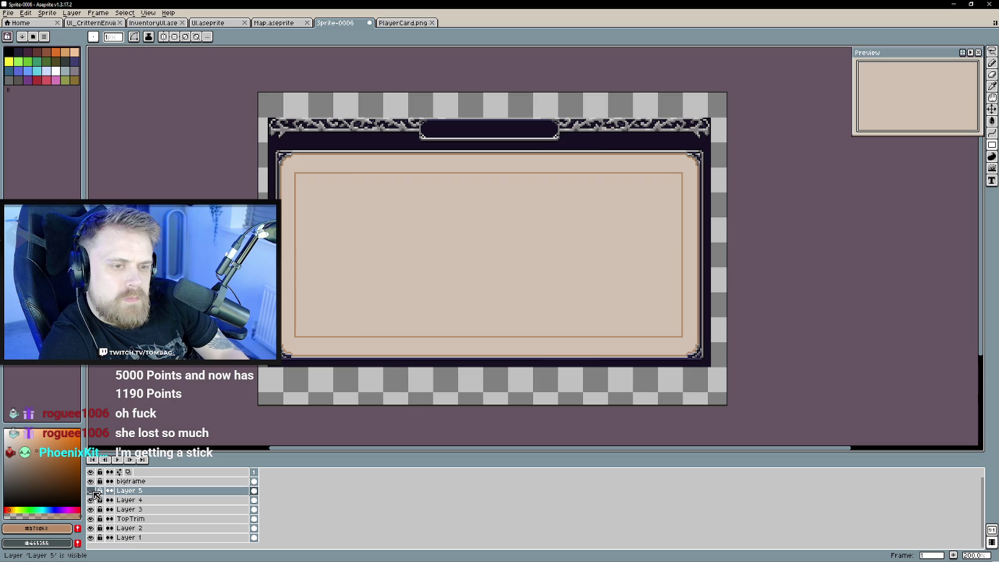
{"action": "right_click", "coordinate": [144, 493]}
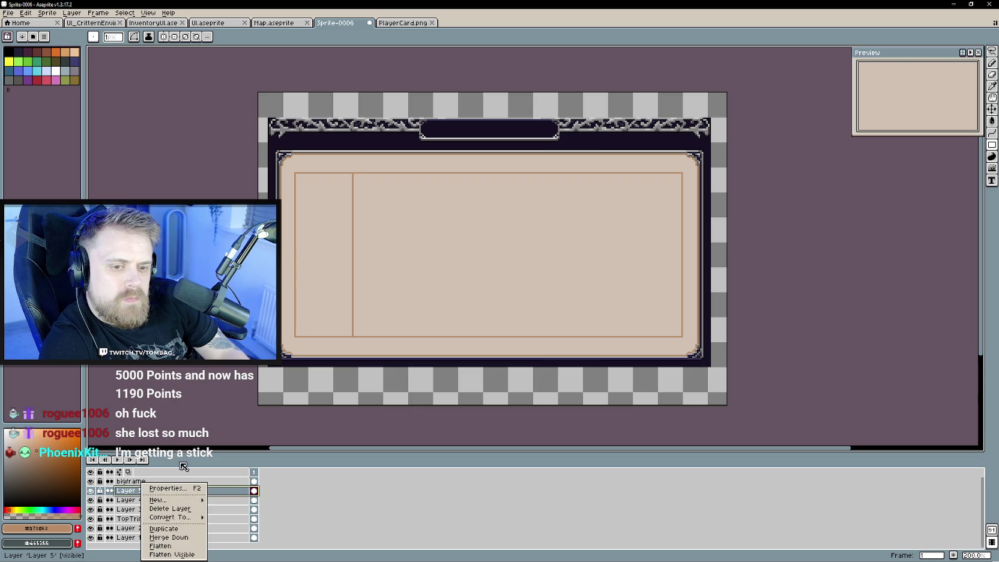
Duplicate Layer 5 and shift the copied divider right to form the second column.
{"action": "left_click", "coordinate": [180, 531]}
{"action": "left_click", "coordinate": [991, 110]}
{"action": "left_click_drag", "start_coordinate": [327, 263], "coordinate": [387, 262]}
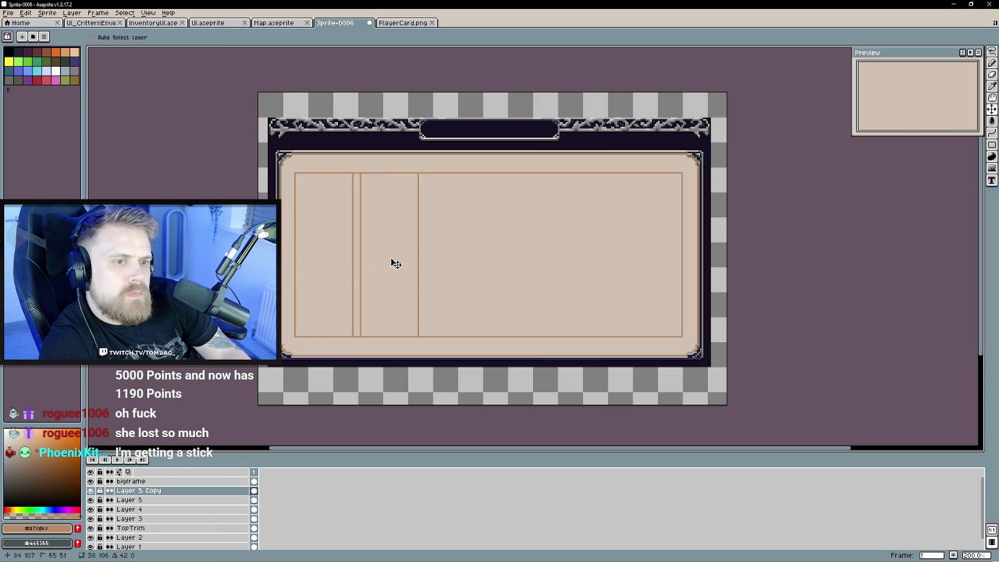
{"action": "key", "text": "ctrl+j"}
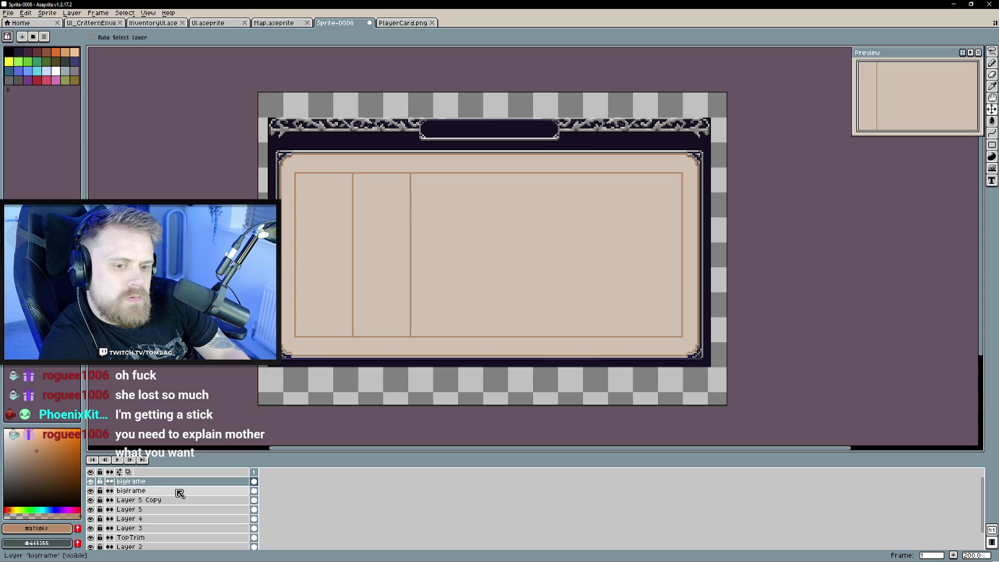
{"action": "key", "text": "alt+Down"}
{"action": "key", "text": "alt+Down"}
{"action": "scroll", "coordinate": [157, 495], "scroll_direction": "down", "scroll_amount": 1}
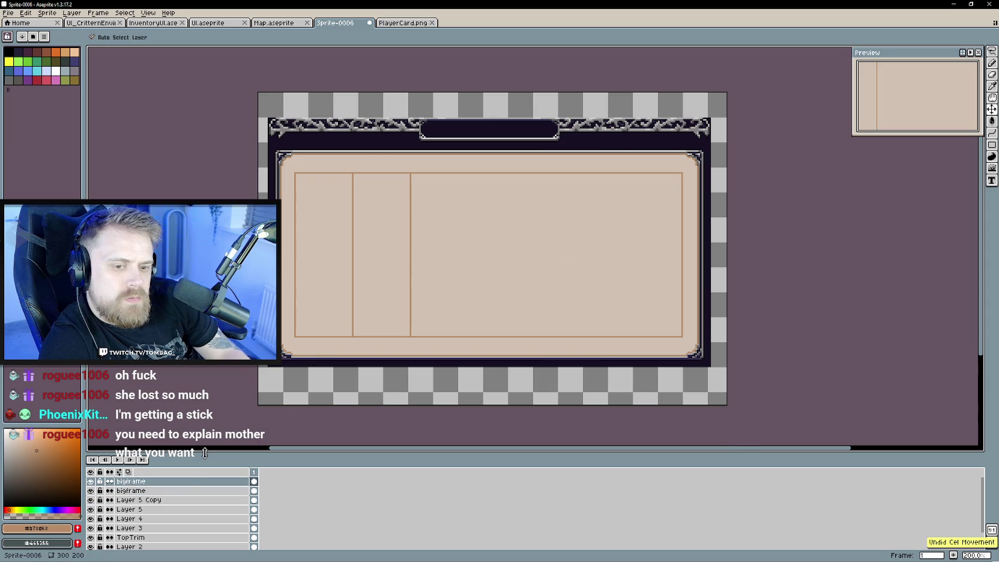
Duplicate the divider layer twice more, moving each copy right for new columns.
{"action": "right_click", "coordinate": [157, 496]}
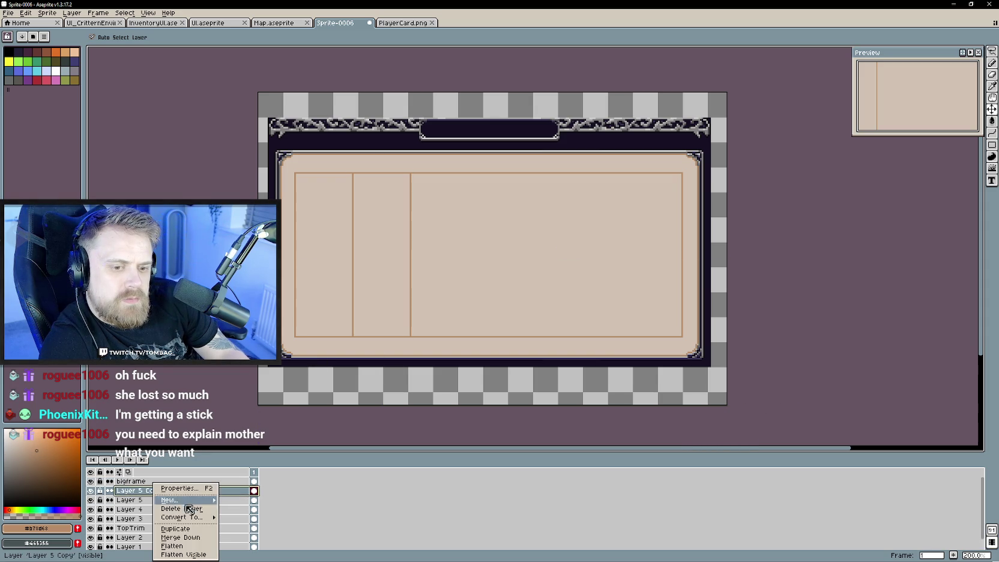
{"action": "left_click", "coordinate": [192, 534]}
{"action": "left_click_drag", "start_coordinate": [371, 265], "coordinate": [412, 295]}
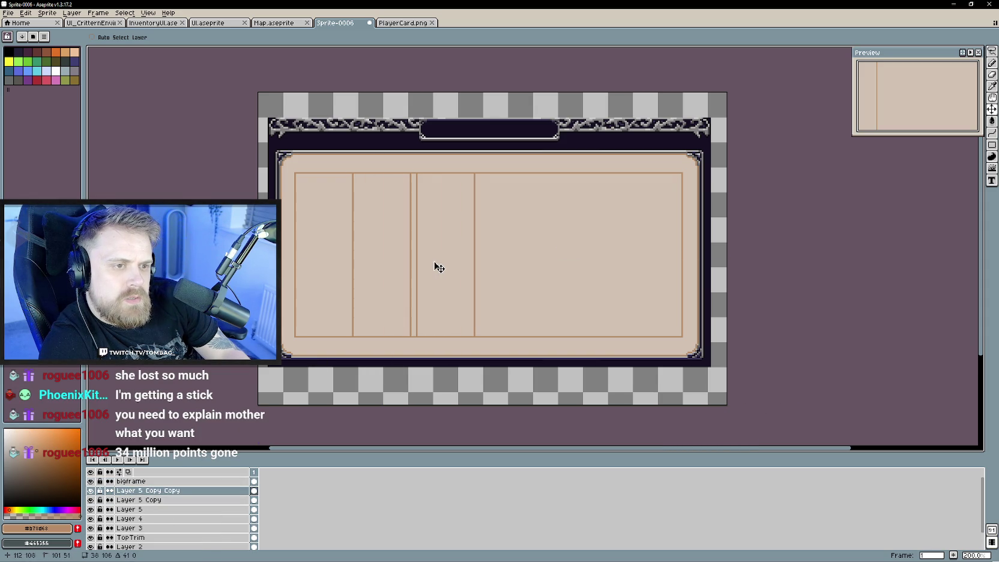
{"action": "right_click", "coordinate": [176, 491]}
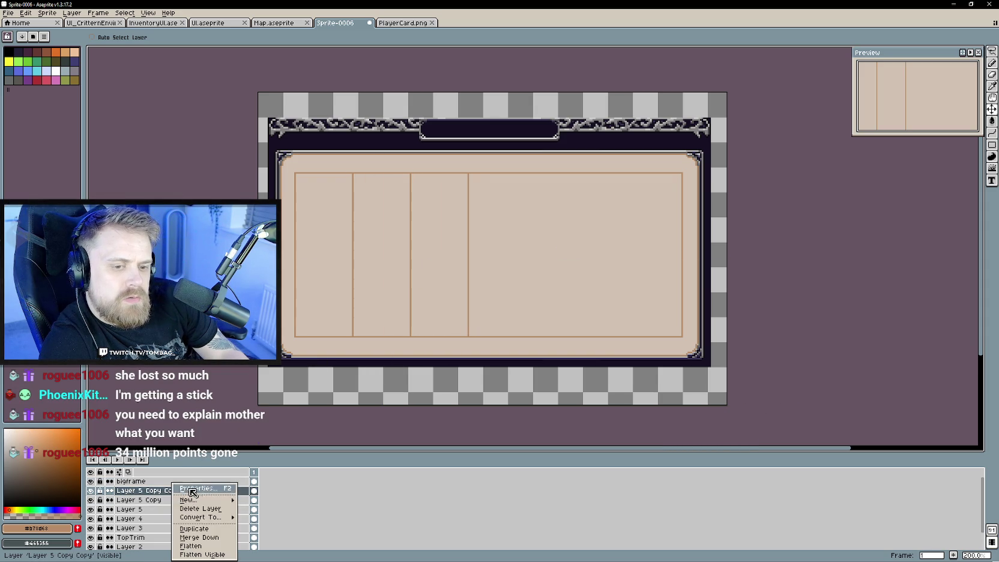
{"action": "left_click", "coordinate": [201, 529]}
{"action": "left_click_drag", "start_coordinate": [425, 297], "coordinate": [481, 297]}
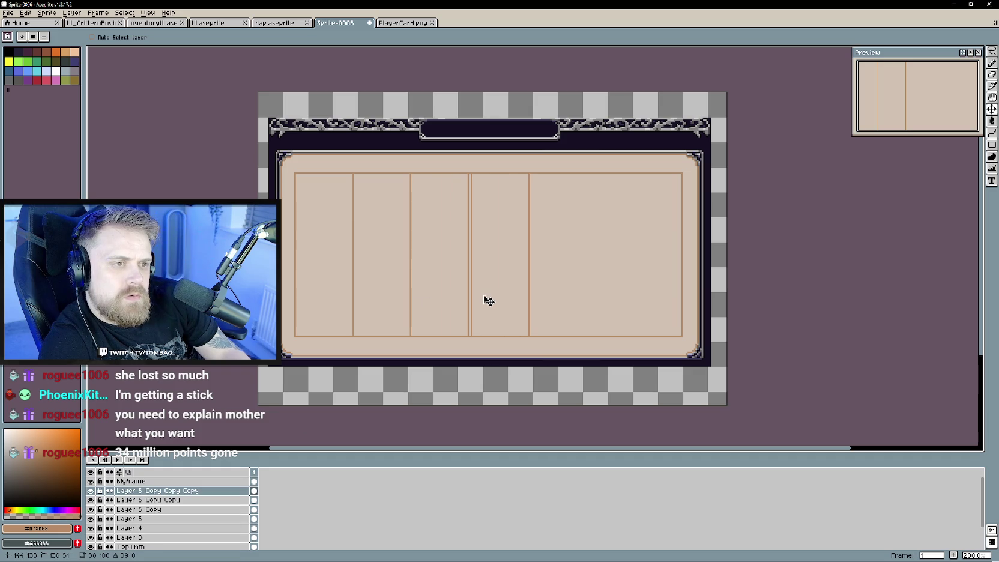
Add two more divider copies further right, aligning them with the existing lines.
{"action": "right_click", "coordinate": [195, 491]}
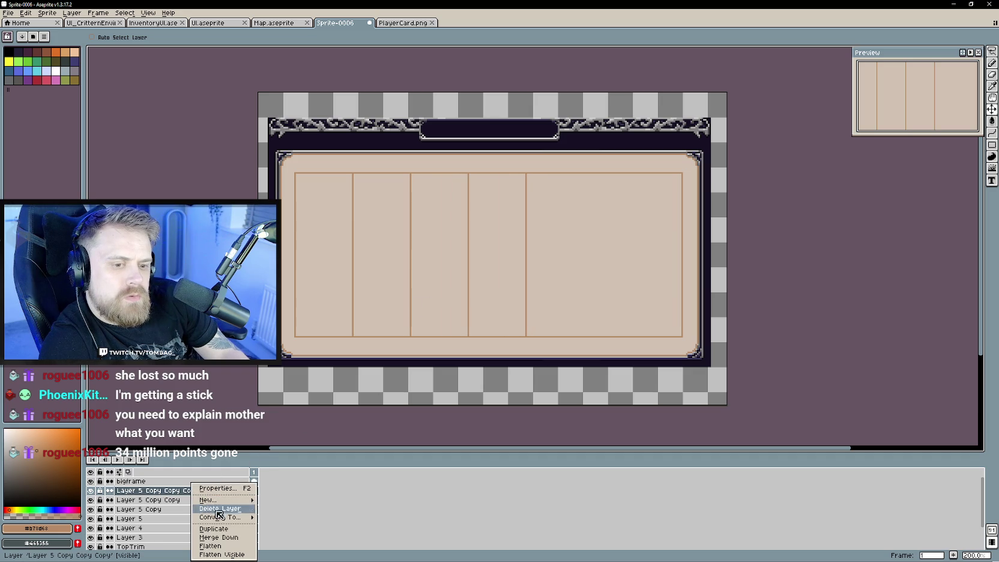
{"action": "left_click", "coordinate": [201, 528]}
{"action": "left_click_drag", "start_coordinate": [487, 299], "coordinate": [549, 297]}
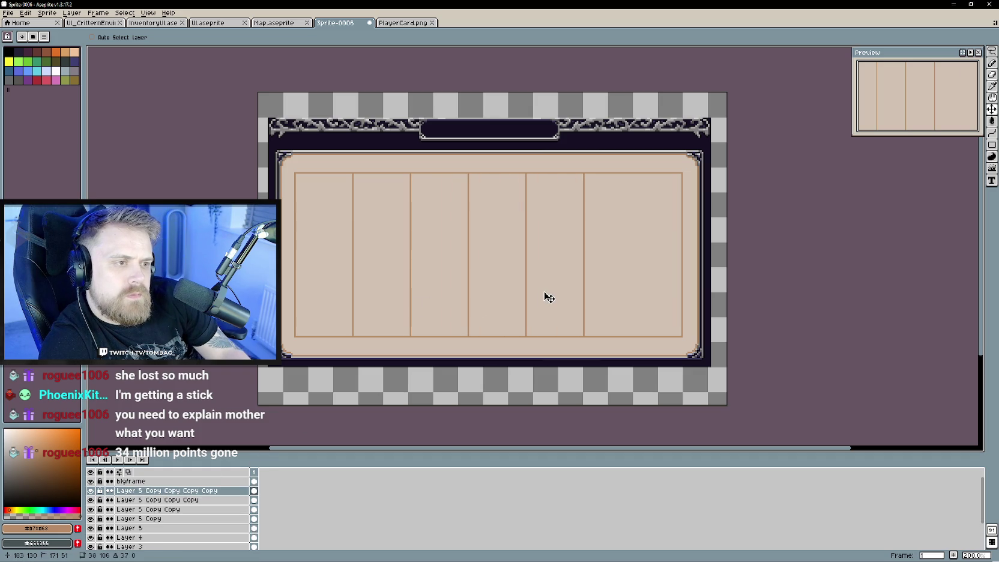
{"action": "left_click_drag", "start_coordinate": [498, 380], "coordinate": [386, 398]}
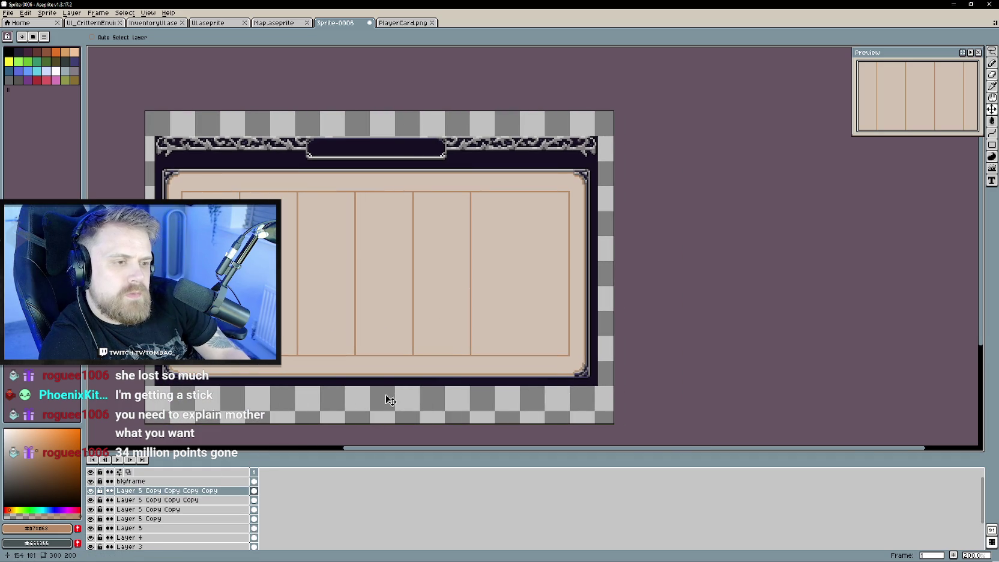
{"action": "right_click", "coordinate": [176, 491]}
{"action": "left_click", "coordinate": [219, 533]}
{"action": "left_click_drag", "start_coordinate": [425, 332], "coordinate": [503, 315]}
Duplicate the divider once more and place the last line near the panel's right edge.
{"action": "right_click", "coordinate": [236, 492]}
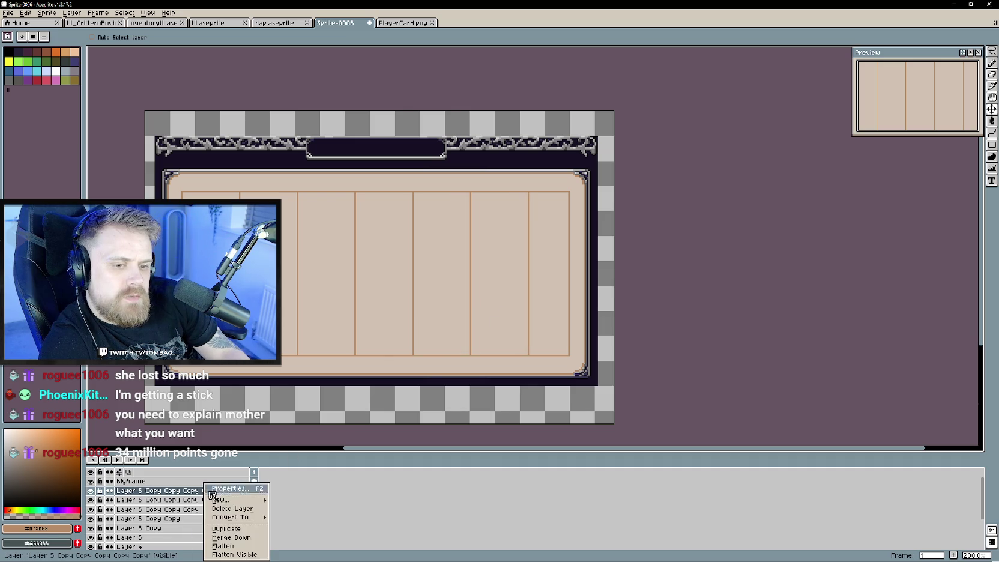
{"action": "left_click", "coordinate": [221, 535]}
{"action": "left_click_drag", "start_coordinate": [556, 309], "coordinate": [558, 308]}
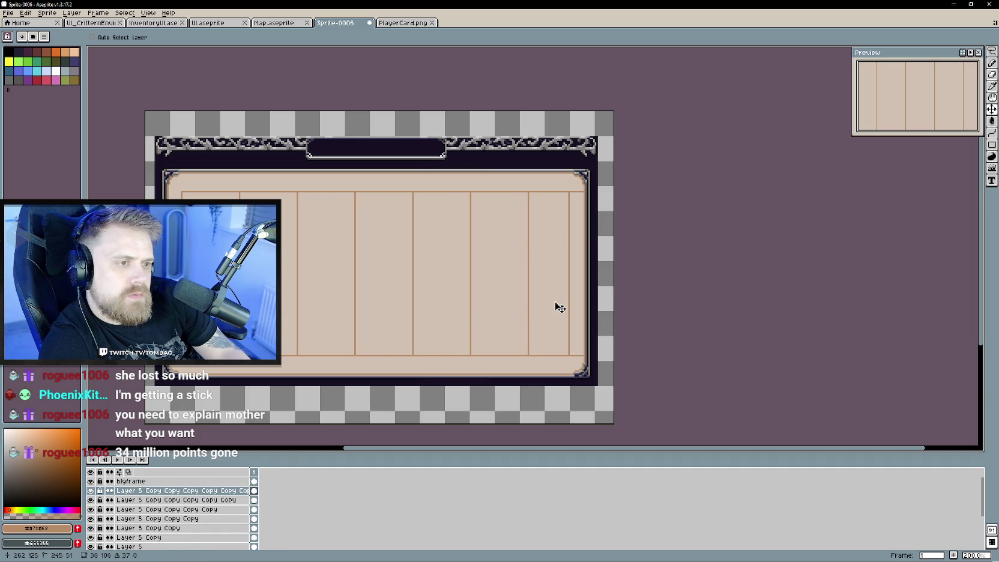
Merge every divider copy down until only Layer 5 holds all the column lines.
{"action": "right_click", "coordinate": [224, 494]}
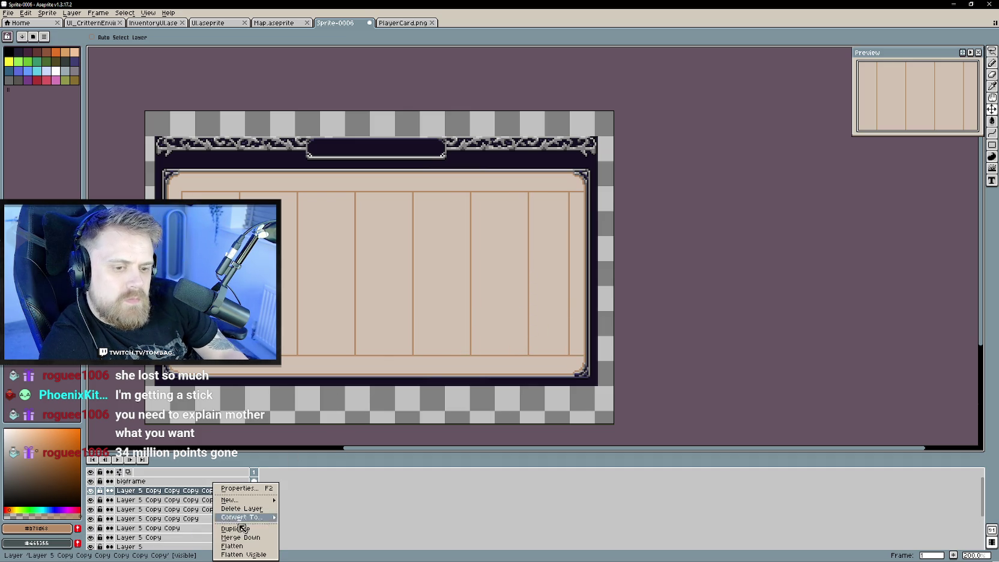
{"action": "left_click", "coordinate": [239, 537]}
{"action": "right_click", "coordinate": [183, 490]}
{"action": "left_click", "coordinate": [207, 537]}
{"action": "right_click", "coordinate": [177, 490]}
{"action": "left_click", "coordinate": [208, 537]}
{"action": "right_click", "coordinate": [174, 490]}
{"action": "left_click", "coordinate": [210, 537]}
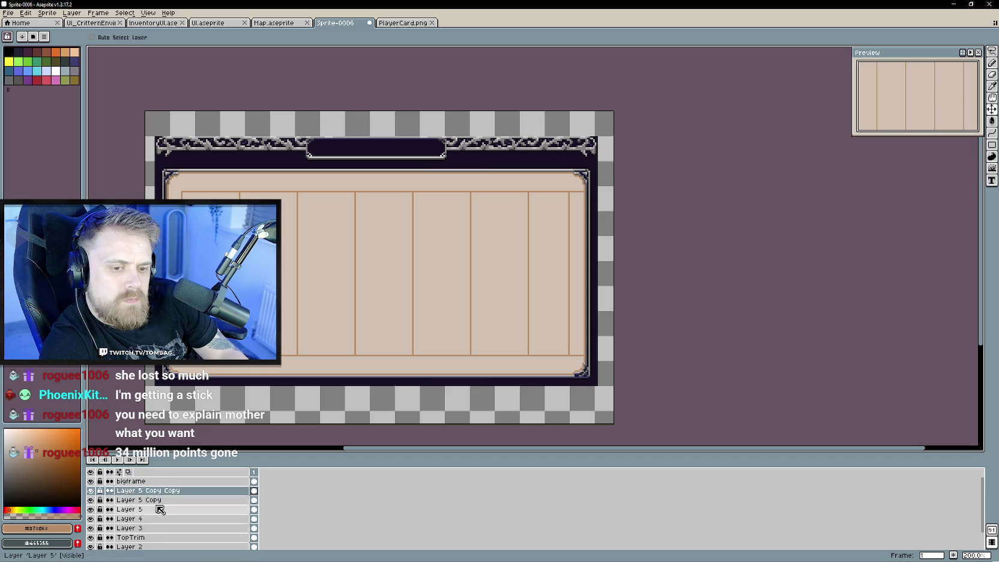
{"action": "right_click", "coordinate": [140, 490]}
{"action": "left_click", "coordinate": [154, 538]}
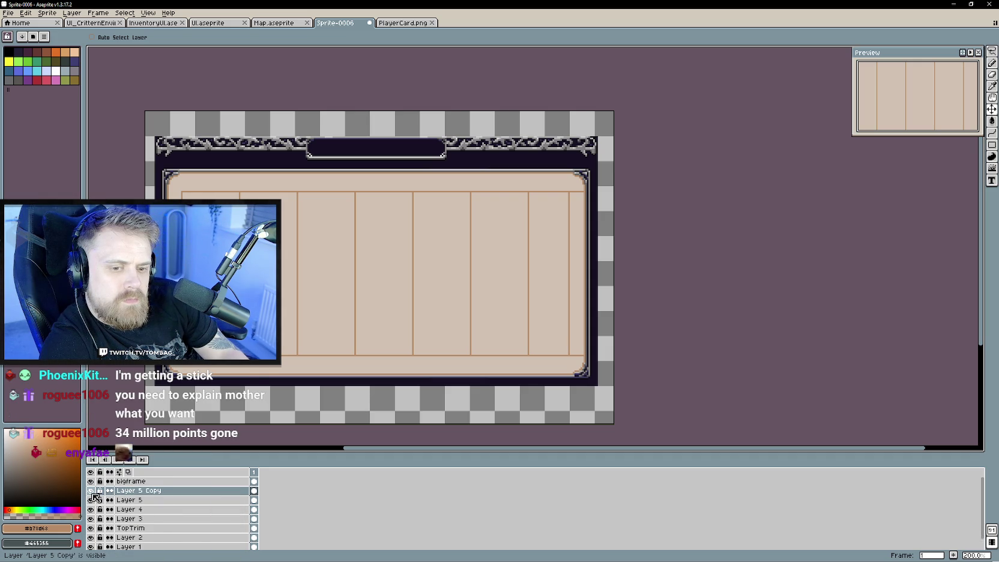
{"action": "right_click", "coordinate": [159, 491]}
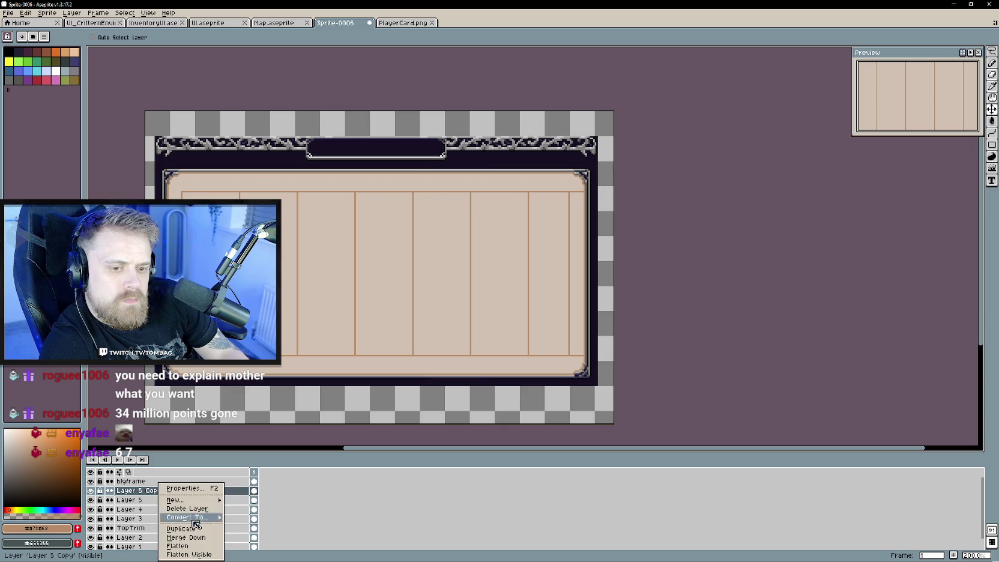
{"action": "left_click", "coordinate": [198, 537]}
{"action": "left_click", "coordinate": [91, 490]}
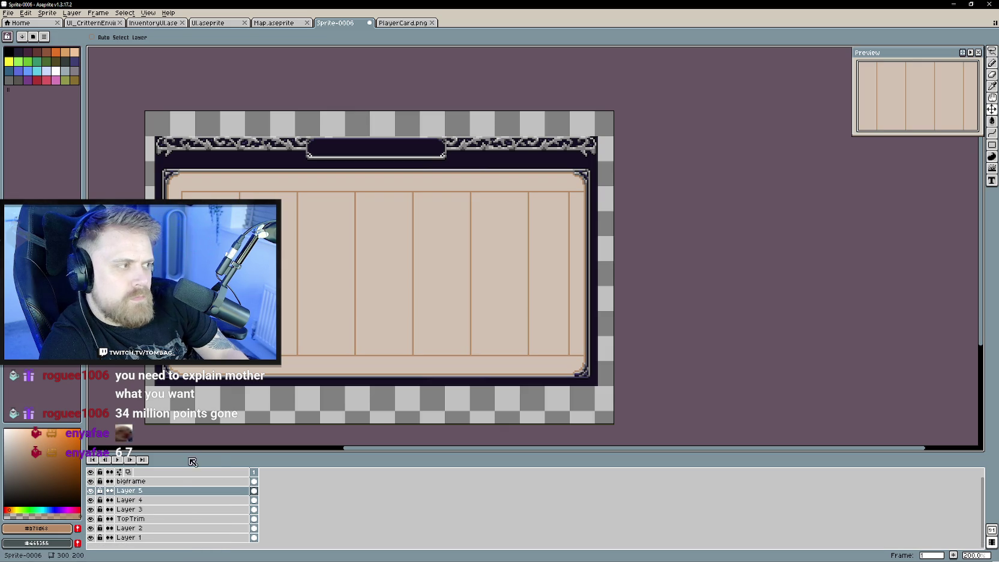
Scale Layer 5's divider lines narrower so seven even columns fit inside the inset outline.
{"action": "left_click", "coordinate": [168, 490], "text": "ctrl"}
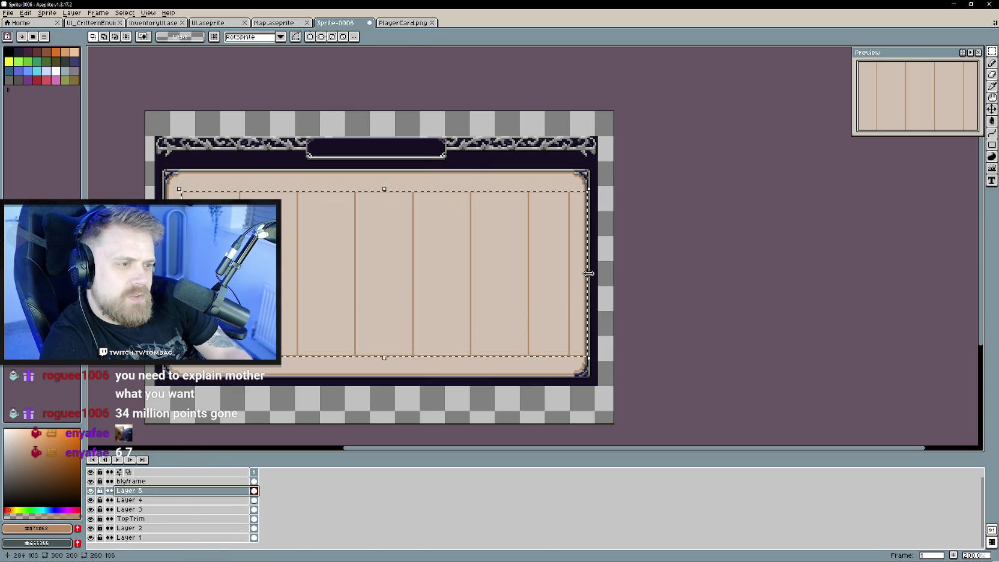
{"action": "left_click_drag", "start_coordinate": [589, 274], "coordinate": [572, 274]}
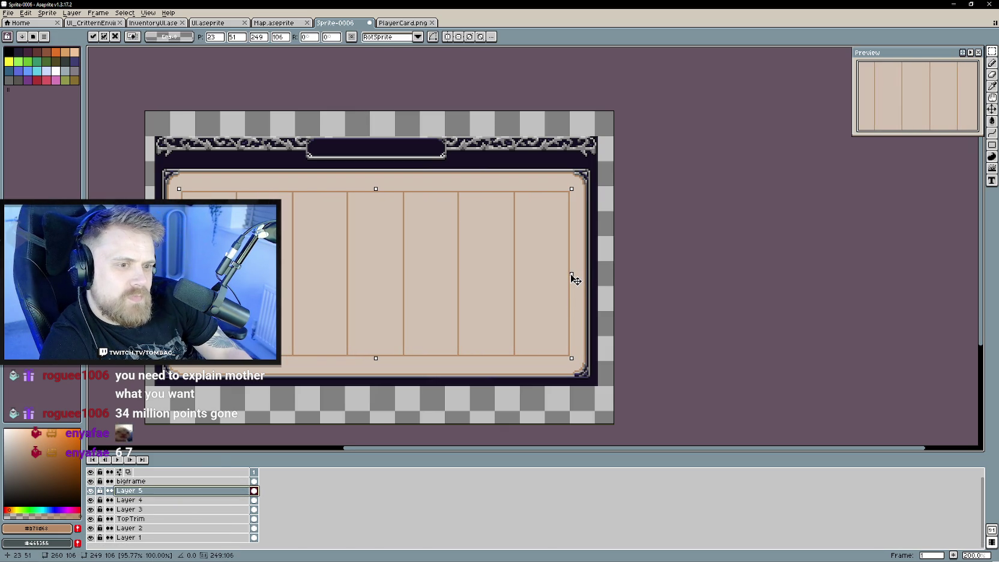
{"action": "scroll", "coordinate": [408, 336], "scroll_direction": "left", "scroll_amount": 2}
{"action": "scroll", "coordinate": [429, 345], "scroll_direction": "up", "scroll_amount": 1}
{"action": "scroll", "coordinate": [430, 350], "scroll_direction": "down", "scroll_amount": 1}
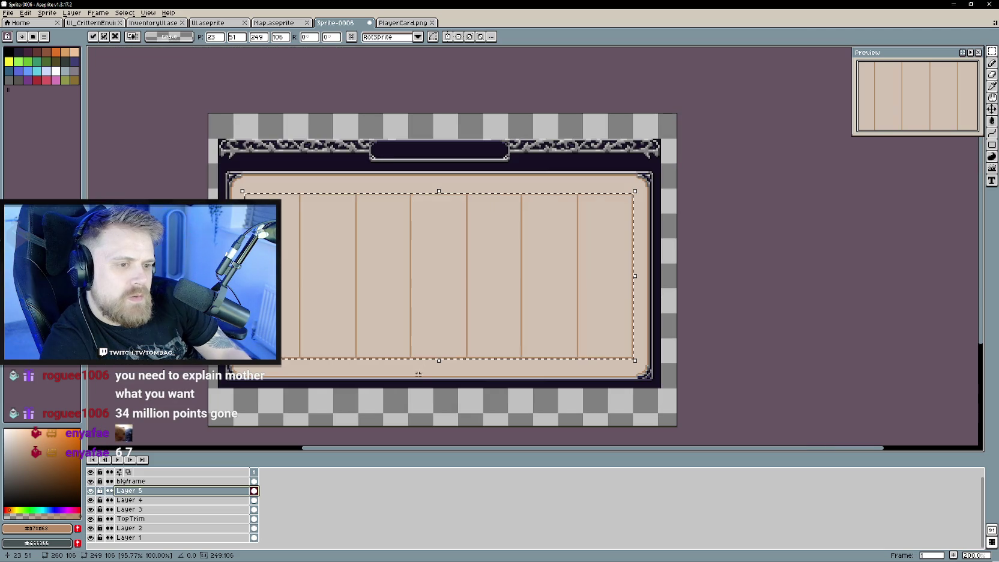
{"action": "key", "text": "ctrl+d"}
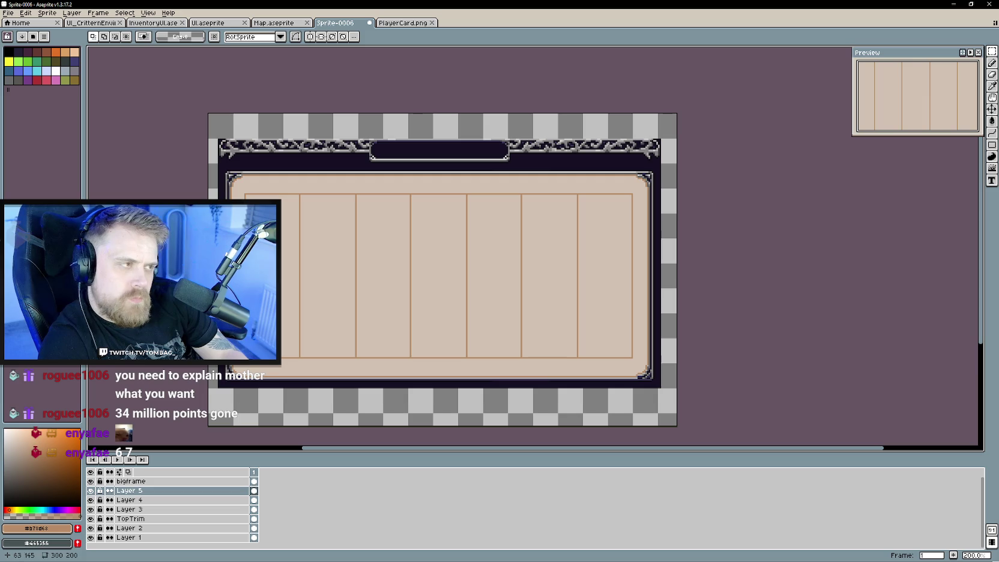
Add Layer 6 and draw a rectangle outlining the top row of cells.
{"action": "left_click", "coordinate": [992, 146]}
{"action": "right_click", "coordinate": [149, 493]}
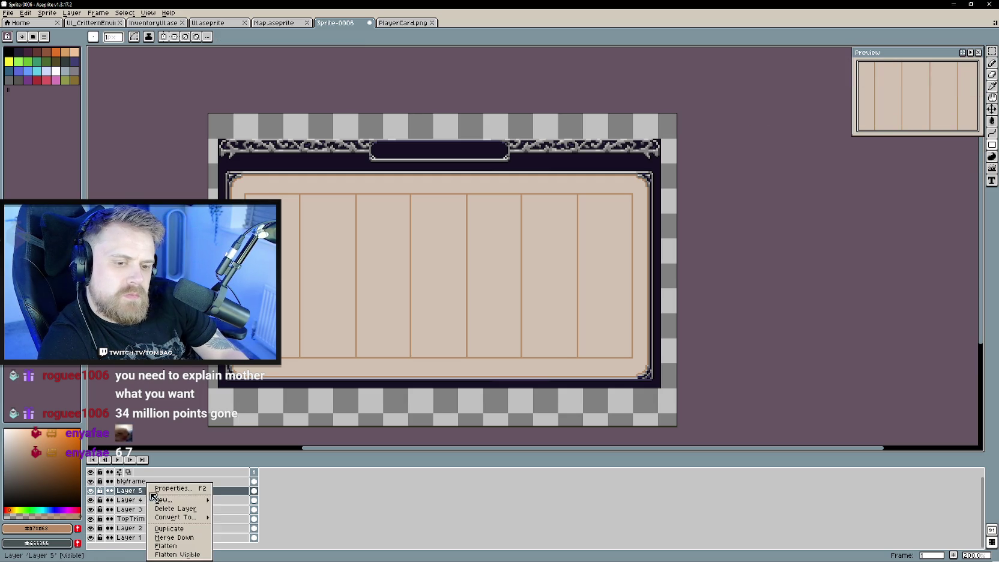
{"action": "mouse_move", "coordinate": [180, 499]}
{"action": "left_click", "coordinate": [253, 504]}
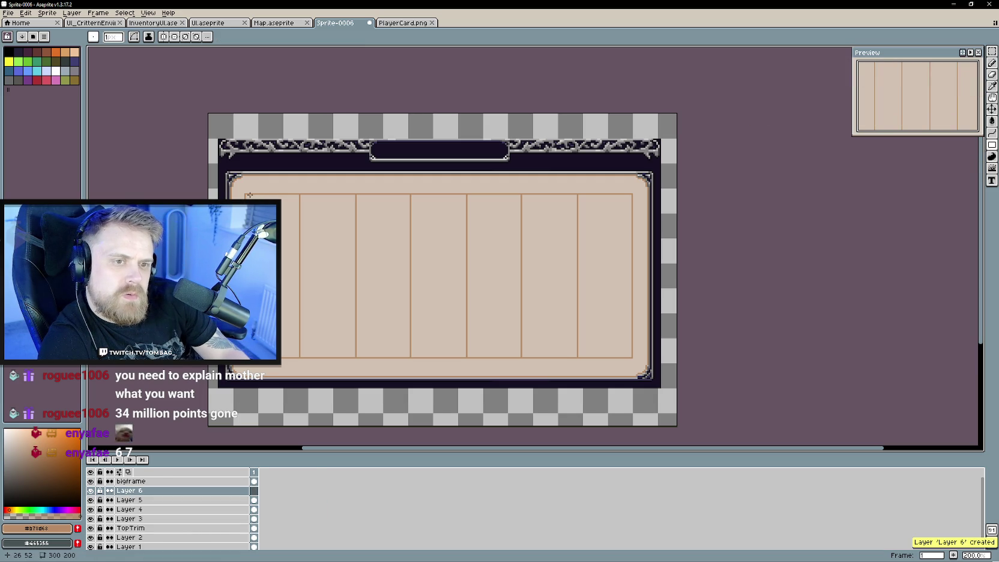
{"action": "left_click_drag", "start_coordinate": [245, 194], "coordinate": [631, 237]}
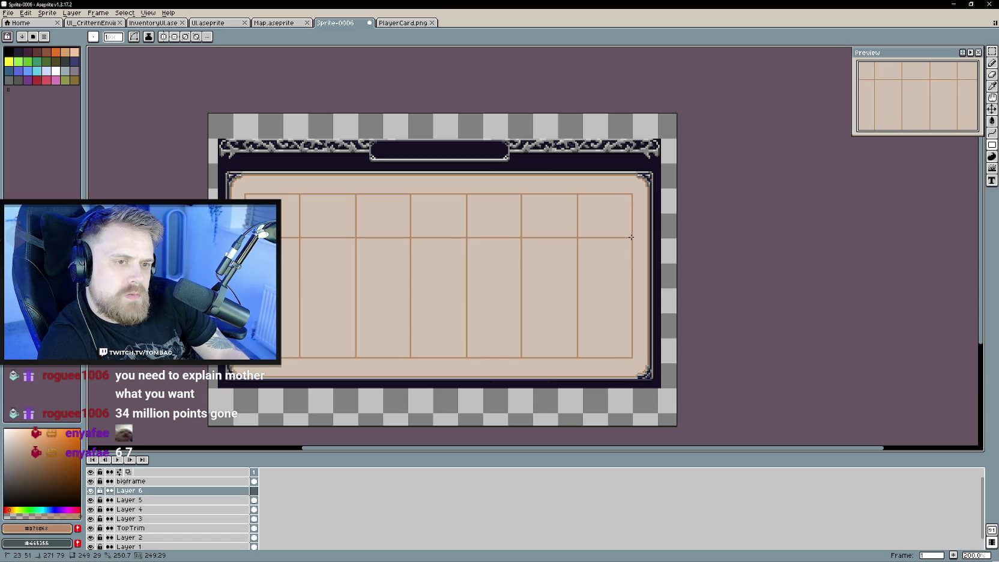
Duplicate the row outline three times, moving each copy down to form lower rows.
{"action": "right_click", "coordinate": [144, 491]}
{"action": "left_click", "coordinate": [174, 529]}
{"action": "left_click", "coordinate": [991, 111]}
{"action": "left_click_drag", "start_coordinate": [531, 230], "coordinate": [534, 276]}
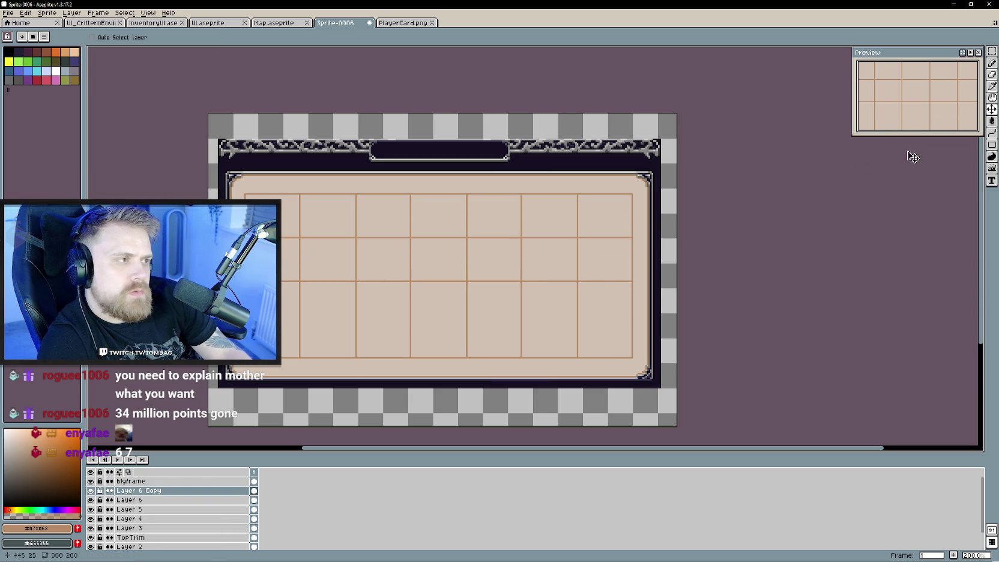
{"action": "right_click", "coordinate": [197, 490]}
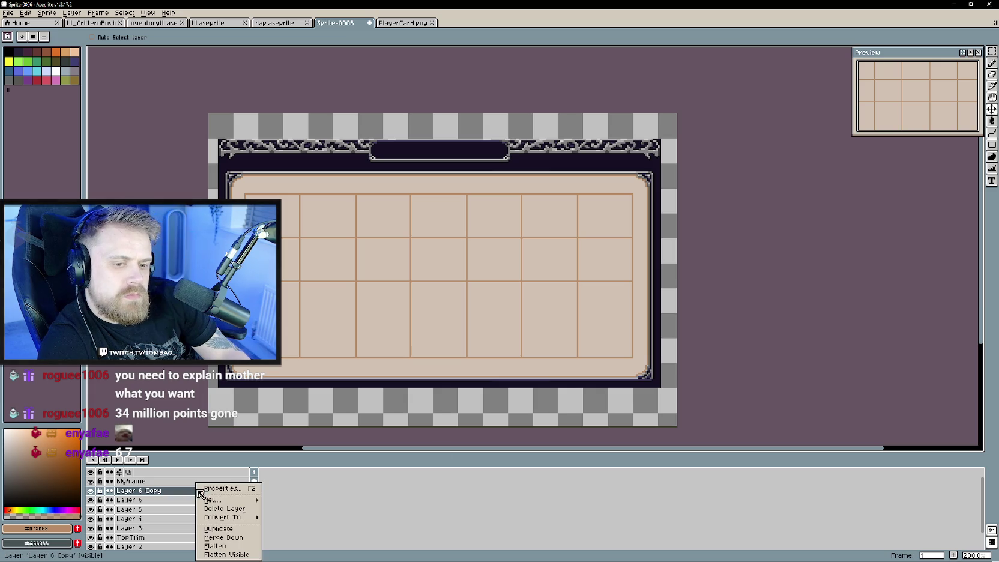
{"action": "left_click", "coordinate": [219, 529]}
{"action": "left_click_drag", "start_coordinate": [403, 271], "coordinate": [403, 315]}
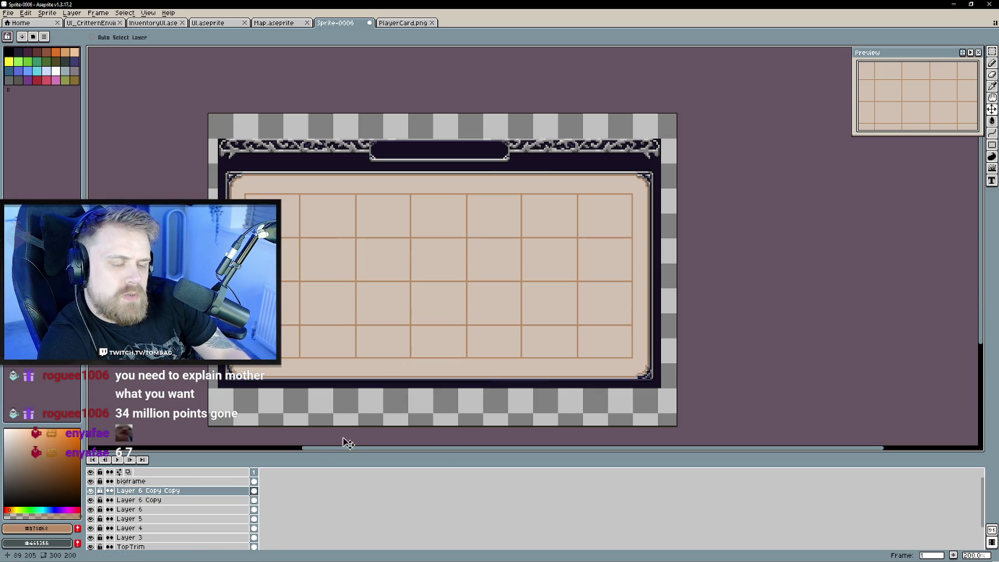
{"action": "right_click", "coordinate": [183, 490]}
{"action": "left_click", "coordinate": [214, 529]}
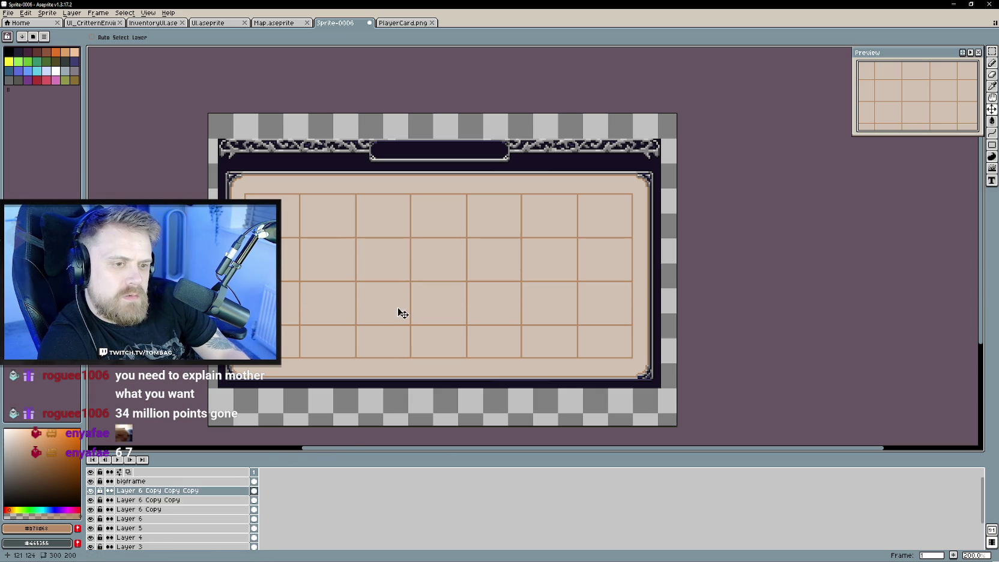
{"action": "left_click_drag", "start_coordinate": [401, 314], "coordinate": [401, 357]}
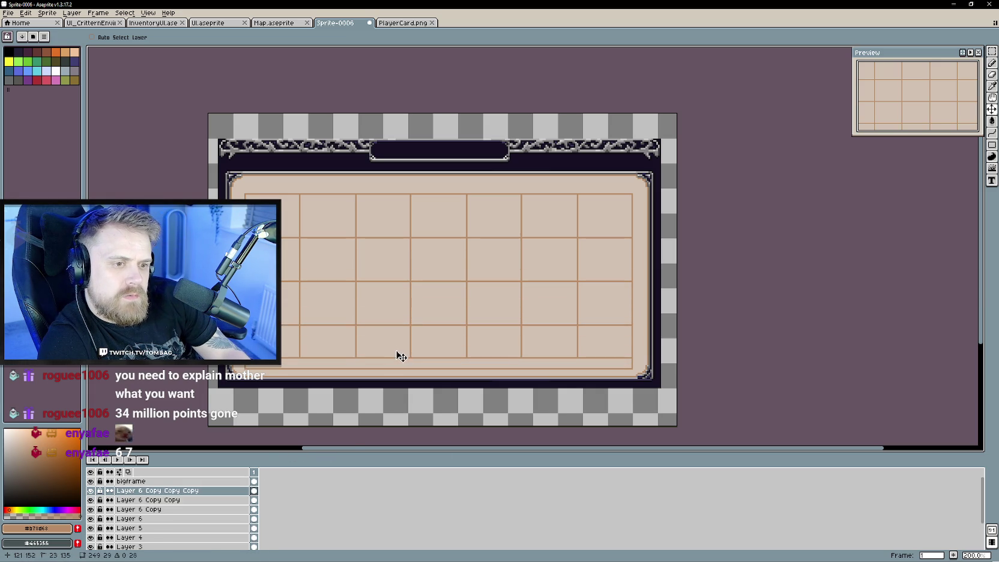
Merge the row copies into Layer 6 and squash the rows to fit the panel.
{"action": "right_click", "coordinate": [168, 490]}
{"action": "left_click", "coordinate": [198, 537]}
{"action": "right_click", "coordinate": [168, 490]}
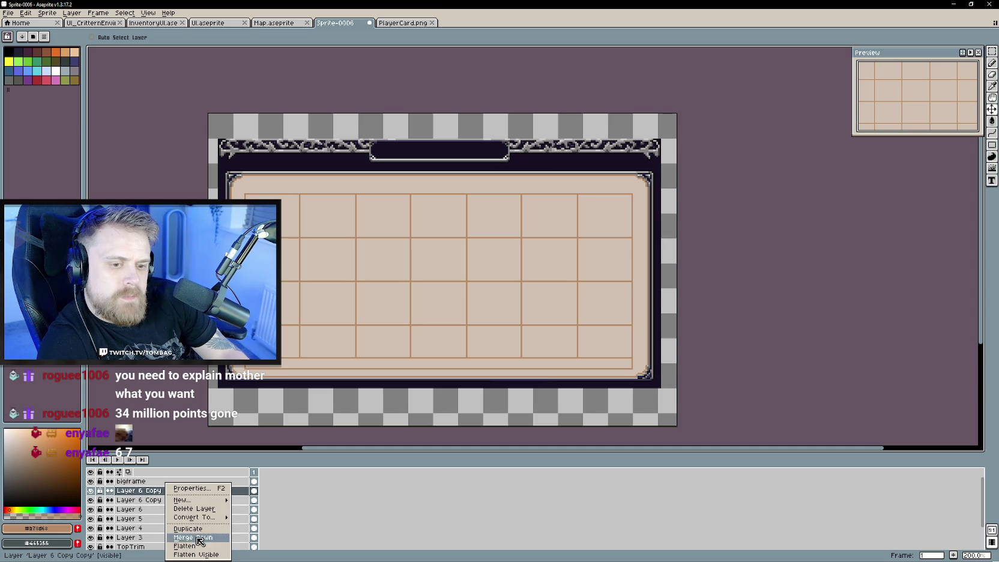
{"action": "left_click", "coordinate": [198, 538]}
{"action": "right_click", "coordinate": [160, 492]}
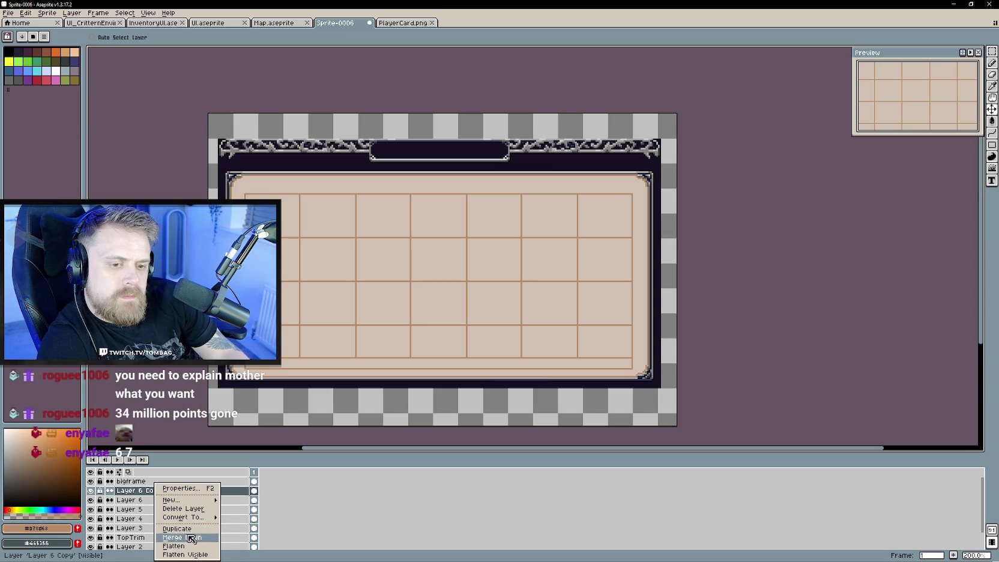
{"action": "left_click", "coordinate": [197, 537]}
{"action": "key", "text": "ctrl+a"}
{"action": "left_click_drag", "start_coordinate": [438, 369], "coordinate": [442, 365]}
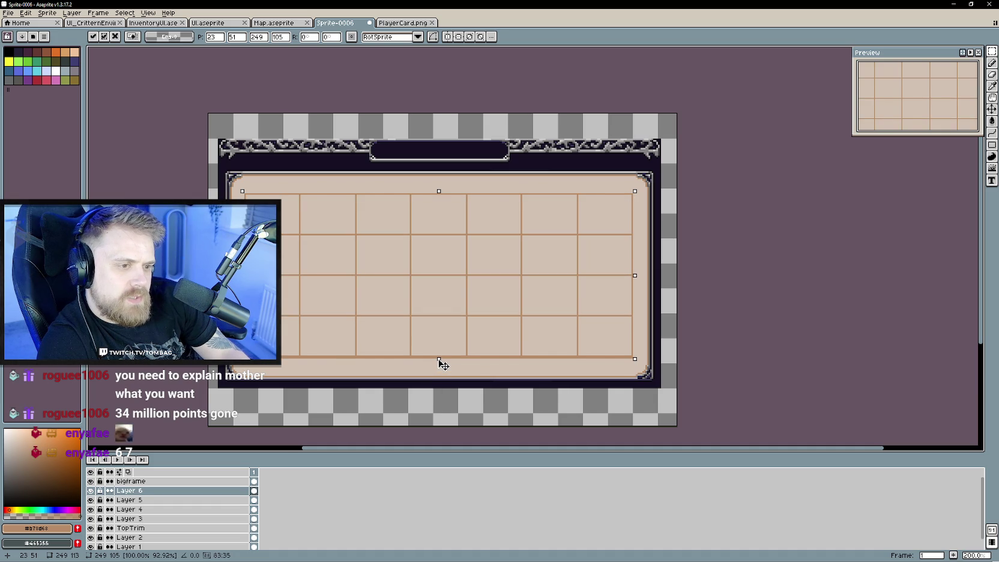
{"action": "scroll", "coordinate": [438, 366], "scroll_direction": "up", "scroll_amount": 1}
{"action": "left_click", "coordinate": [394, 372]}
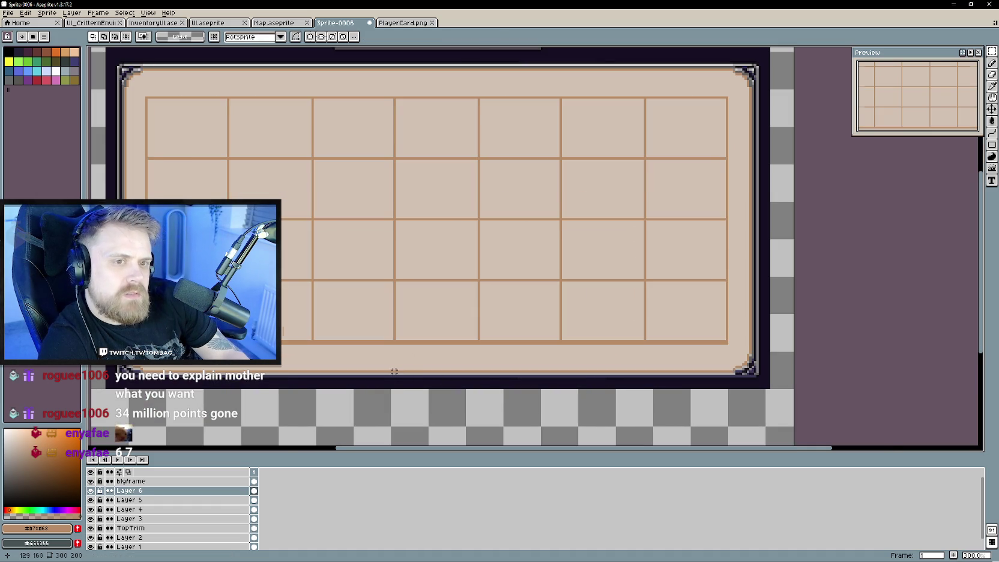
{"action": "scroll", "coordinate": [394, 372], "scroll_direction": "down", "scroll_amount": 1}
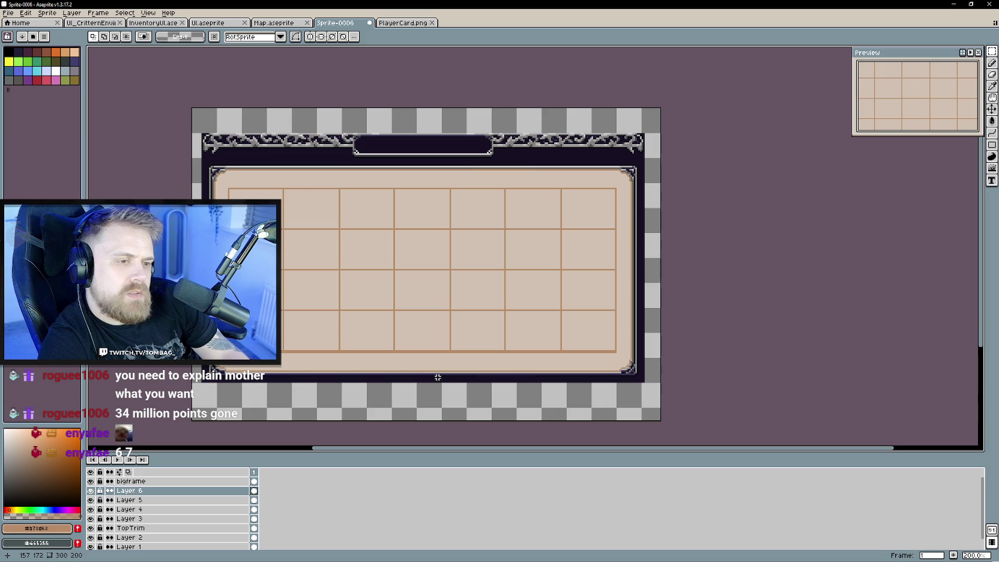
{"action": "scroll", "coordinate": [431, 375], "scroll_direction": "left", "scroll_amount": 1}
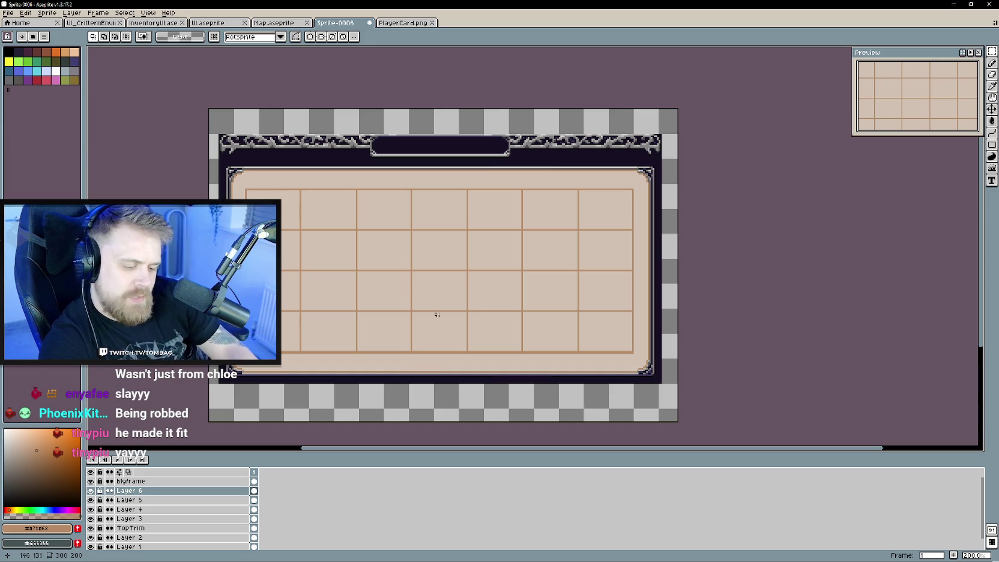
With the pencil, zoom in and draw a straight line down the grid's left edge.
{"action": "key", "text": "b"}
{"action": "scroll", "coordinate": [511, 347], "scroll_direction": "up", "scroll_amount": 2}
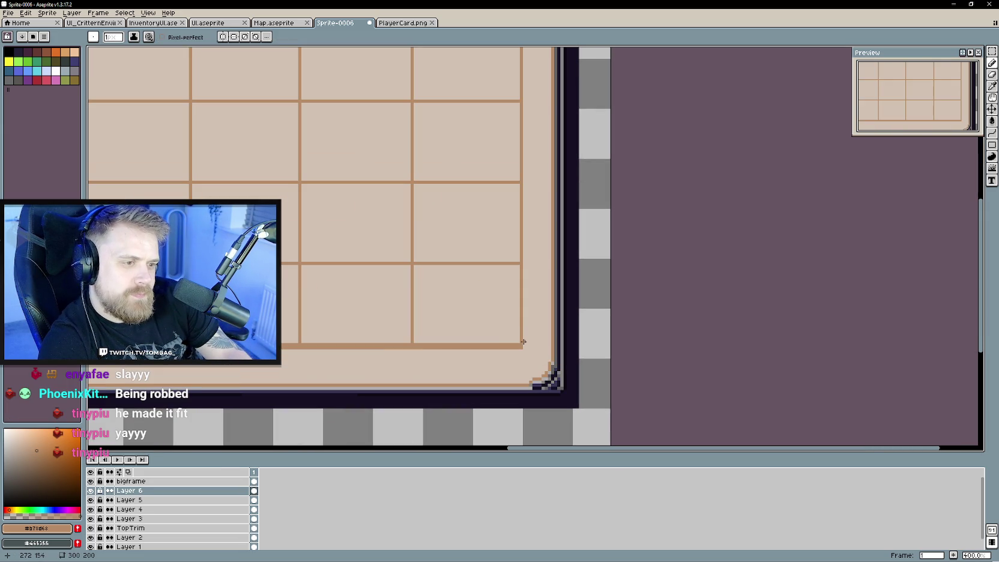
{"action": "scroll", "coordinate": [528, 348], "scroll_direction": "up", "scroll_amount": 2}
{"action": "scroll", "coordinate": [532, 336], "scroll_direction": "up", "scroll_amount": 2}
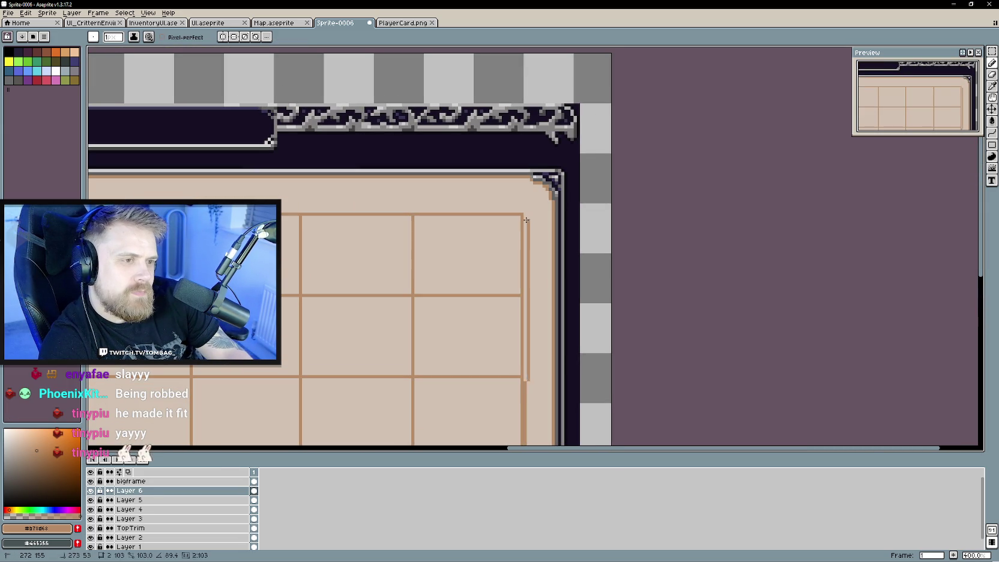
{"action": "scroll", "coordinate": [524, 216], "scroll_direction": "down", "scroll_amount": 3}
{"action": "scroll", "coordinate": [481, 252], "scroll_direction": "left", "scroll_amount": 3}
{"action": "scroll", "coordinate": [390, 312], "scroll_direction": "down", "scroll_amount": 3}
{"action": "scroll", "coordinate": [312, 366], "scroll_direction": "left", "scroll_amount": 3}
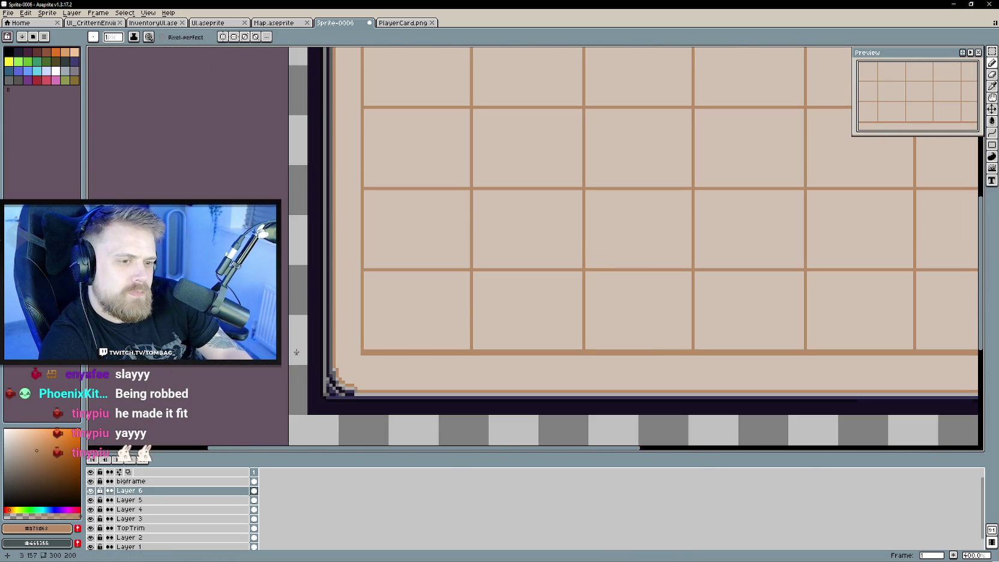
{"action": "scroll", "coordinate": [359, 351], "scroll_direction": "up", "scroll_amount": 3}
{"action": "left_click_drag", "start_coordinate": [358, 351], "coordinate": [441, 289]}
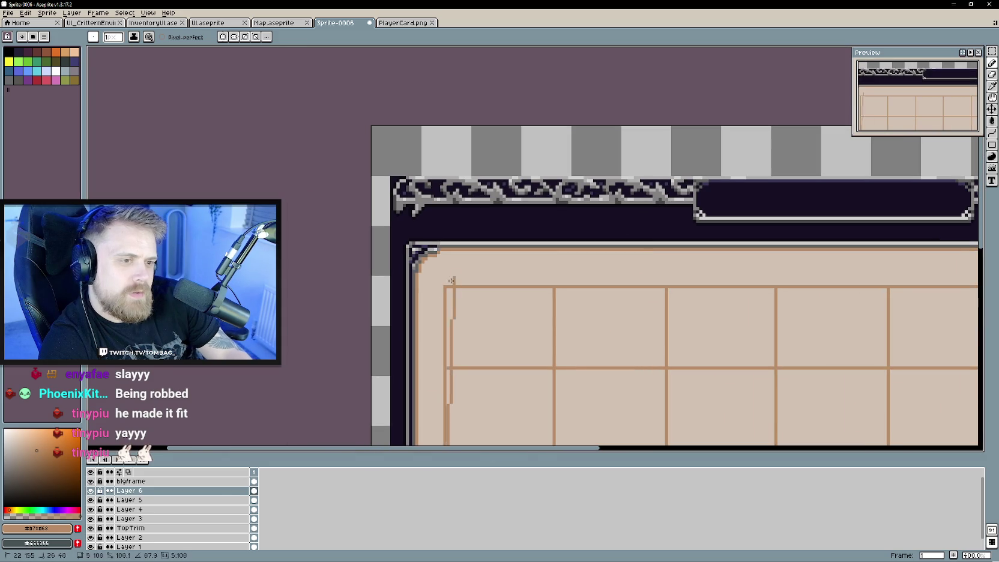
Pan across the whole frame and choose black from the palette as the drawing colour.
{"action": "scroll", "coordinate": [541, 326], "scroll_direction": "down", "scroll_amount": 2}
{"action": "scroll", "coordinate": [410, 278], "scroll_direction": "down", "scroll_amount": 1}
{"action": "scroll", "coordinate": [392, 270], "scroll_direction": "up", "scroll_amount": 1}
{"action": "left_click_drag", "start_coordinate": [408, 272], "coordinate": [443, 246]}
{"action": "scroll", "coordinate": [443, 245], "scroll_direction": "down", "scroll_amount": 1}
{"action": "scroll", "coordinate": [443, 246], "scroll_direction": "left", "scroll_amount": 2}
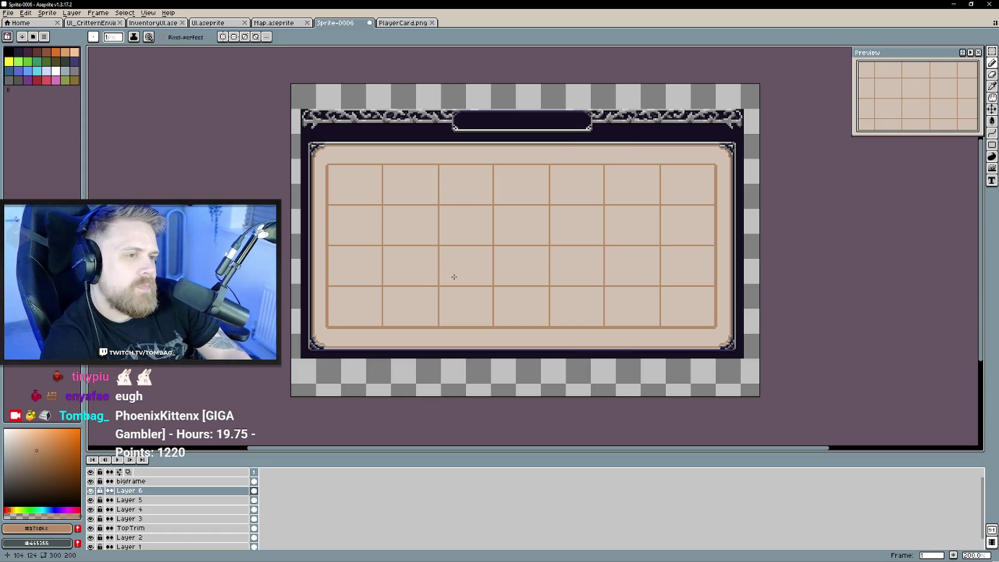
{"action": "scroll", "coordinate": [397, 260], "scroll_direction": "up", "scroll_amount": 1}
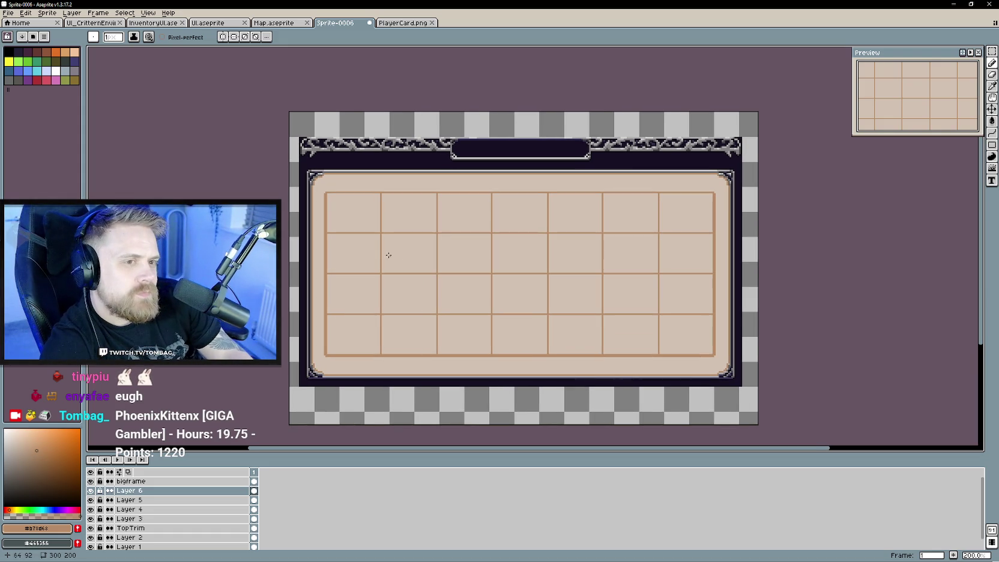
{"action": "scroll", "coordinate": [347, 220], "scroll_direction": "up", "scroll_amount": 1}
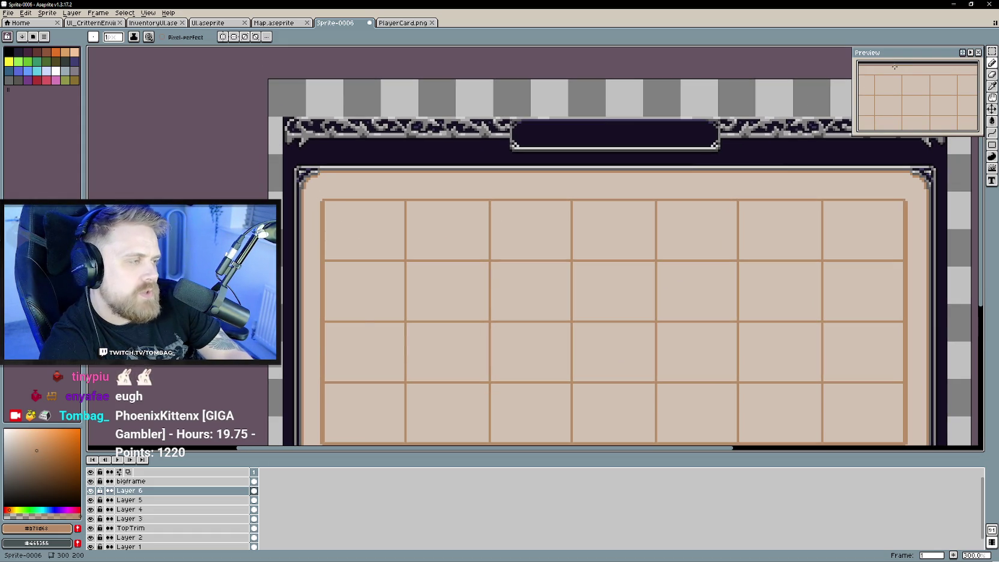
{"action": "scroll", "coordinate": [507, 159], "scroll_direction": "right", "scroll_amount": 1}
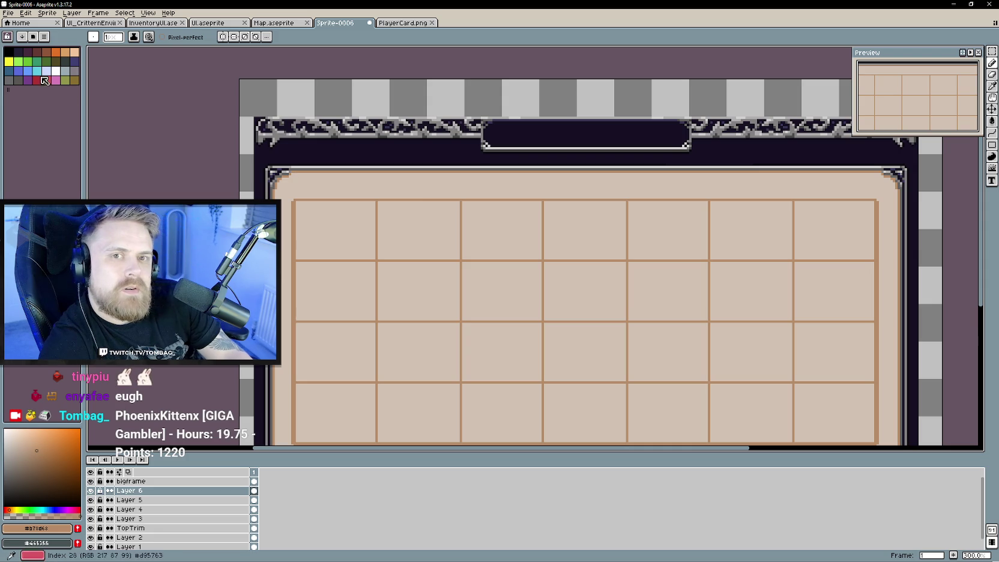
{"action": "left_click", "coordinate": [9, 52]}
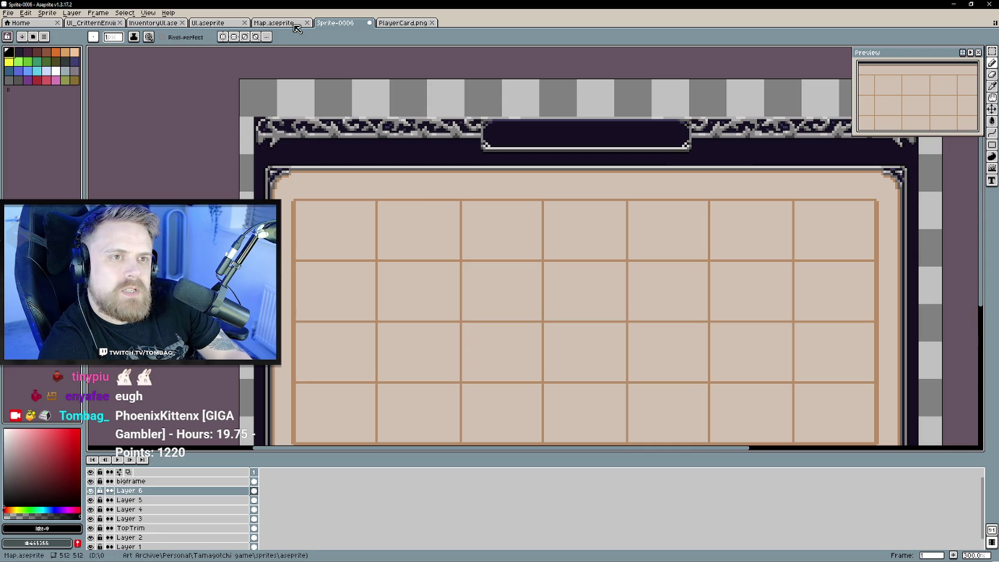
{"action": "key", "text": "ctrl+shift+Tab"}
{"action": "key", "text": "ctrl+shift+Tab"}
{"action": "key", "text": "ctrl+shift+Tab"}
{"action": "key", "text": "ctrl+shift+Tab"}
{"action": "key", "text": "ctrl+shift+Tab"}
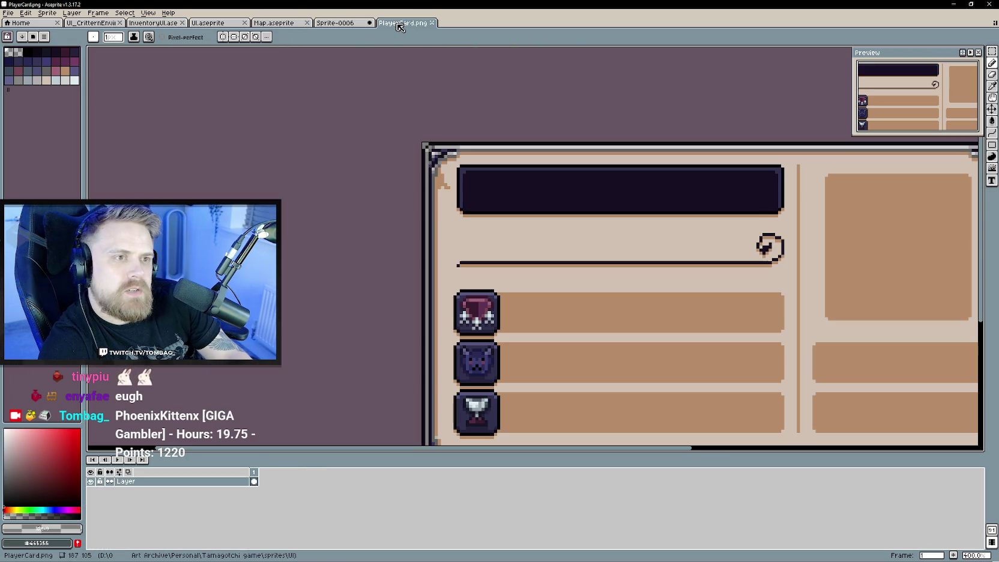
{"action": "key", "text": "ctrl+shift+Tab"}
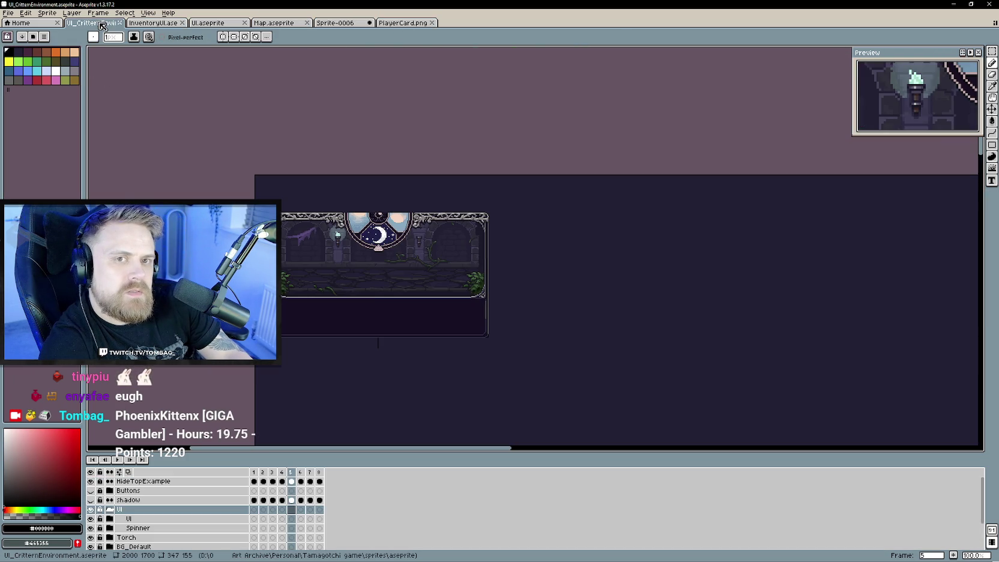
{"action": "left_click", "coordinate": [329, 27]}
{"action": "scroll", "coordinate": [293, 200], "scroll_direction": "up", "scroll_amount": 1}
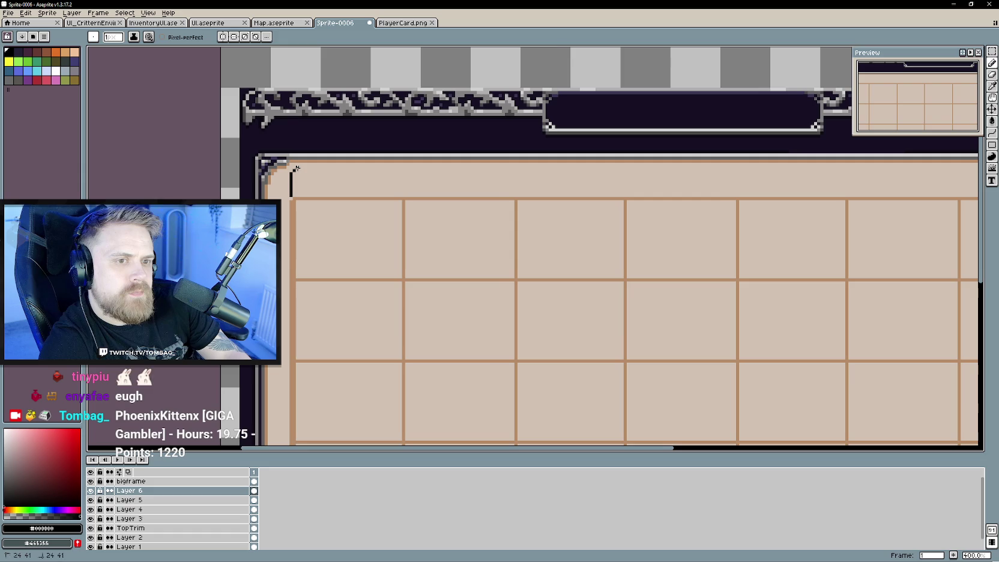
Draw straight black lines along the grid's top edge and above it to close a header strip.
{"action": "left_click_drag", "start_coordinate": [488, 192], "coordinate": [341, 207]}
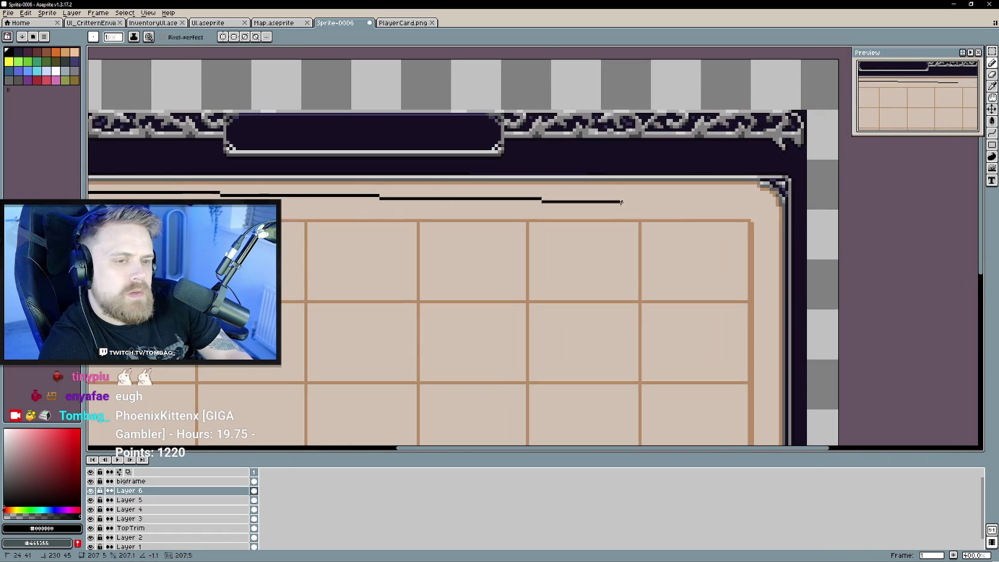
{"action": "scroll", "coordinate": [620, 202], "scroll_direction": "down", "scroll_amount": 2}
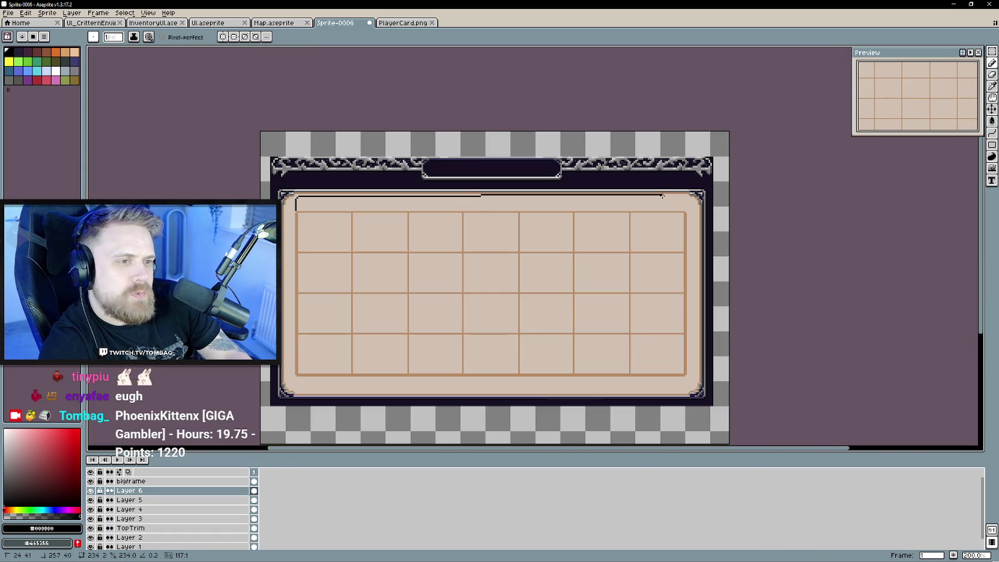
{"action": "left_click", "coordinate": [674, 196]}
{"action": "left_click_drag", "start_coordinate": [656, 210], "coordinate": [537, 258]}
{"action": "scroll", "coordinate": [572, 271], "scroll_direction": "up", "scroll_amount": 2}
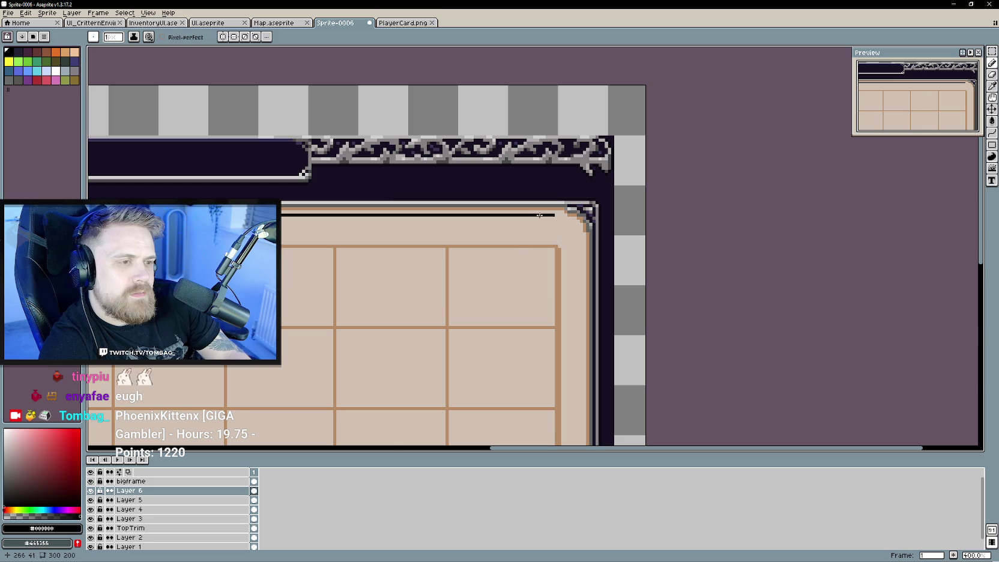
{"action": "left_click_drag", "start_coordinate": [539, 214], "coordinate": [678, 245]}
{"action": "scroll", "coordinate": [710, 253], "scroll_direction": "down", "scroll_amount": 1}
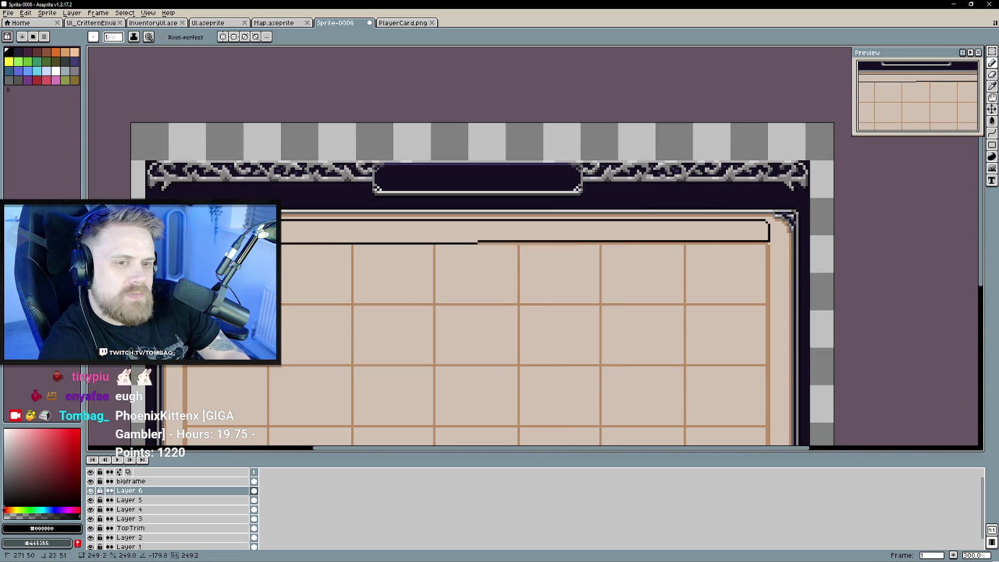
{"action": "left_click_drag", "start_coordinate": [769, 240], "coordinate": [180, 240]}
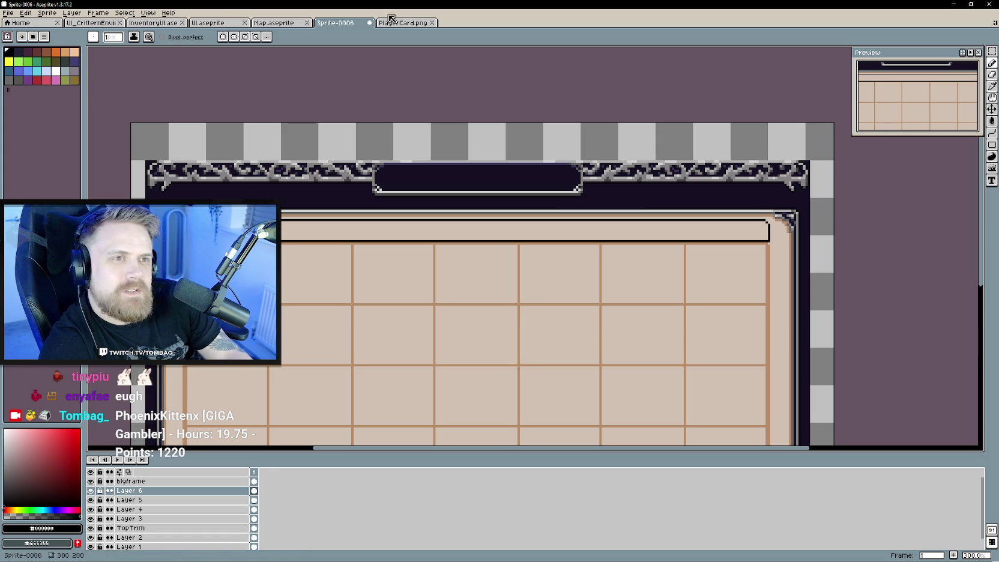
Fill the header strip above the grid with a dark colour sampled from the PlayerCard image.
{"action": "left_click", "coordinate": [401, 23]}
{"action": "left_click", "coordinate": [515, 183], "text": "alt"}
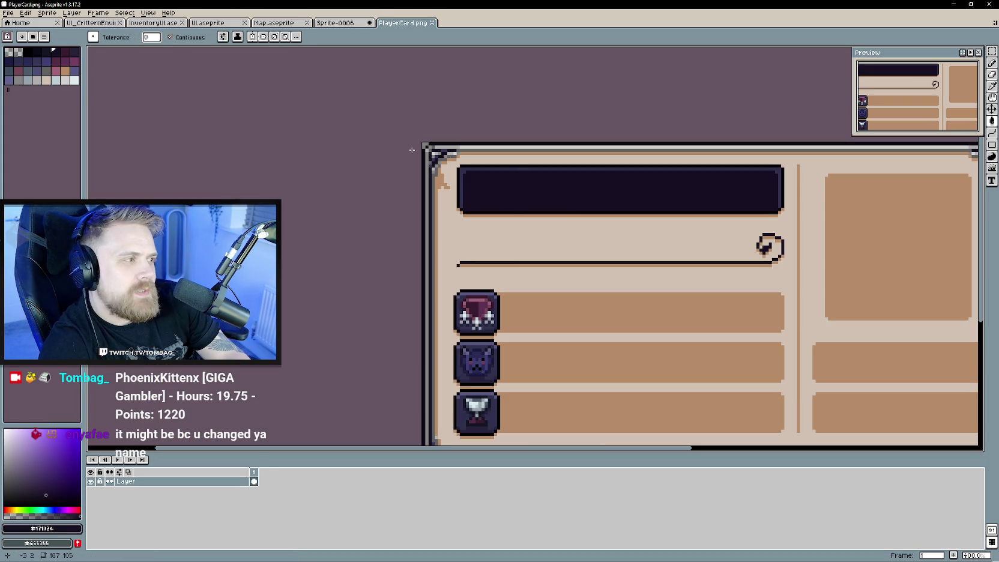
{"action": "key", "text": "ctrl+shift+Tab"}
{"action": "scroll", "coordinate": [465, 234], "scroll_direction": "left", "scroll_amount": 1}
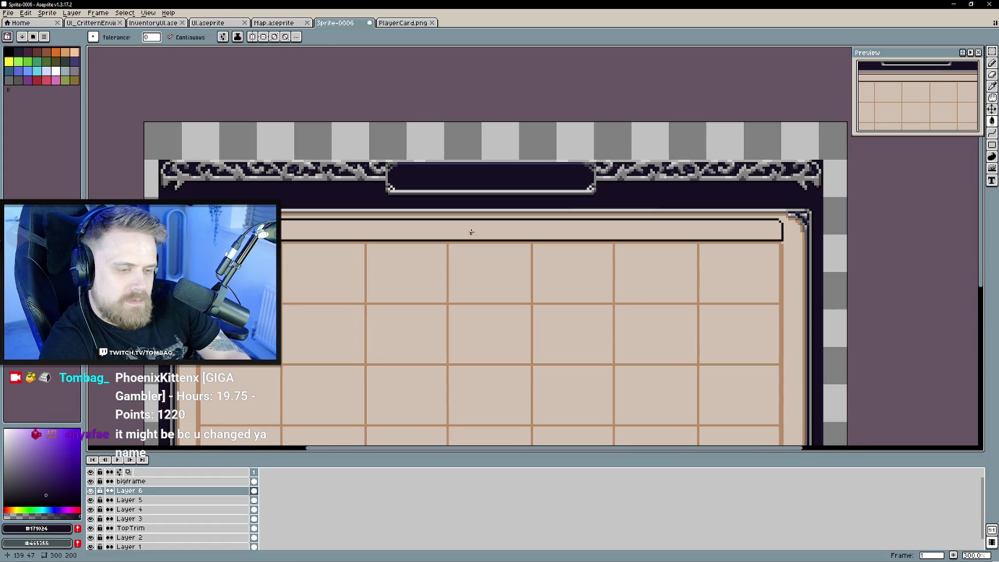
{"action": "left_click", "coordinate": [464, 230]}
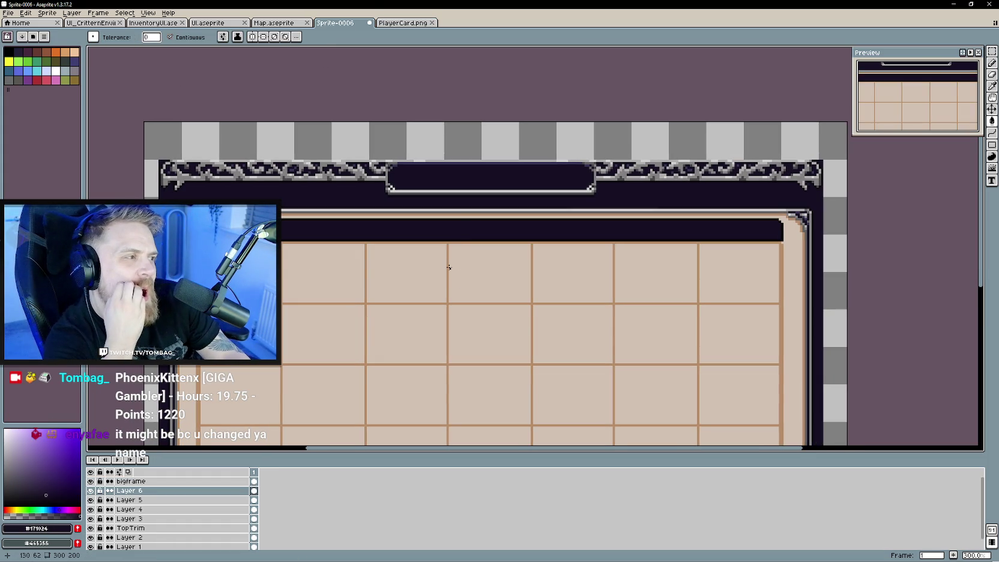
{"action": "scroll", "coordinate": [466, 261], "scroll_direction": "left", "scroll_amount": 1}
{"action": "scroll", "coordinate": [412, 272], "scroll_direction": "left", "scroll_amount": 3}
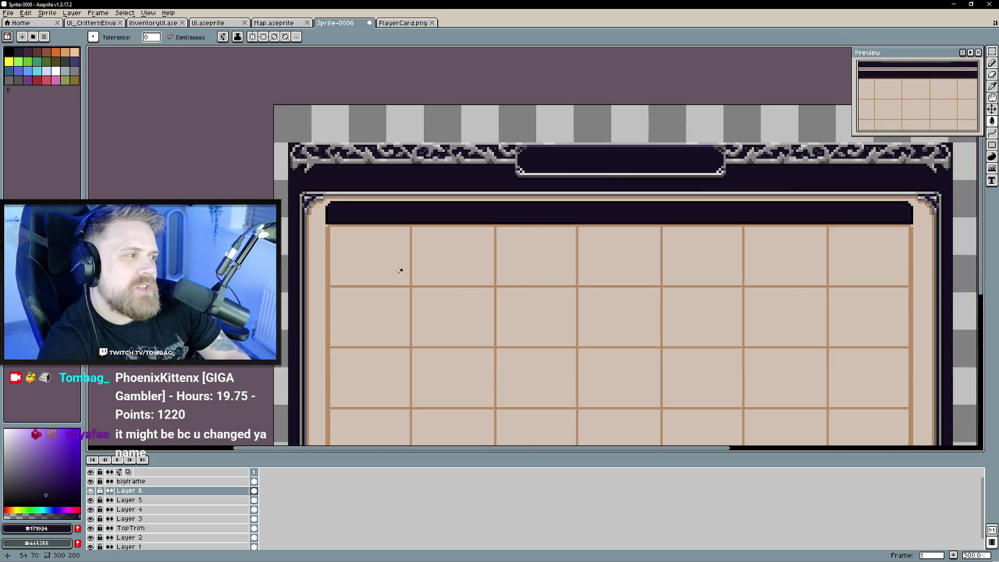
{"action": "scroll", "coordinate": [318, 240], "scroll_direction": "up", "scroll_amount": 1}
Sample a dark slate colour from PlayerCard for the divider lines and switch to the Pencil.
{"action": "key", "text": "i"}
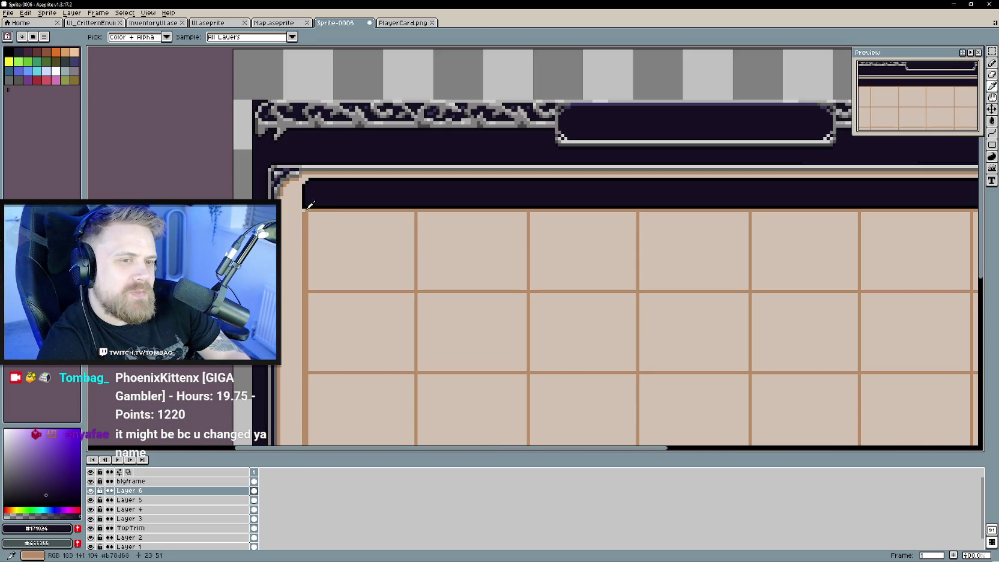
{"action": "key", "text": "ctrl+Tab"}
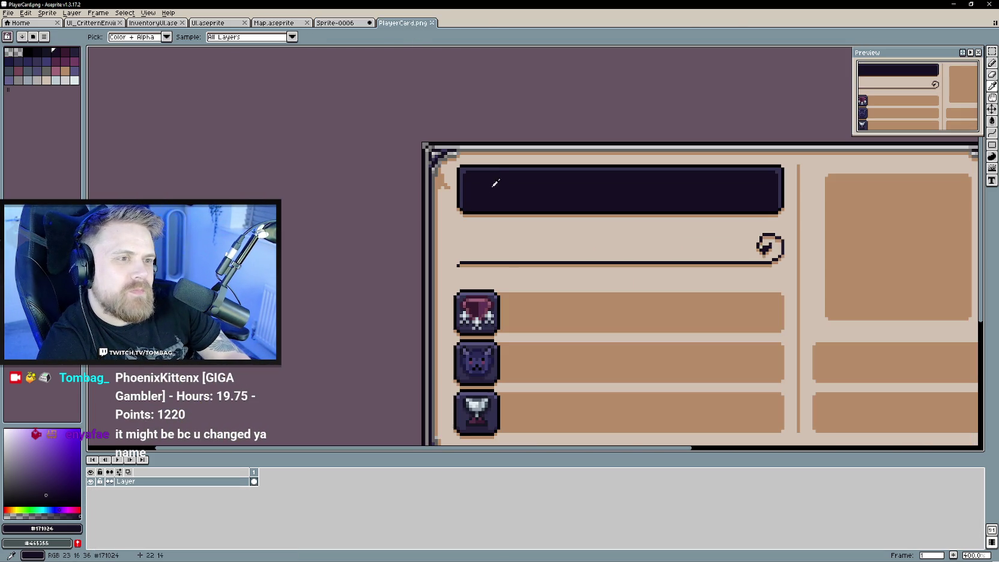
{"action": "left_click", "coordinate": [484, 164]}
{"action": "key", "text": "b"}
{"action": "key", "text": "ctrl+shift+Tab"}
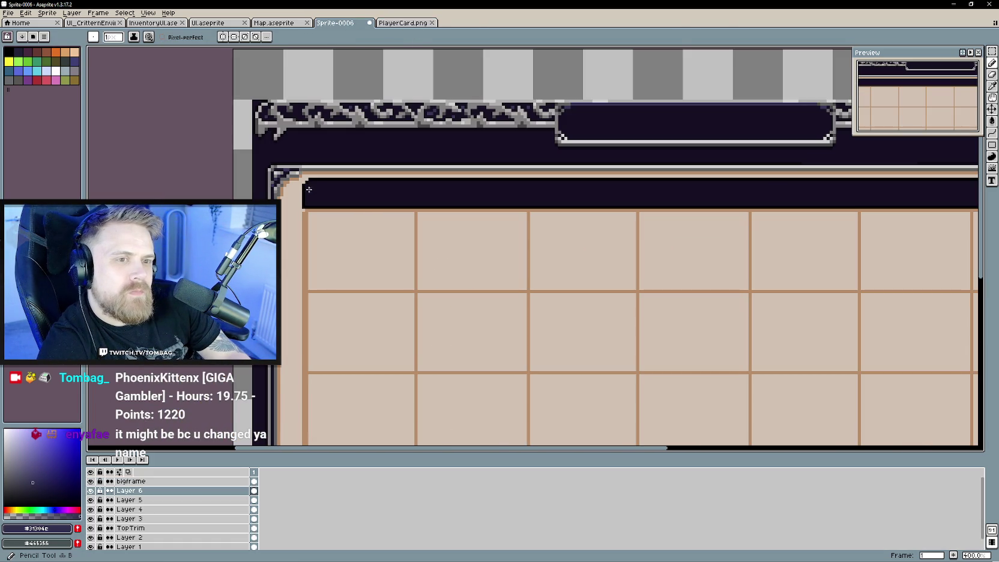
{"action": "scroll", "coordinate": [308, 186], "scroll_direction": "up", "scroll_amount": 1}
{"action": "scroll", "coordinate": [313, 239], "scroll_direction": "up", "scroll_amount": 1}
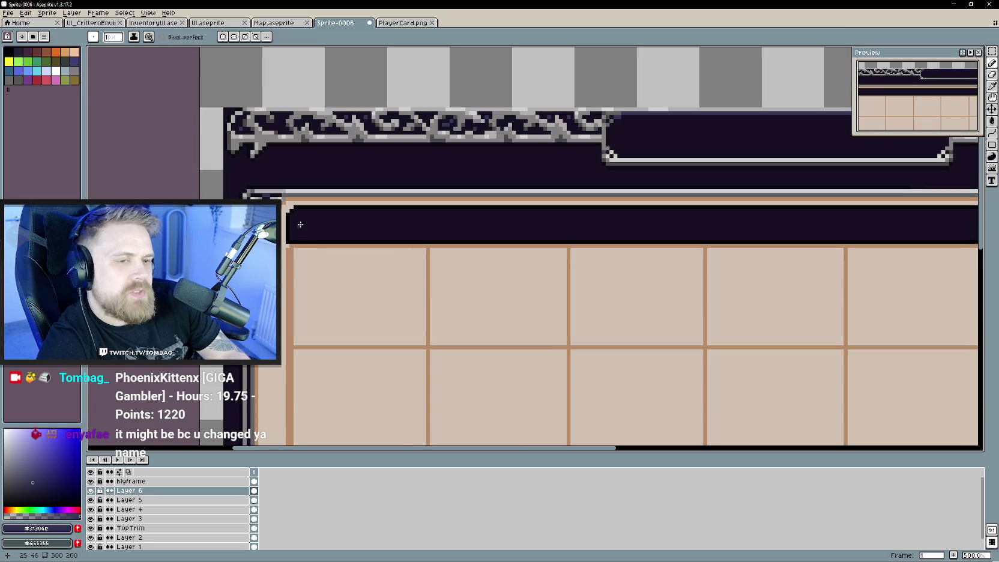
{"action": "scroll", "coordinate": [617, 234], "scroll_direction": "right", "scroll_amount": 3}
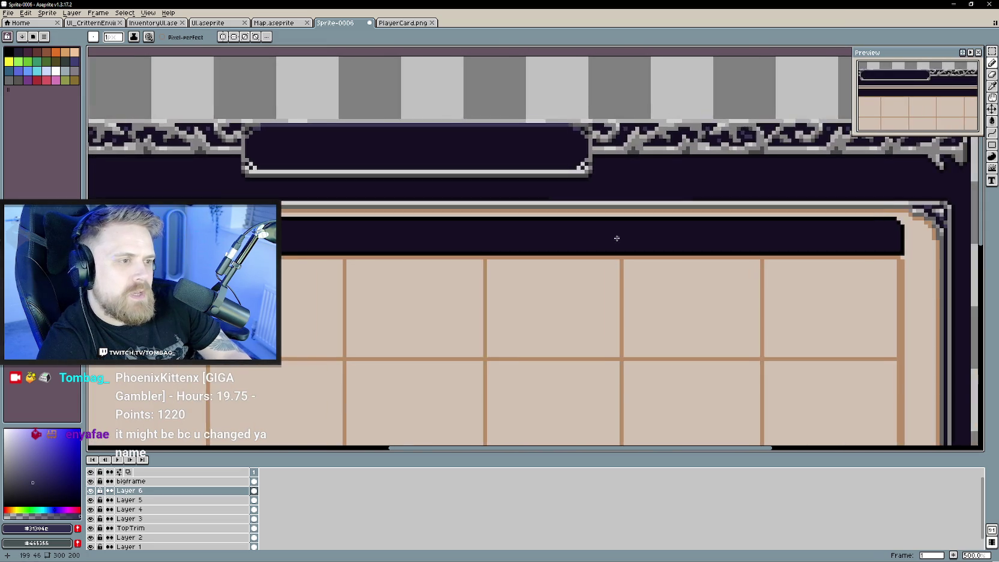
{"action": "scroll", "coordinate": [575, 232], "scroll_direction": "right", "scroll_amount": 3}
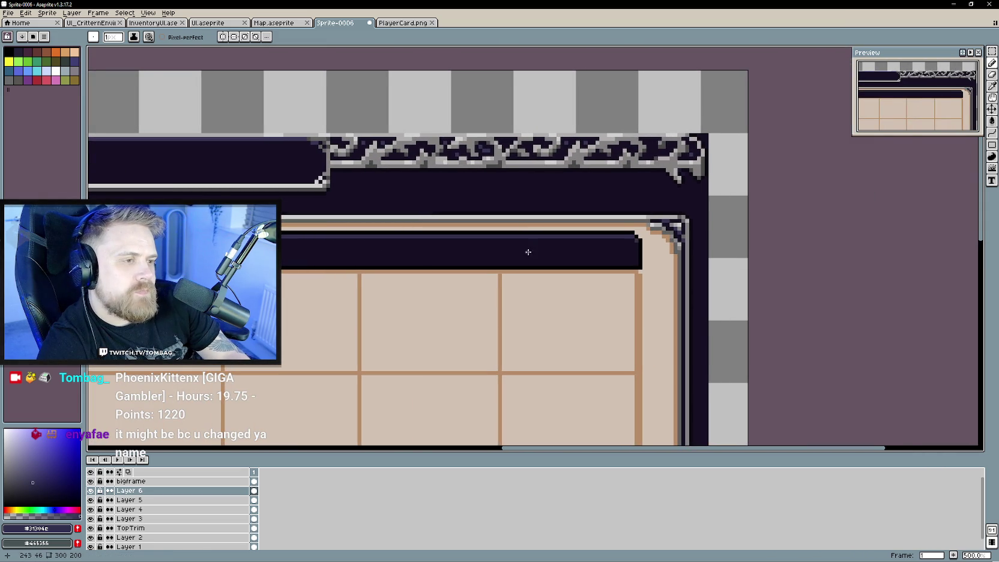
{"action": "scroll", "coordinate": [527, 252], "scroll_direction": "down", "scroll_amount": 1}
{"action": "scroll", "coordinate": [406, 261], "scroll_direction": "down", "scroll_amount": 1}
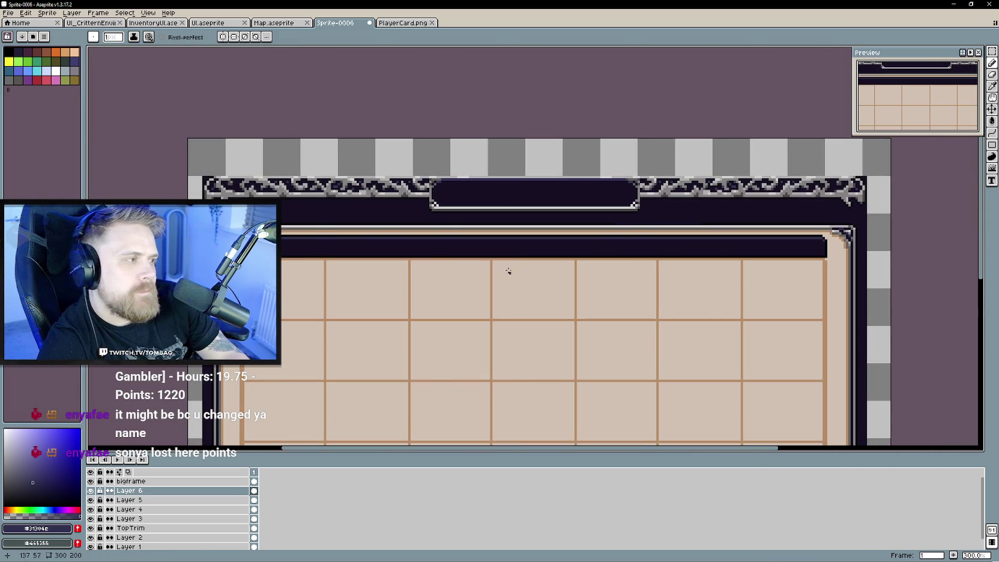
{"action": "scroll", "coordinate": [513, 279], "scroll_direction": "down", "scroll_amount": 1}
{"action": "scroll", "coordinate": [508, 294], "scroll_direction": "down", "scroll_amount": 1}
{"action": "scroll", "coordinate": [456, 258], "scroll_direction": "right", "scroll_amount": 1}
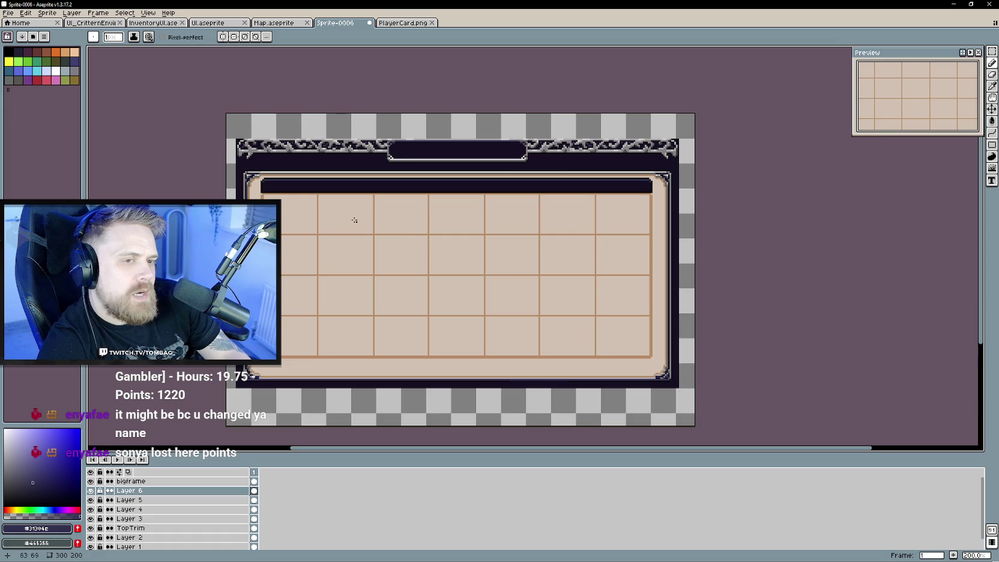
{"action": "scroll", "coordinate": [371, 226], "scroll_direction": "up", "scroll_amount": 2}
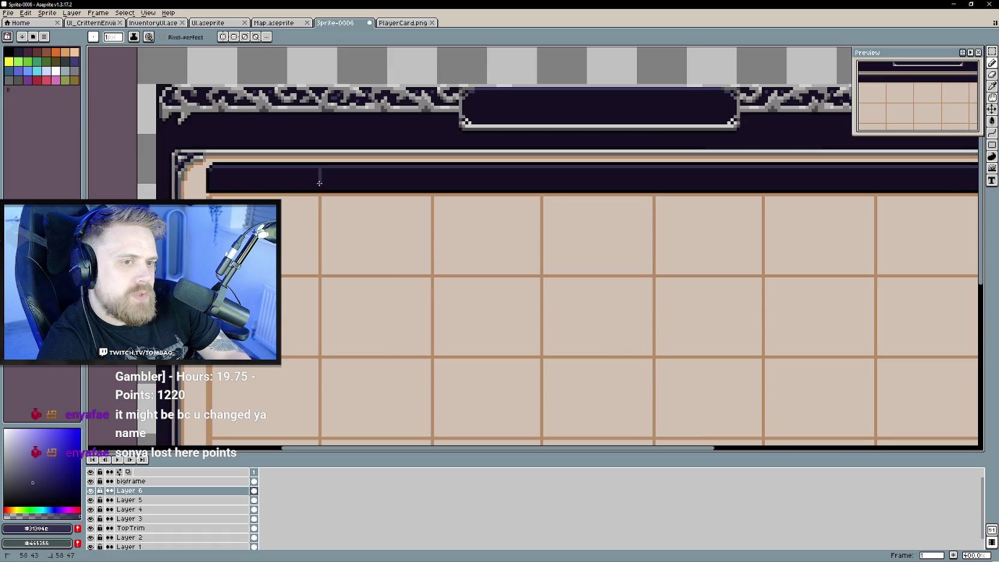
Draw the remaining vertical dividers down the header bar, undoing one misplaced line.
{"action": "left_click", "coordinate": [433, 183], "text": "shift"}
{"action": "scroll", "coordinate": [475, 231], "scroll_direction": "right", "scroll_amount": 2}
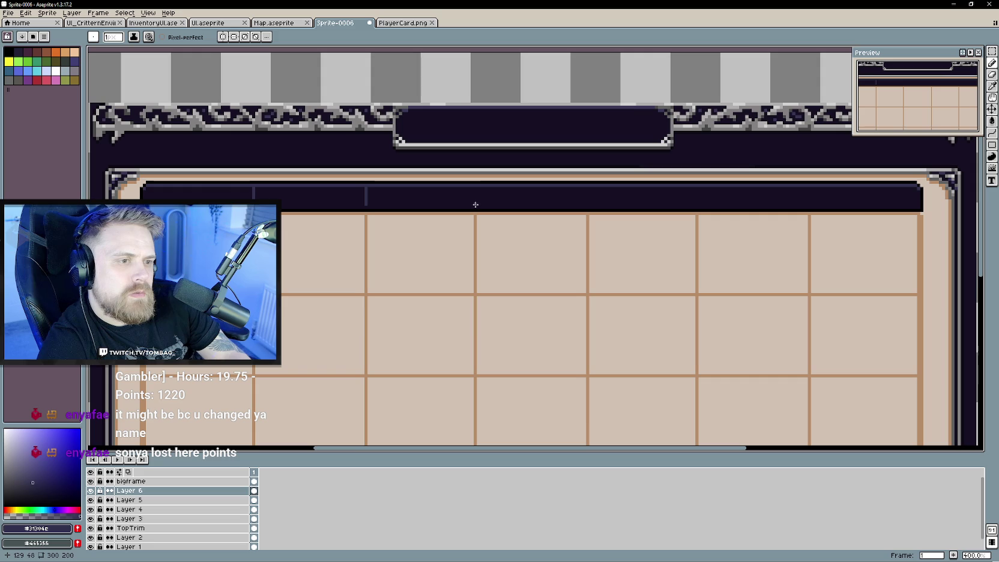
{"action": "scroll", "coordinate": [477, 189], "scroll_direction": "right", "scroll_amount": 2}
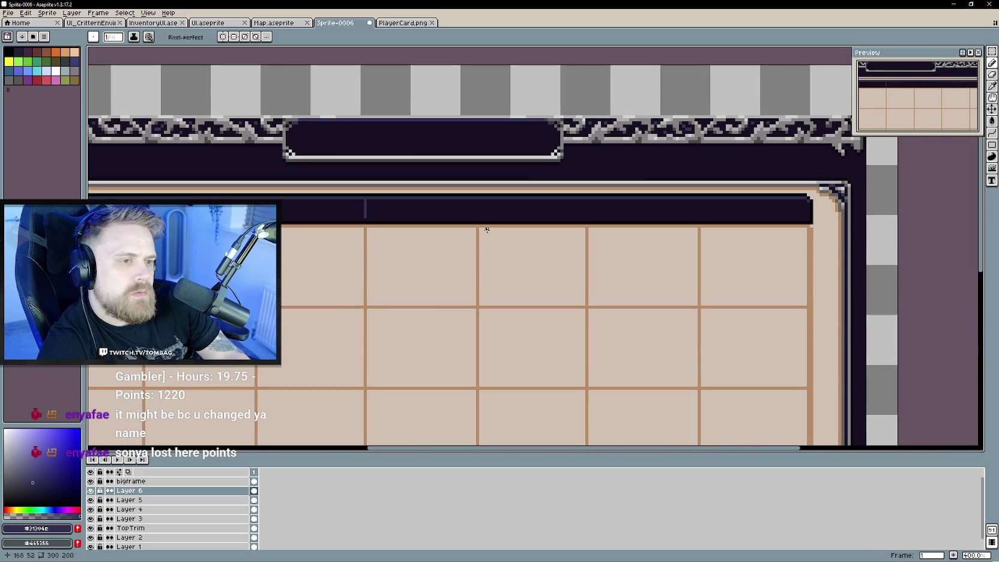
{"action": "key", "text": "ctrl+z"}
{"action": "scroll", "coordinate": [489, 235], "scroll_direction": "right", "scroll_amount": 2}
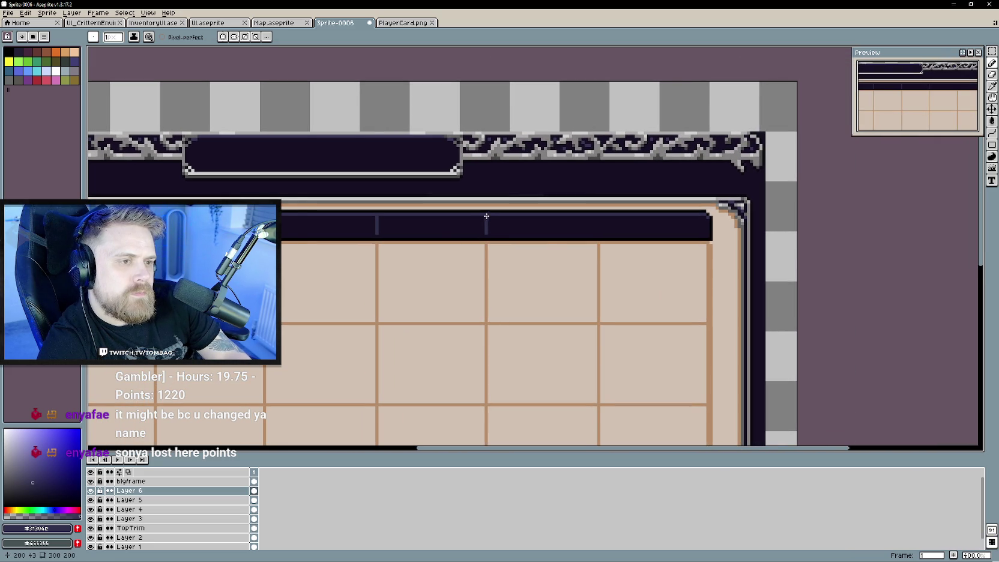
{"action": "scroll", "coordinate": [458, 255], "scroll_direction": "right", "scroll_amount": 4}
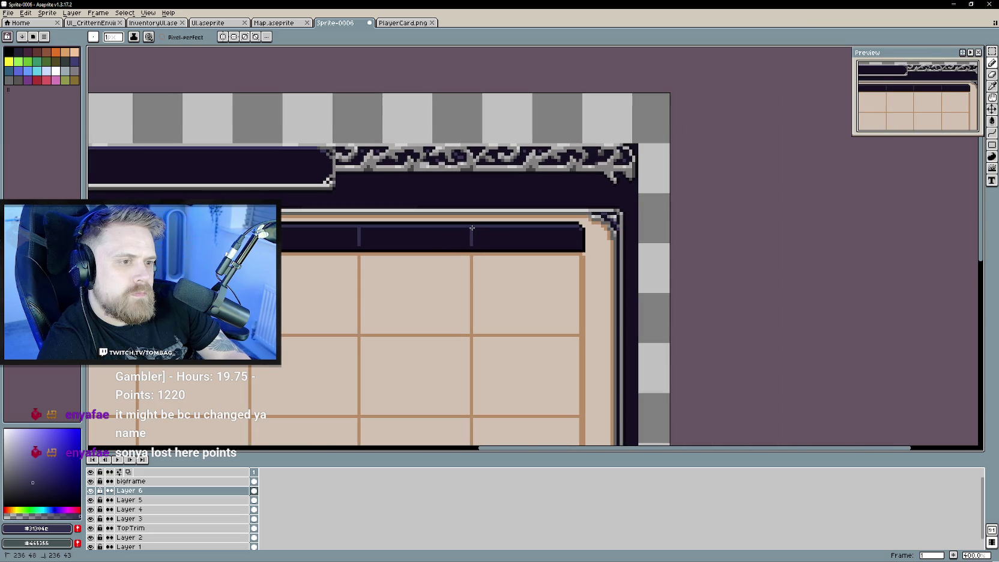
{"action": "scroll", "coordinate": [376, 291], "scroll_direction": "down", "scroll_amount": 1}
{"action": "scroll", "coordinate": [425, 308], "scroll_direction": "down", "scroll_amount": 1}
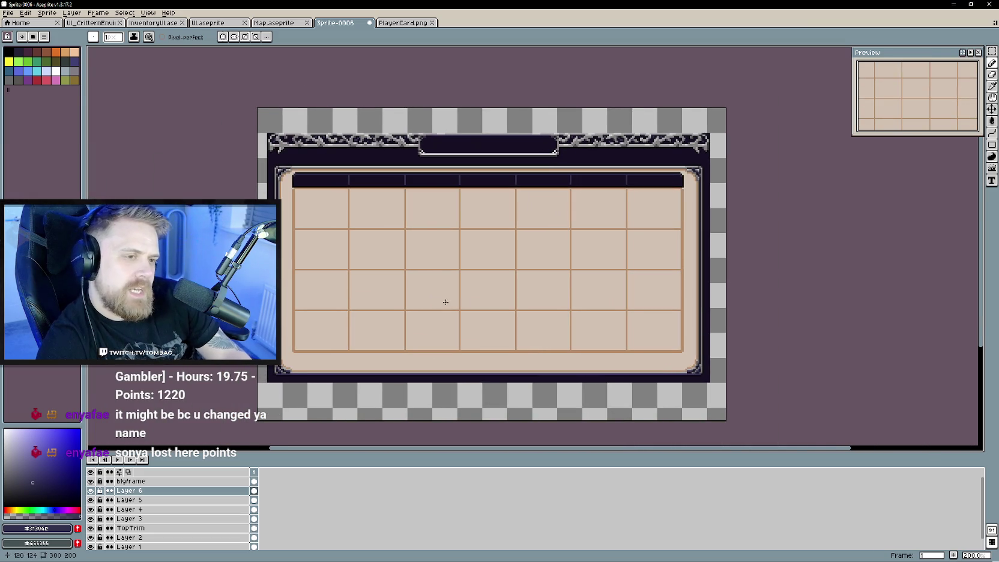
{"action": "left_click_drag", "start_coordinate": [450, 303], "coordinate": [485, 300]}
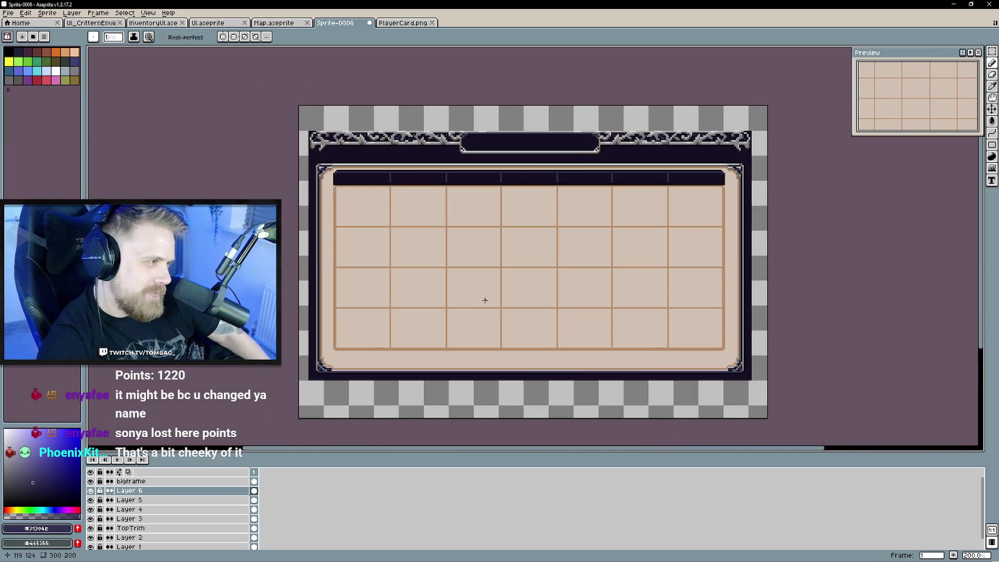
Save the calendar sprite under the file name 'Calendar'.
{"action": "key", "text": "v"}
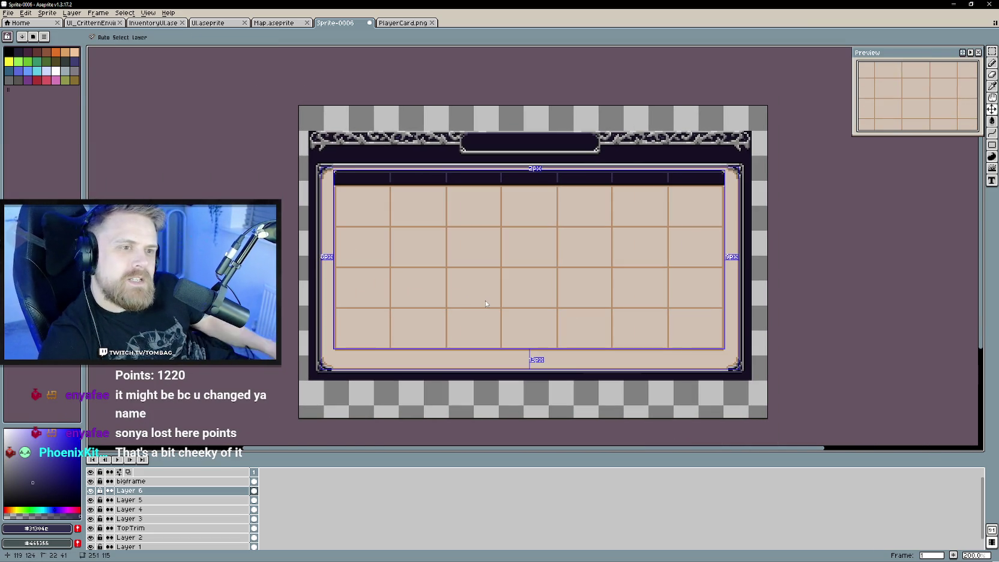
{"action": "key", "text": "ctrl+s"}
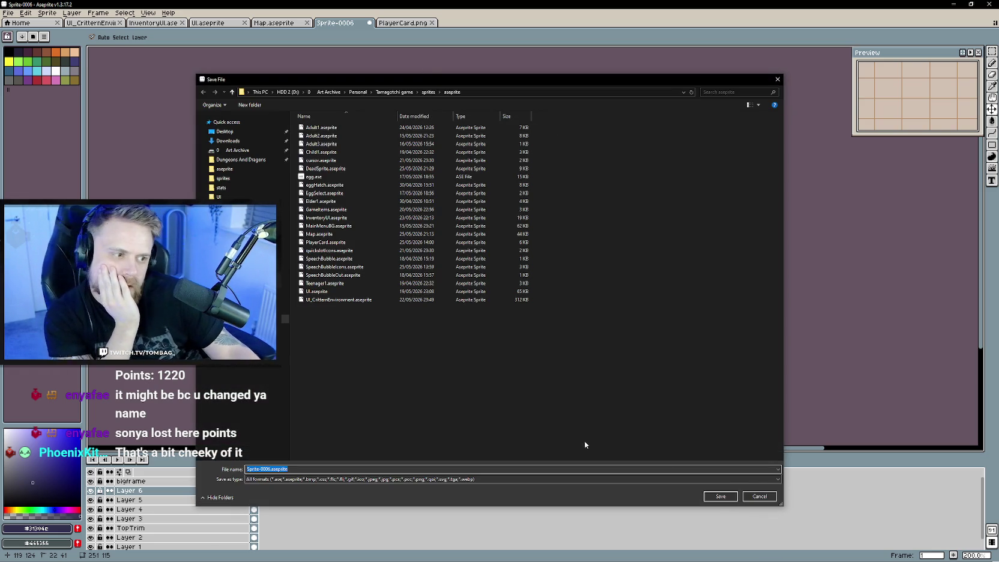
{"action": "type", "text": "Calenda"}
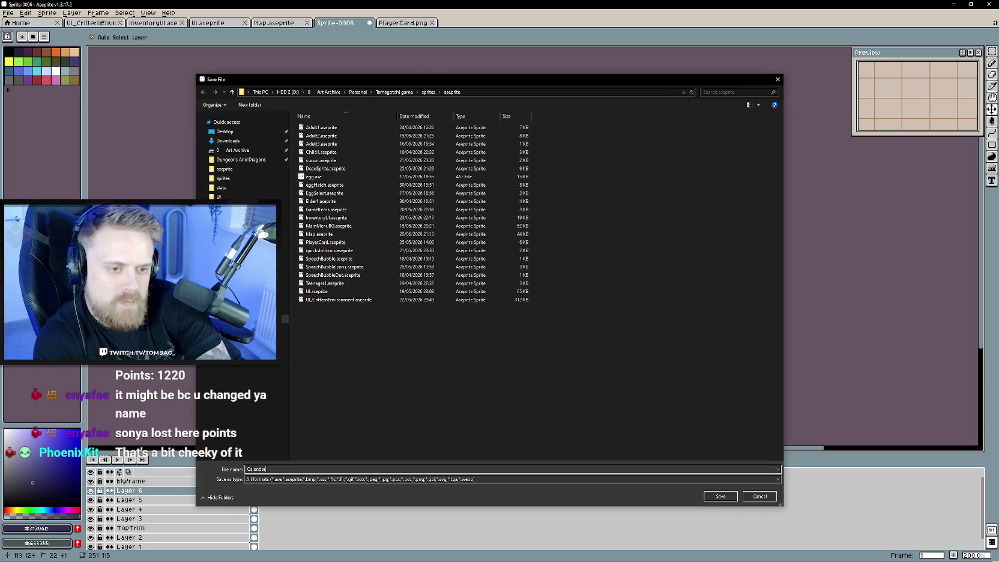
{"action": "type", "text": "r"}
{"action": "key", "text": "Return"}
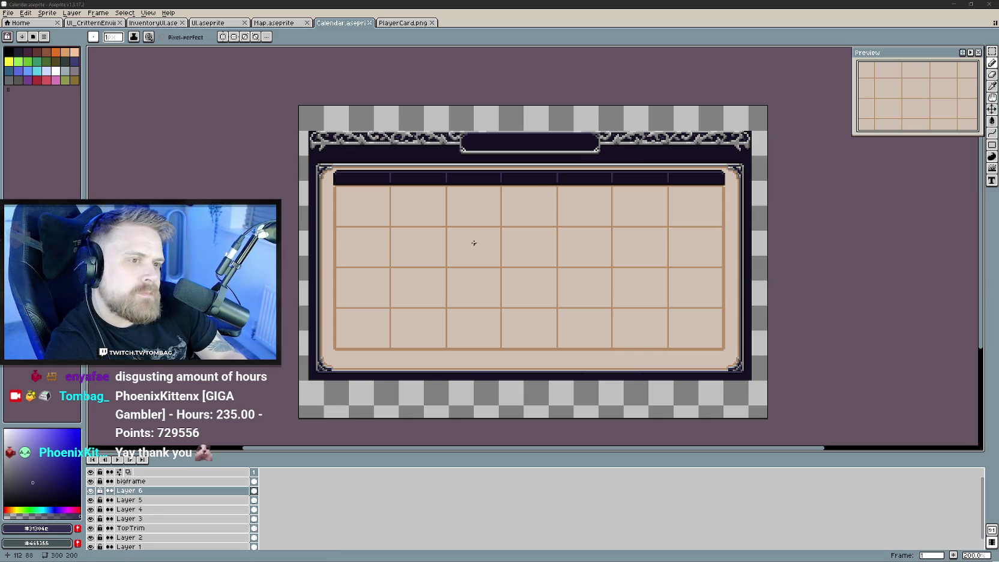
{"action": "mouse_move", "coordinate": [478, 232]}
{"action": "left_mouse_down"}
{"action": "mouse_move", "coordinate": [520, 274]}
{"action": "mouse_move", "coordinate": [450, 257]}
{"action": "mouse_move", "coordinate": [386, 266]}
{"action": "mouse_move", "coordinate": [398, 277]}
{"action": "left_mouse_up"}
Pick a letter colour, add a new layer, and draw M in the first header cell.
{"action": "scroll", "coordinate": [520, 274], "scroll_direction": "up", "scroll_amount": 1}
{"action": "key", "text": "i"}
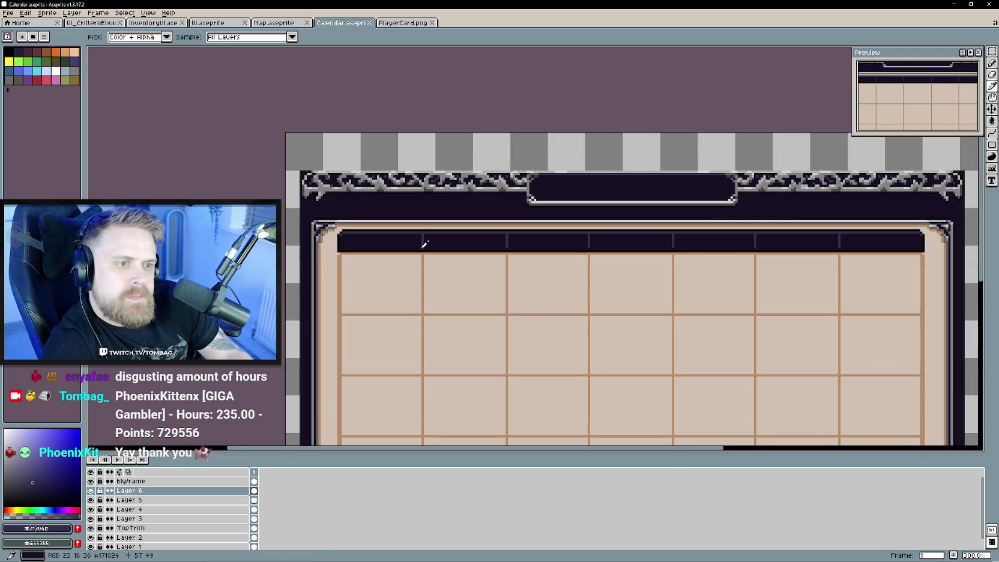
{"action": "left_click", "coordinate": [397, 239]}
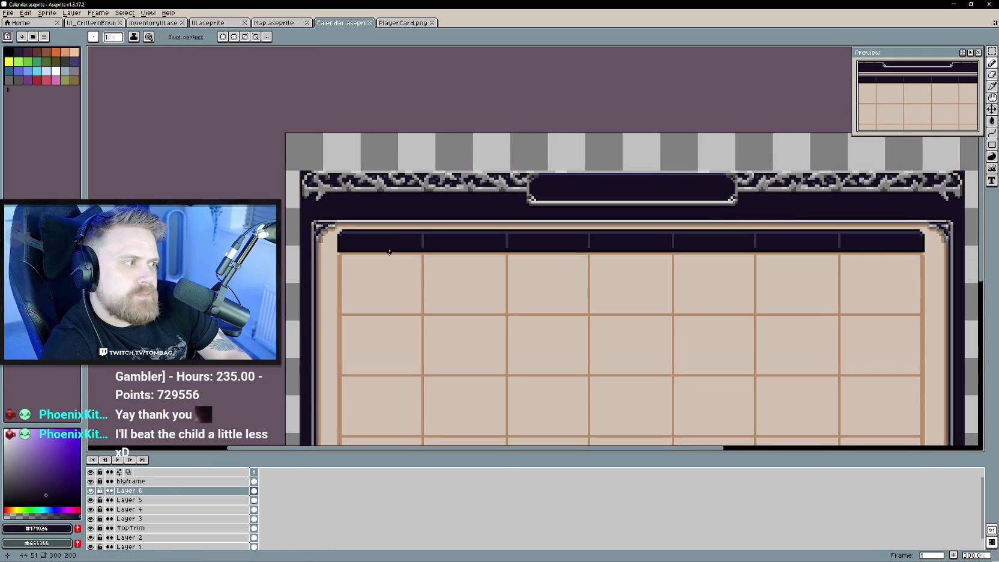
{"action": "left_click", "coordinate": [74, 479]}
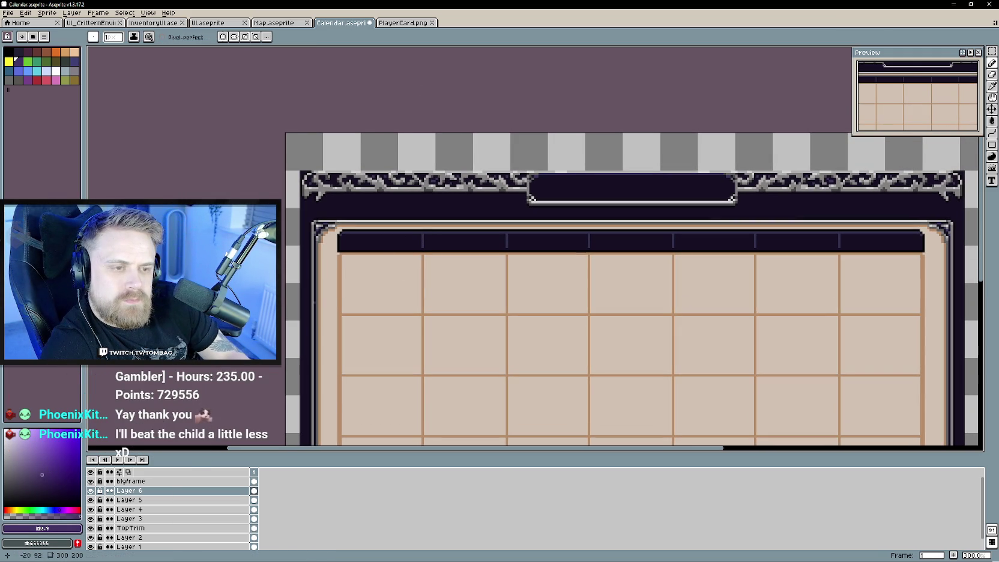
{"action": "scroll", "coordinate": [383, 279], "scroll_direction": "up", "scroll_amount": 1}
{"action": "scroll", "coordinate": [367, 287], "scroll_direction": "up", "scroll_amount": 2}
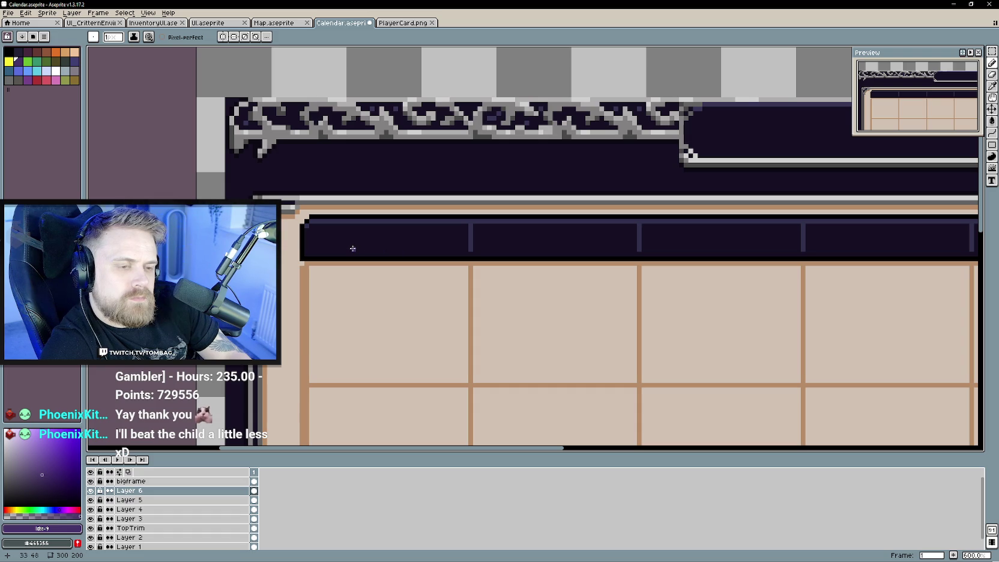
{"action": "right_click", "coordinate": [155, 491]}
{"action": "mouse_move", "coordinate": [178, 500]}
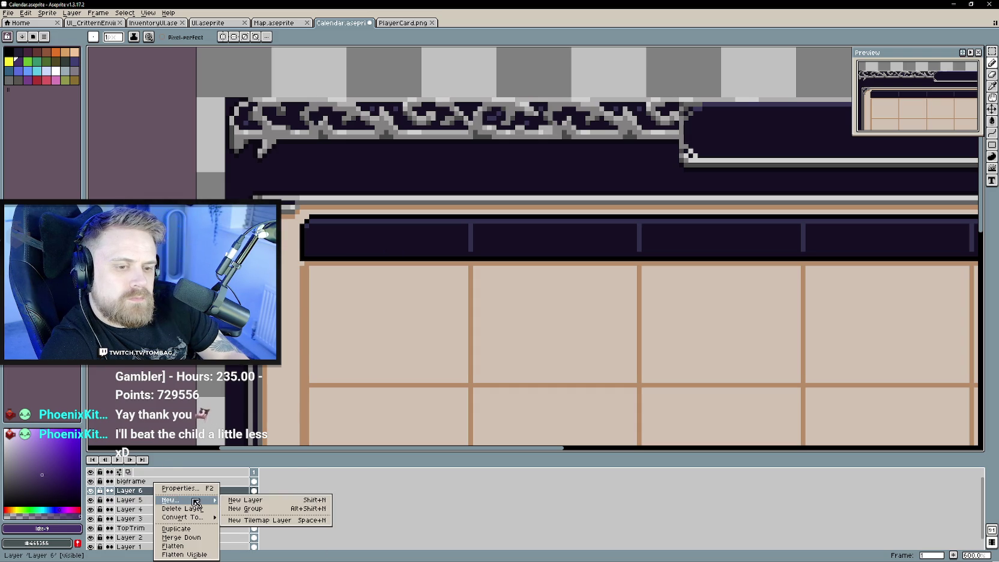
{"action": "left_click", "coordinate": [245, 499]}
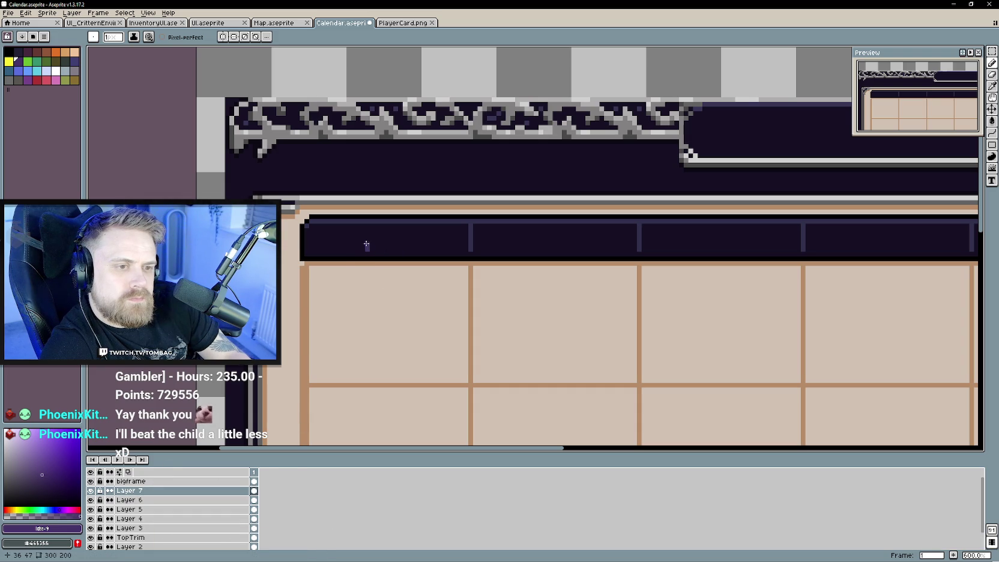
{"action": "left_click_drag", "start_coordinate": [366, 239], "coordinate": [371, 230]}
{"action": "left_click_drag", "start_coordinate": [387, 234], "coordinate": [386, 248]}
On a new layer, draw a T and move it into the second header cell.
{"action": "key", "text": "v"}
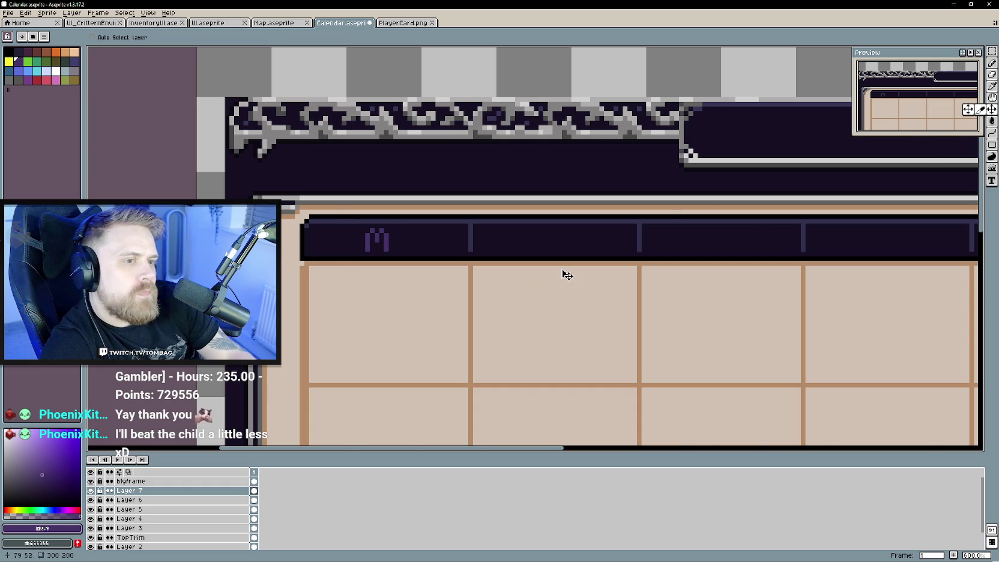
{"action": "scroll", "coordinate": [517, 300], "scroll_direction": "down", "scroll_amount": 3}
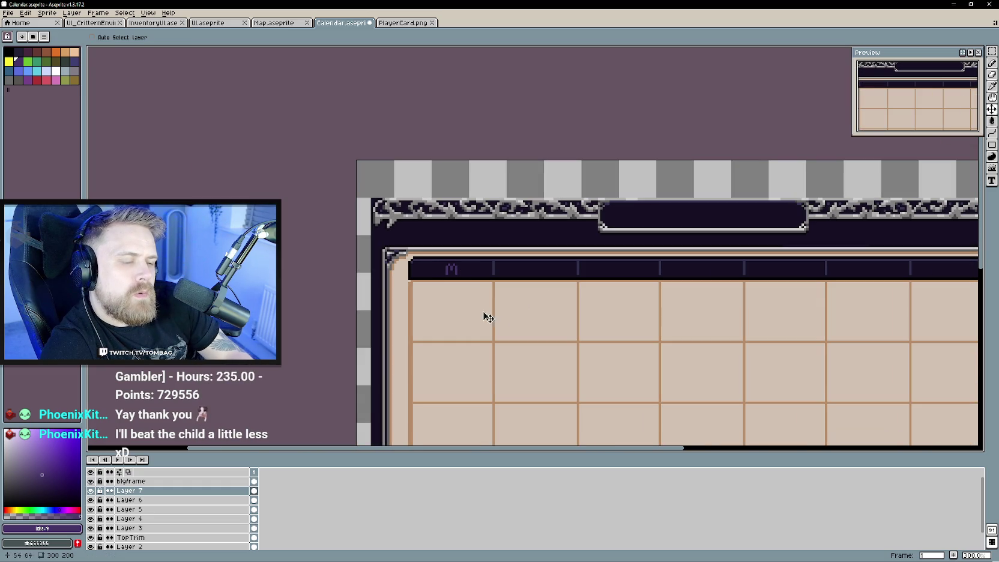
{"action": "left_click_drag", "start_coordinate": [491, 313], "coordinate": [422, 292]}
{"action": "scroll", "coordinate": [408, 287], "scroll_direction": "up", "scroll_amount": 1}
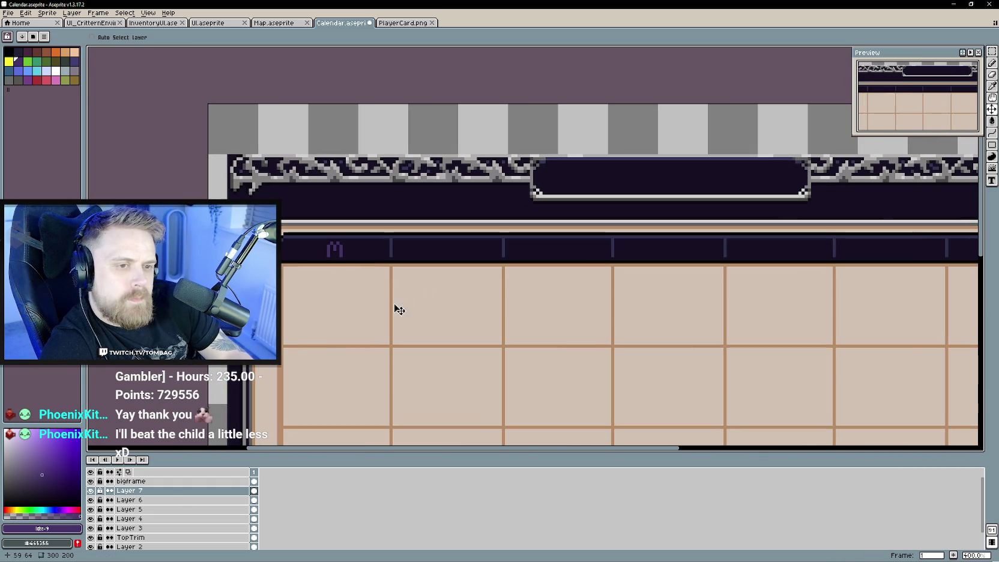
{"action": "right_click", "coordinate": [178, 492]}
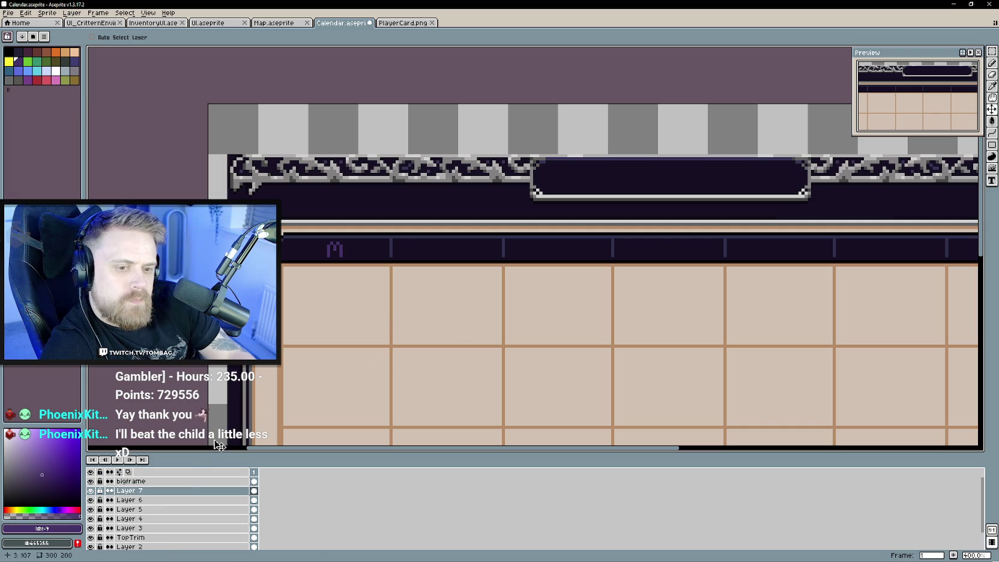
{"action": "right_click", "coordinate": [181, 491]}
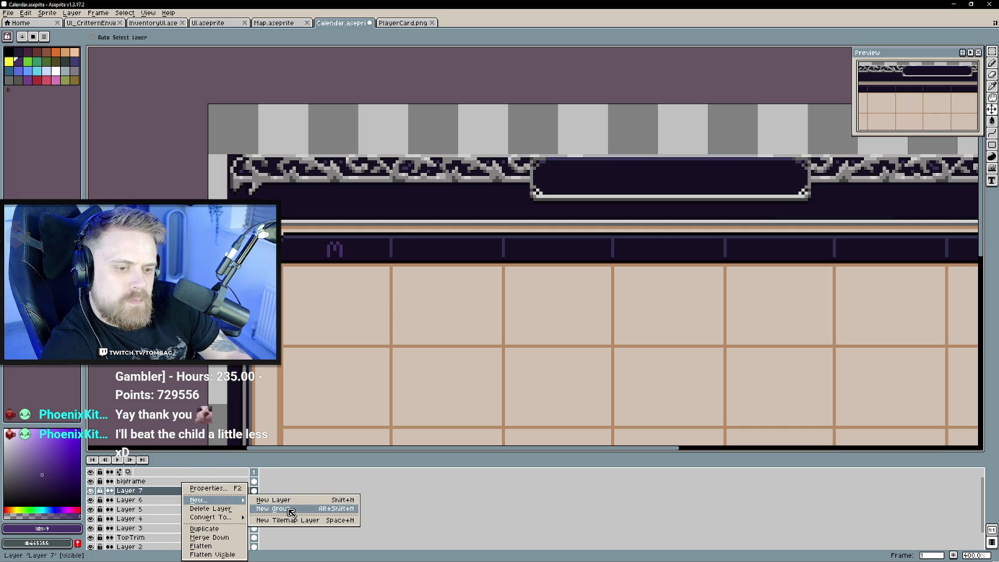
{"action": "left_click", "coordinate": [276, 501]}
{"action": "key", "text": "b"}
{"action": "scroll", "coordinate": [411, 275], "scroll_direction": "up", "scroll_amount": 1}
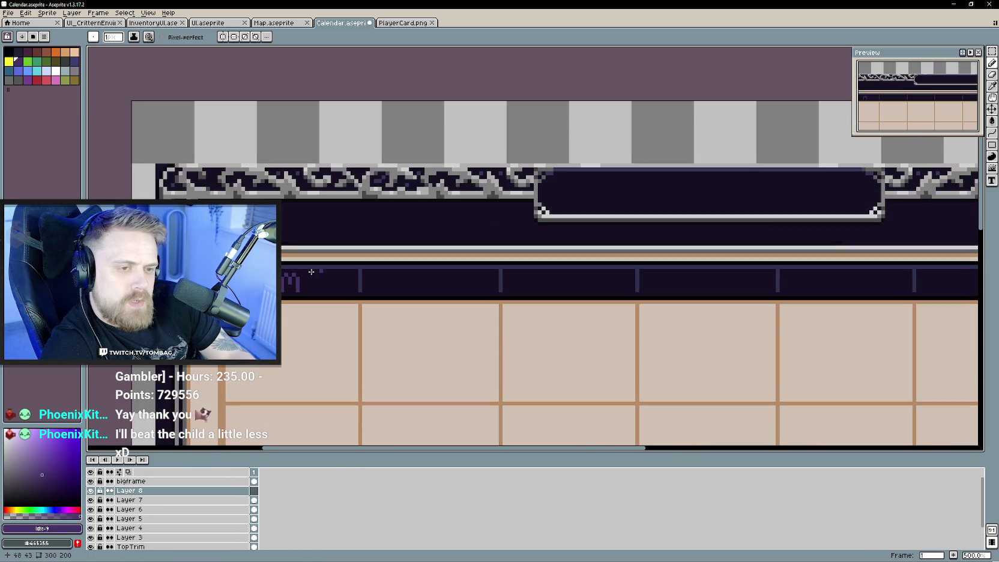
{"action": "mouse_move", "coordinate": [282, 275]}
{"action": "left_mouse_down"}
{"action": "mouse_move", "coordinate": [297, 276]}
{"action": "mouse_move", "coordinate": [290, 284]}
{"action": "left_mouse_up"}
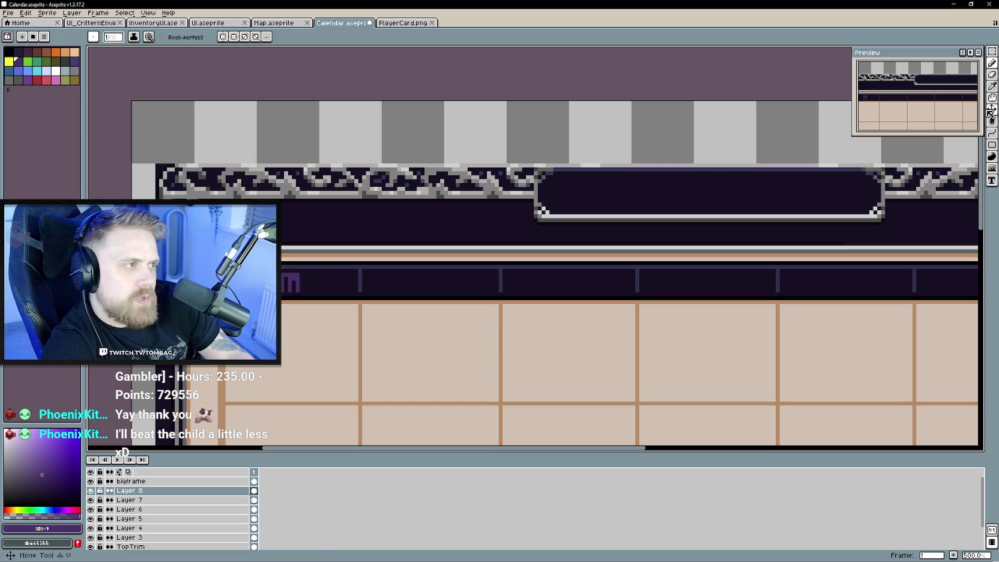
{"action": "key", "text": "ctrl+v"}
{"action": "left_click_drag", "start_coordinate": [368, 285], "coordinate": [464, 291]}
{"action": "key", "text": "Right"}
{"action": "key", "text": "ctrl"}
{"action": "key", "text": "b"}
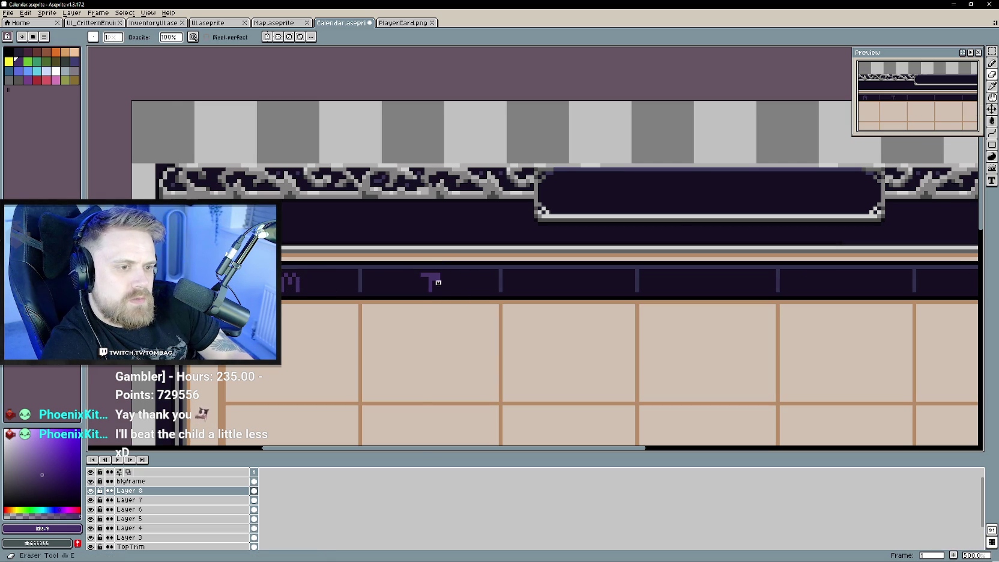
{"action": "scroll", "coordinate": [448, 330], "scroll_direction": "down", "scroll_amount": 1}
{"action": "scroll", "coordinate": [448, 331], "scroll_direction": "down", "scroll_amount": 1}
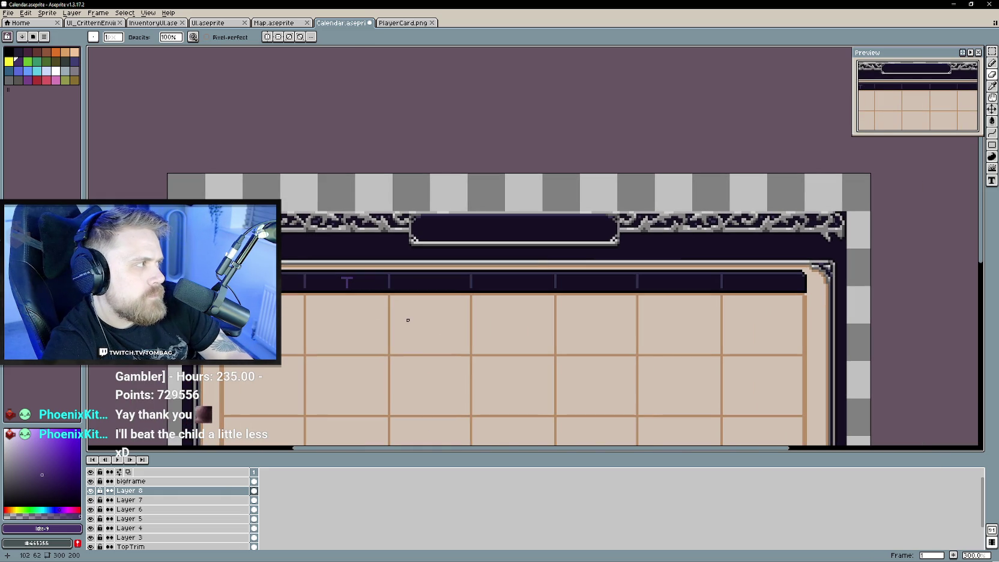
{"action": "scroll", "coordinate": [408, 320], "scroll_direction": "up", "scroll_amount": 1}
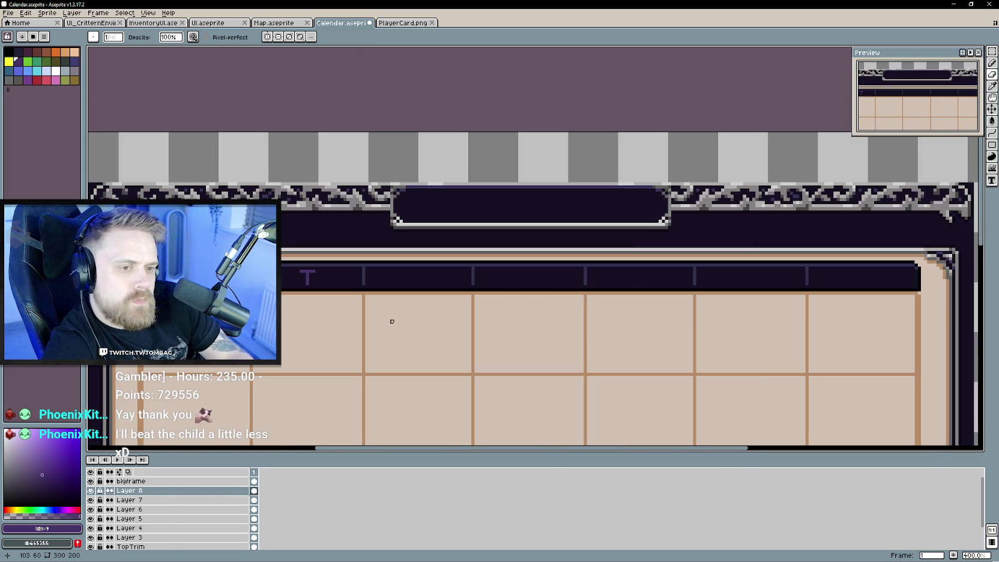
On another new layer, draw a W and move it into the third header cell.
{"action": "right_click", "coordinate": [143, 491]}
{"action": "left_click", "coordinate": [231, 500]}
{"action": "scroll", "coordinate": [409, 287], "scroll_direction": "up", "scroll_amount": 1}
{"action": "scroll", "coordinate": [222, 277], "scroll_direction": "up", "scroll_amount": 1}
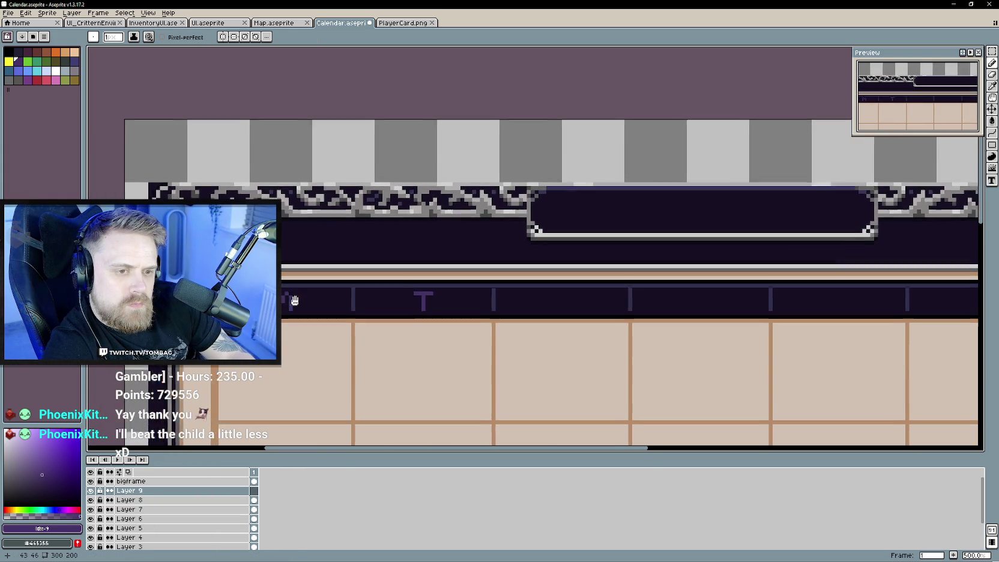
{"action": "scroll", "coordinate": [222, 278], "scroll_direction": "up", "scroll_amount": 1}
{"action": "left_click", "coordinate": [295, 286]}
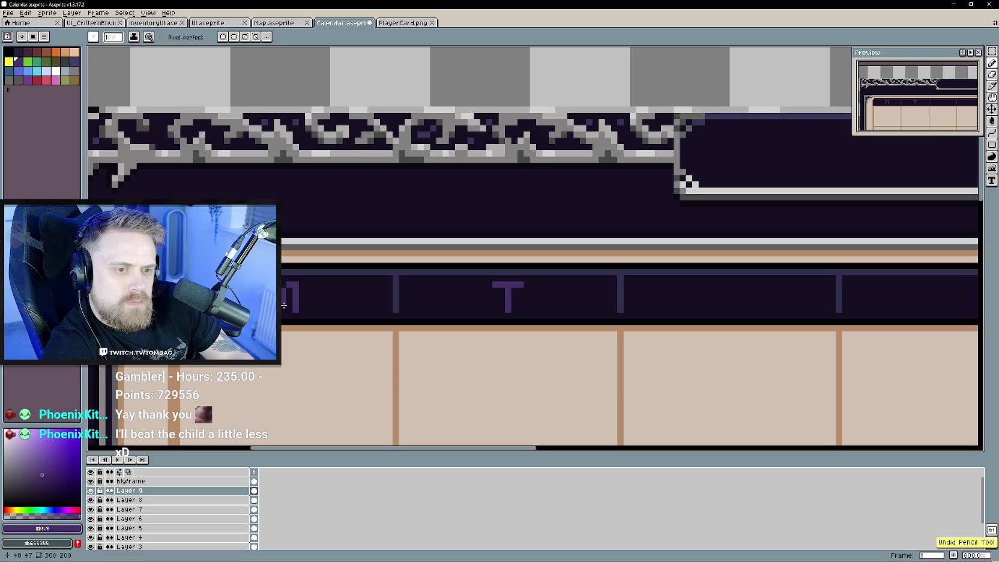
{"action": "left_click_drag", "start_coordinate": [288, 309], "coordinate": [295, 309]}
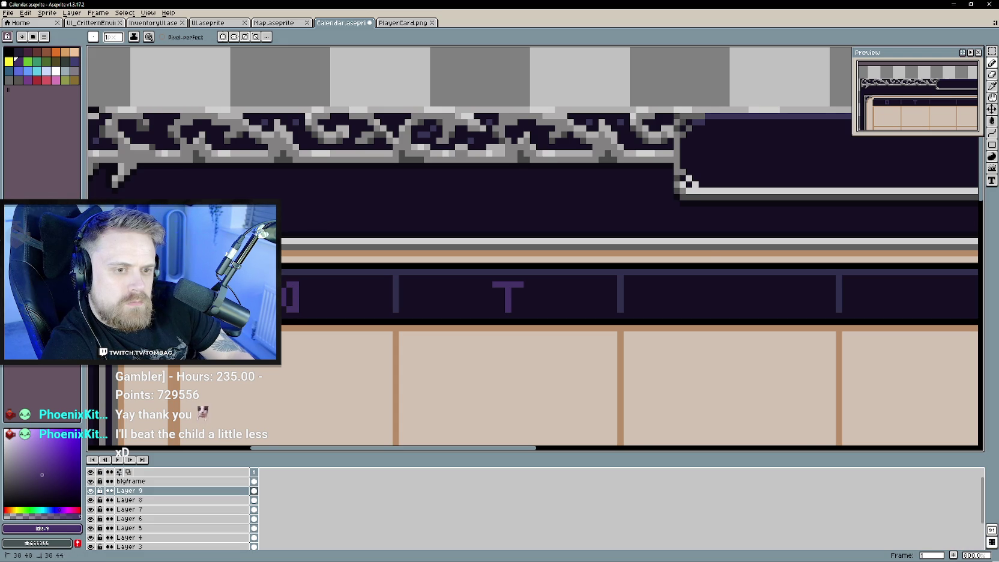
{"action": "scroll", "coordinate": [144, 277], "scroll_direction": "down", "scroll_amount": 1}
{"action": "key", "text": "v"}
{"action": "left_click_drag", "start_coordinate": [285, 304], "coordinate": [621, 296]}
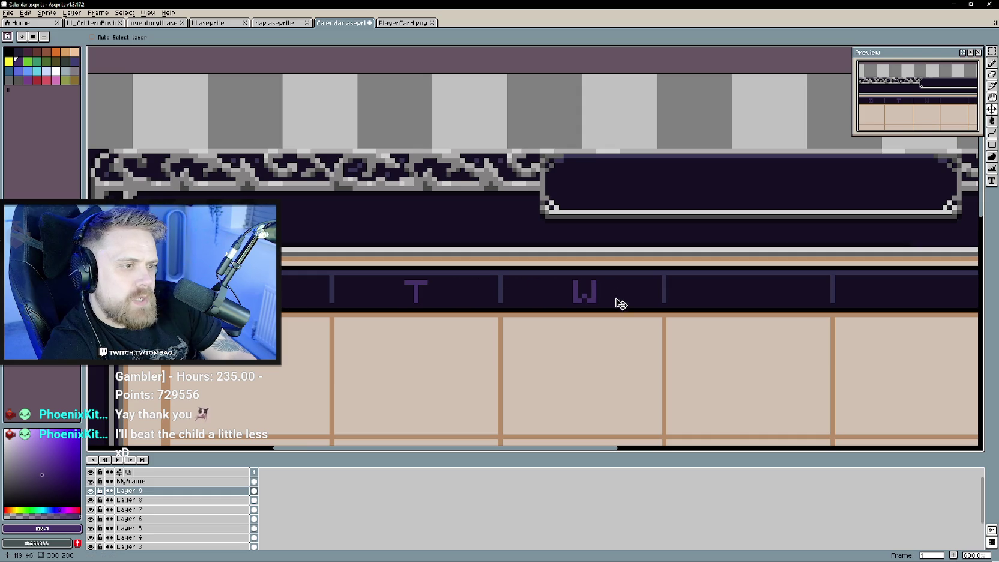
{"action": "scroll", "coordinate": [487, 369], "scroll_direction": "down", "scroll_amount": 1}
{"action": "scroll", "coordinate": [492, 380], "scroll_direction": "down", "scroll_amount": 1}
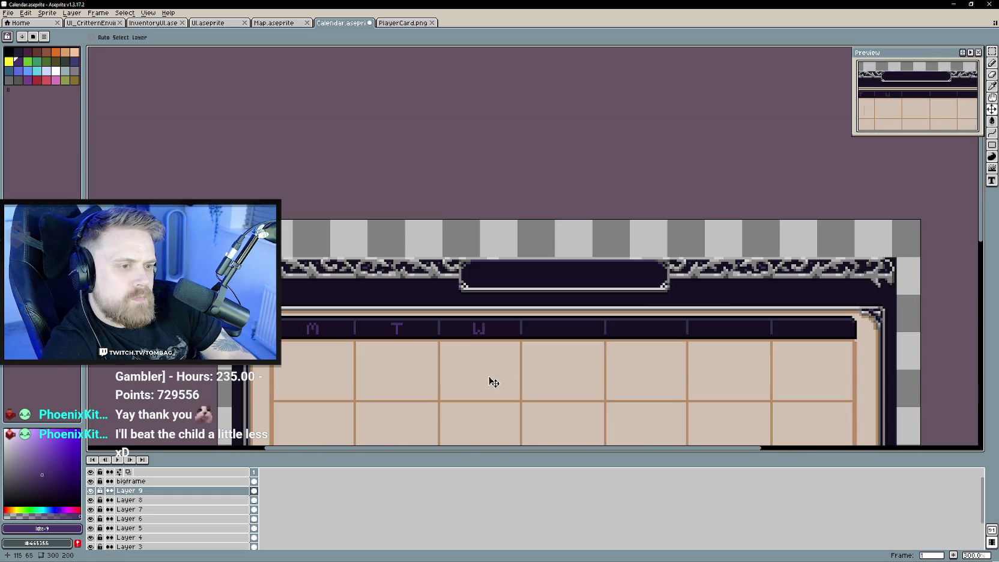
{"action": "scroll", "coordinate": [379, 374], "scroll_direction": "down", "scroll_amount": 1}
{"action": "scroll", "coordinate": [373, 379], "scroll_direction": "up", "scroll_amount": 1}
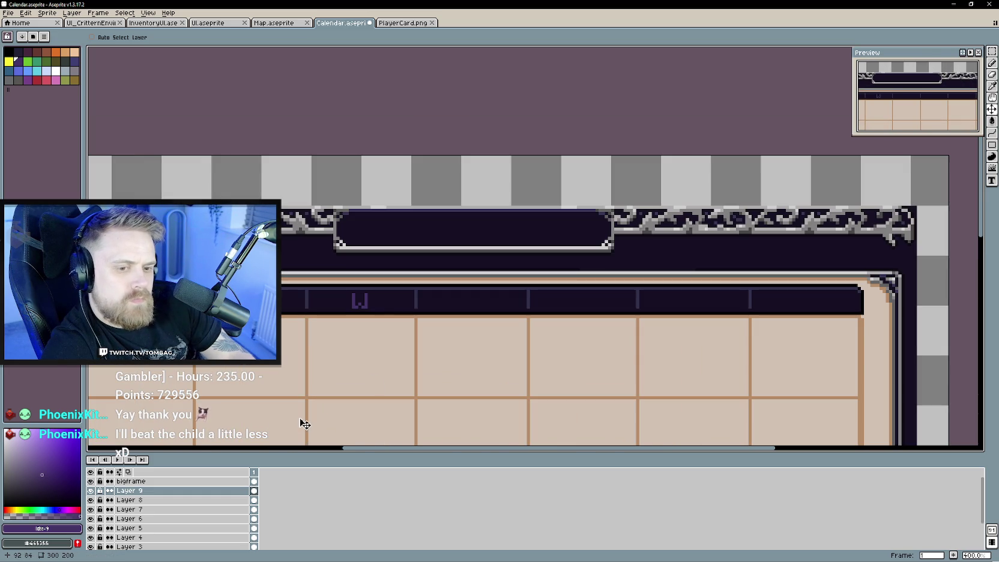
On a new layer, draw Th and move it into the fourth header cell.
{"action": "right_click", "coordinate": [173, 490]}
{"action": "left_click", "coordinate": [272, 503]}
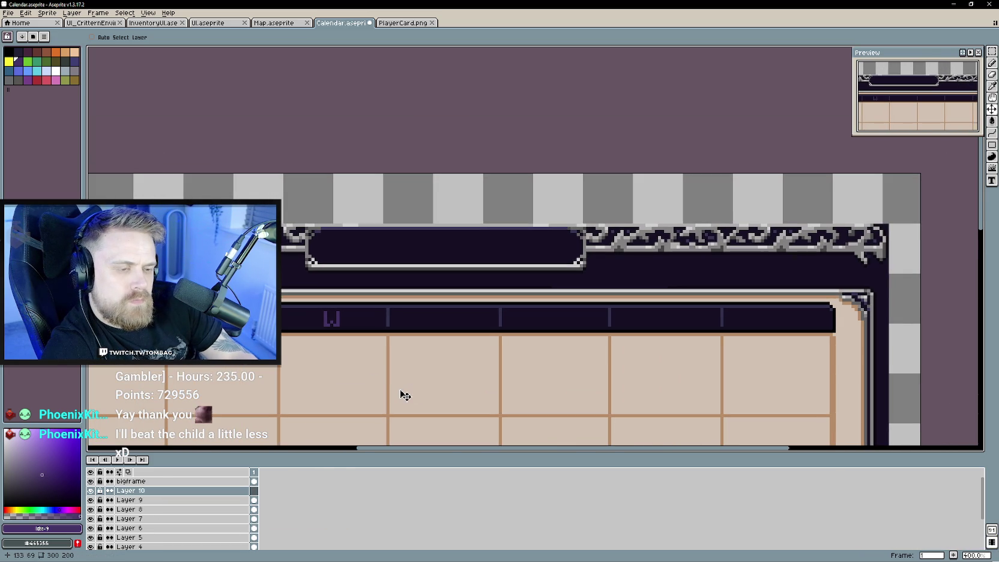
{"action": "key", "text": "b"}
{"action": "scroll", "coordinate": [434, 323], "scroll_direction": "up", "scroll_amount": 1}
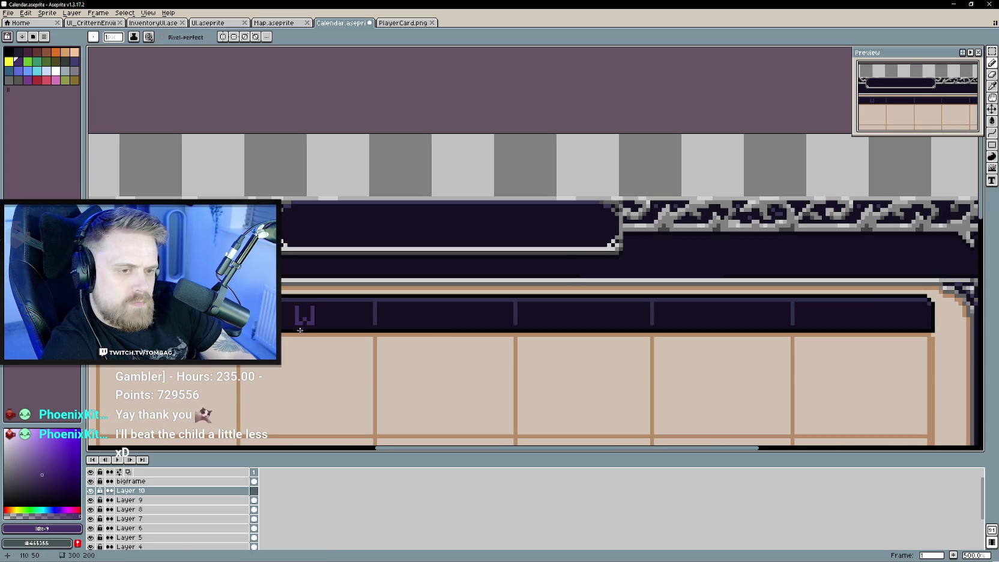
{"action": "scroll", "coordinate": [295, 307], "scroll_direction": "up", "scroll_amount": 1}
{"action": "left_click_drag", "start_coordinate": [297, 306], "coordinate": [304, 307]}
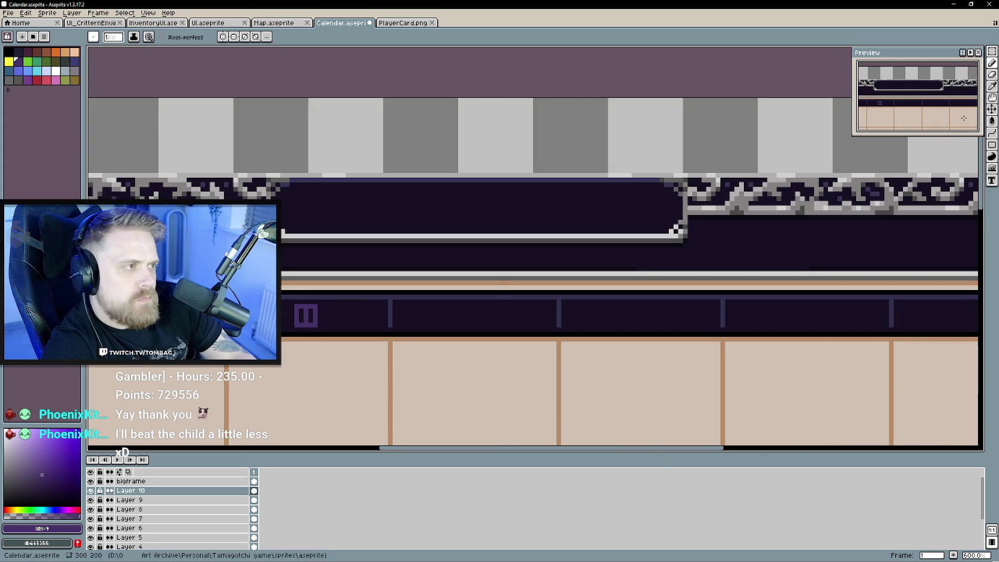
{"action": "key", "text": "v"}
{"action": "left_click_drag", "start_coordinate": [306, 322], "coordinate": [477, 328]}
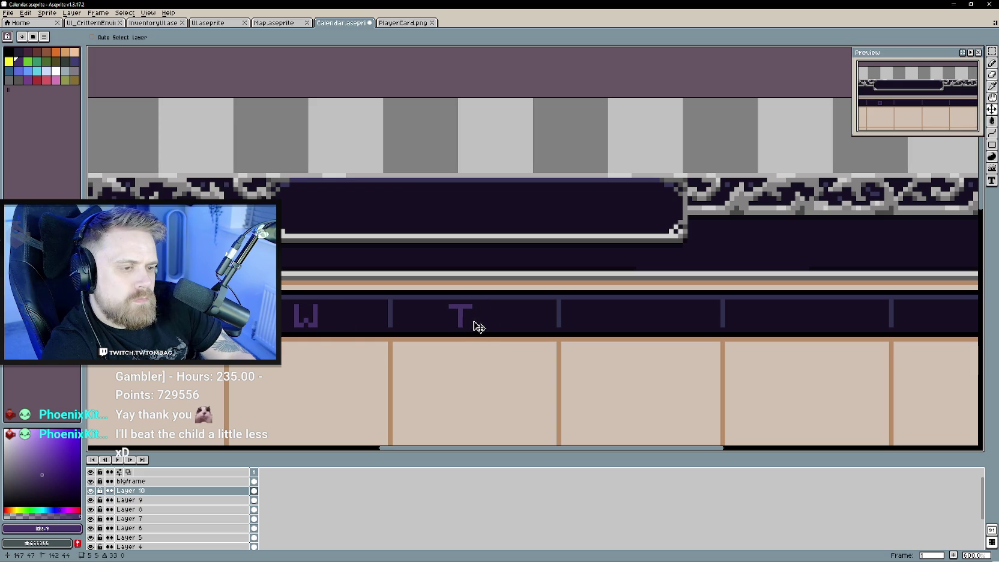
{"action": "mouse_move", "coordinate": [490, 322]}
{"action": "left_mouse_down"}
{"action": "mouse_move", "coordinate": [446, 340]}
{"action": "mouse_move", "coordinate": [464, 332]}
{"action": "left_mouse_up"}
{"action": "key", "text": "b"}
{"action": "scroll", "coordinate": [454, 331], "scroll_direction": "up", "scroll_amount": 1}
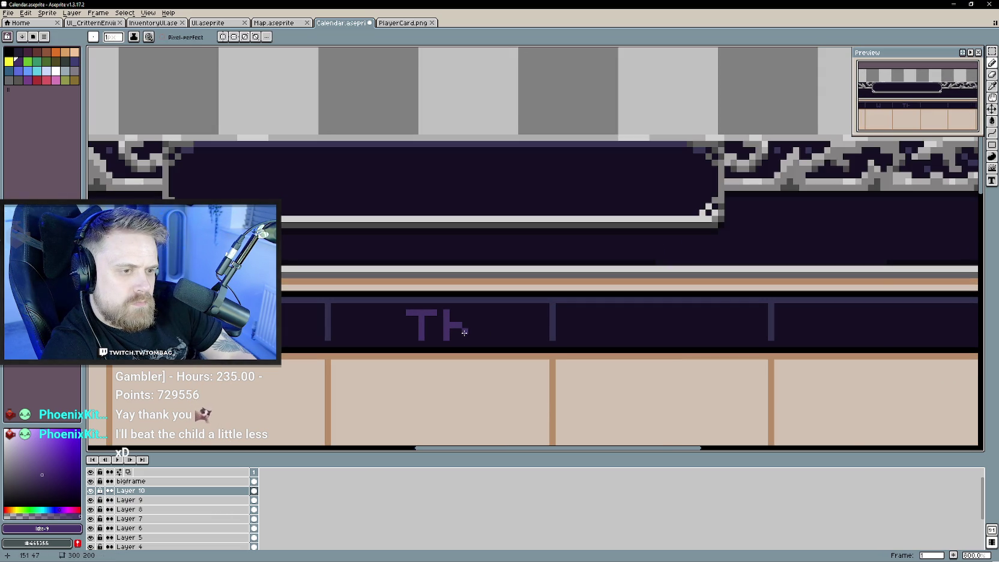
{"action": "scroll", "coordinate": [464, 338], "scroll_direction": "down", "scroll_amount": 3}
{"action": "scroll", "coordinate": [468, 390], "scroll_direction": "down", "scroll_amount": 1}
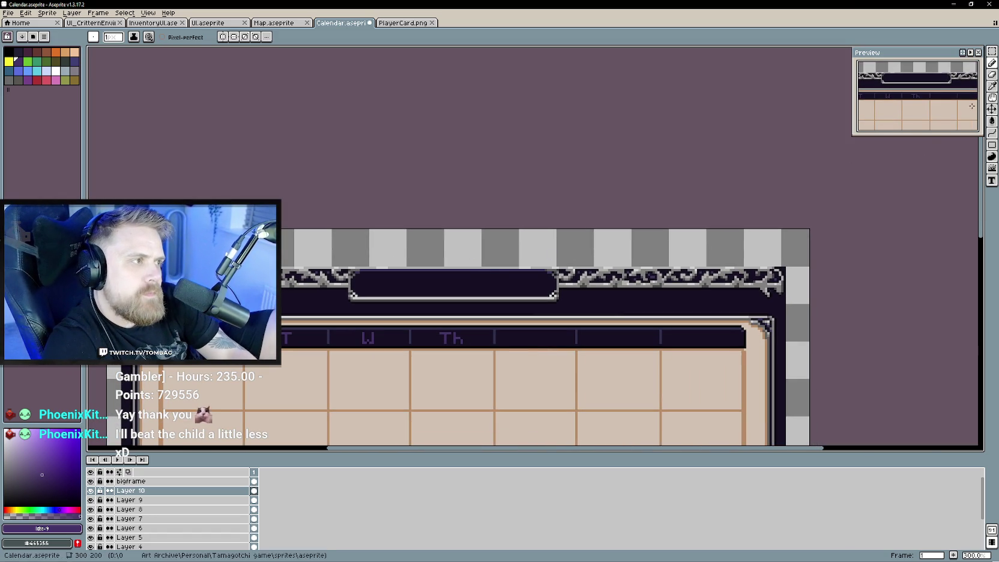
{"action": "left_click", "coordinate": [992, 109]}
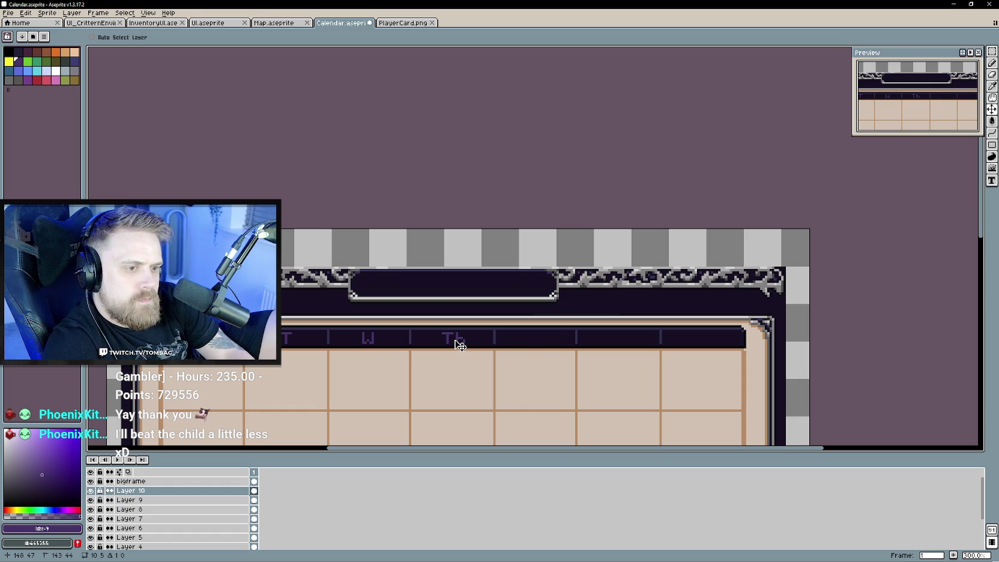
{"action": "scroll", "coordinate": [466, 358], "scroll_direction": "right", "scroll_amount": 2}
{"action": "key", "text": "b"}
{"action": "scroll", "coordinate": [467, 362], "scroll_direction": "up", "scroll_amount": 1}
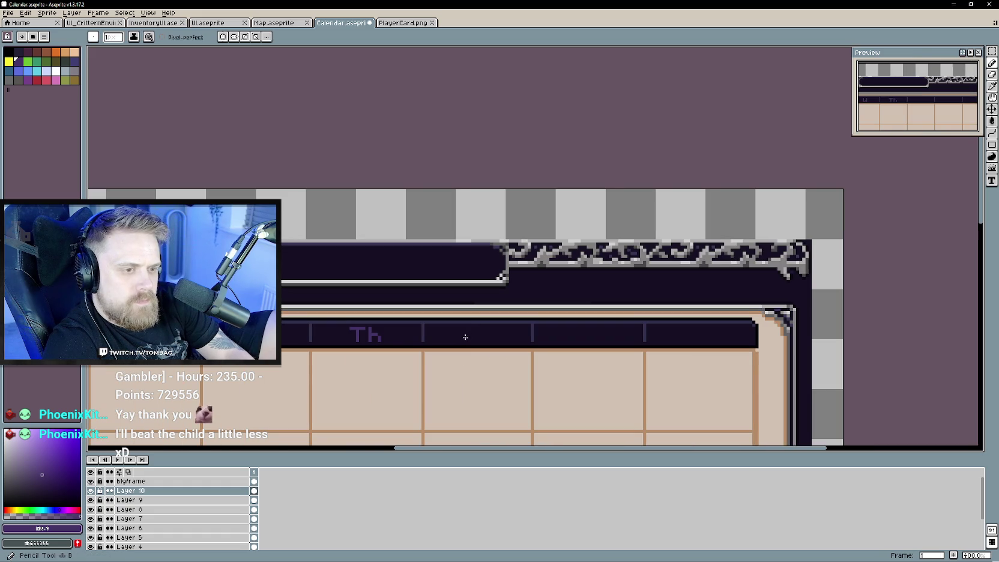
{"action": "scroll", "coordinate": [465, 337], "scroll_direction": "left", "scroll_amount": 2}
On another new layer, draw F and move it into the fifth header cell.
{"action": "right_click", "coordinate": [159, 487]}
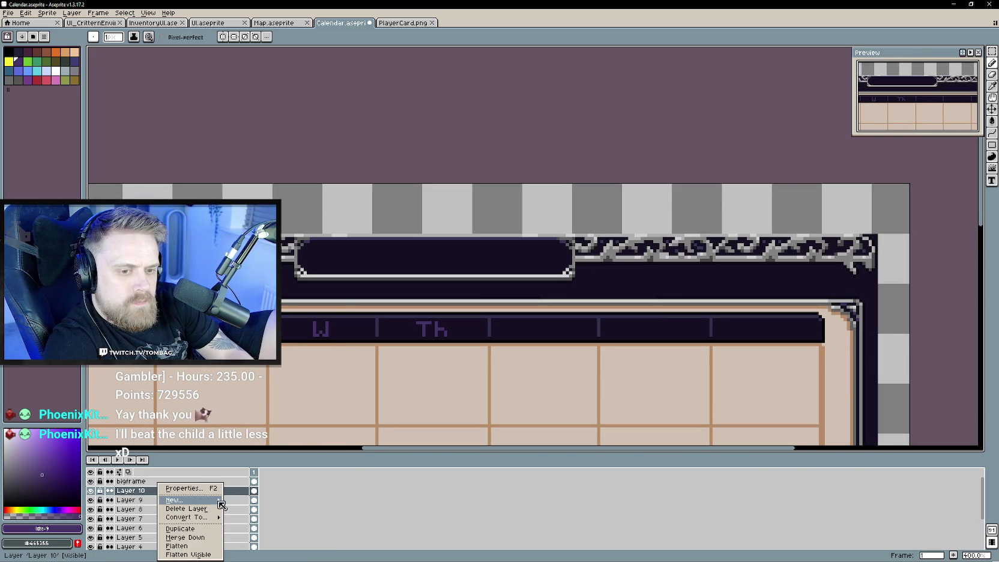
{"action": "mouse_move", "coordinate": [187, 500]}
{"action": "left_click", "coordinate": [273, 504]}
{"action": "left_click_drag", "start_coordinate": [326, 324], "coordinate": [313, 324]}
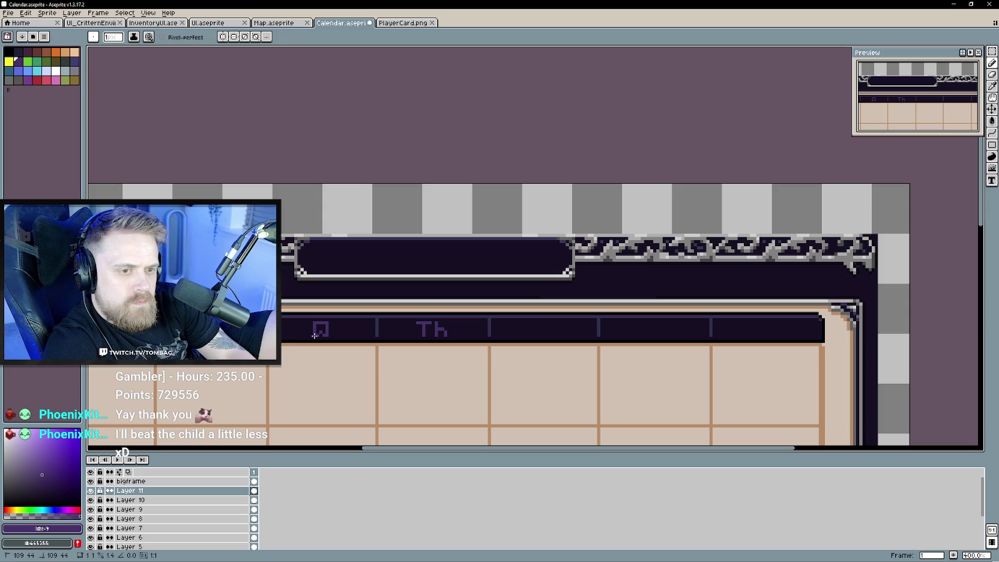
{"action": "left_click", "coordinate": [318, 329]}
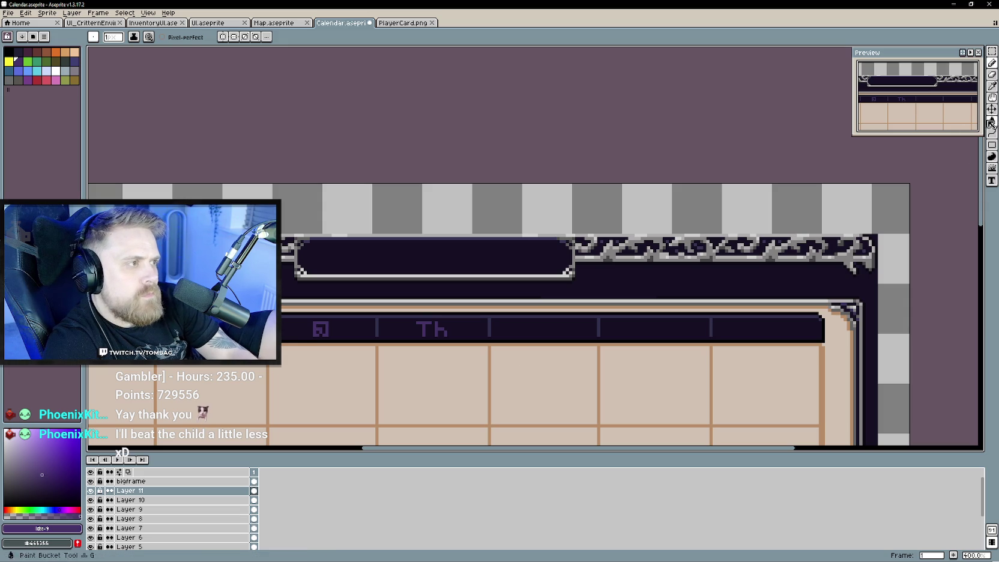
{"action": "key", "text": "v"}
{"action": "left_click_drag", "start_coordinate": [354, 329], "coordinate": [567, 329]}
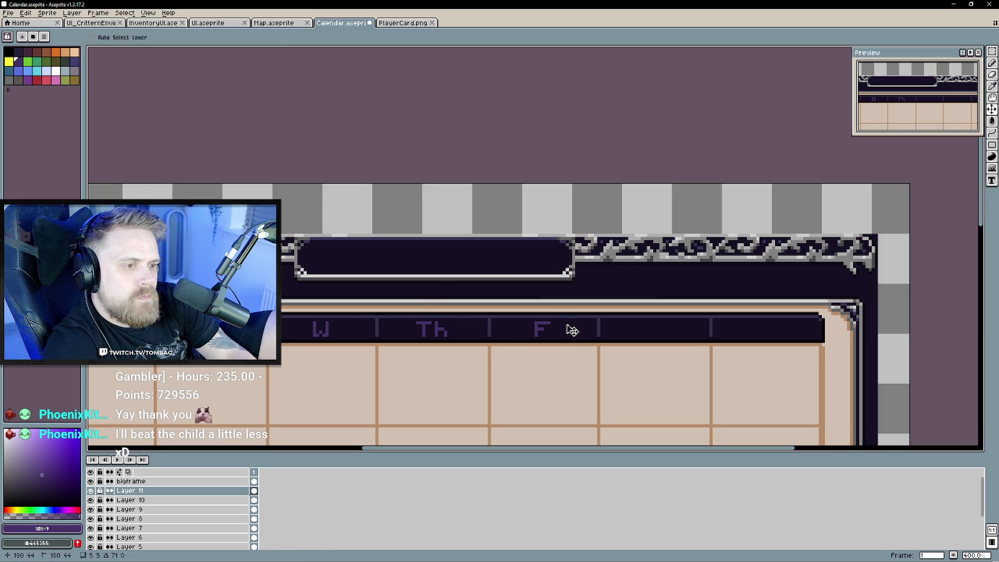
{"action": "scroll", "coordinate": [551, 397], "scroll_direction": "down", "scroll_amount": 2}
{"action": "left_click_drag", "start_coordinate": [515, 388], "coordinate": [500, 298]}
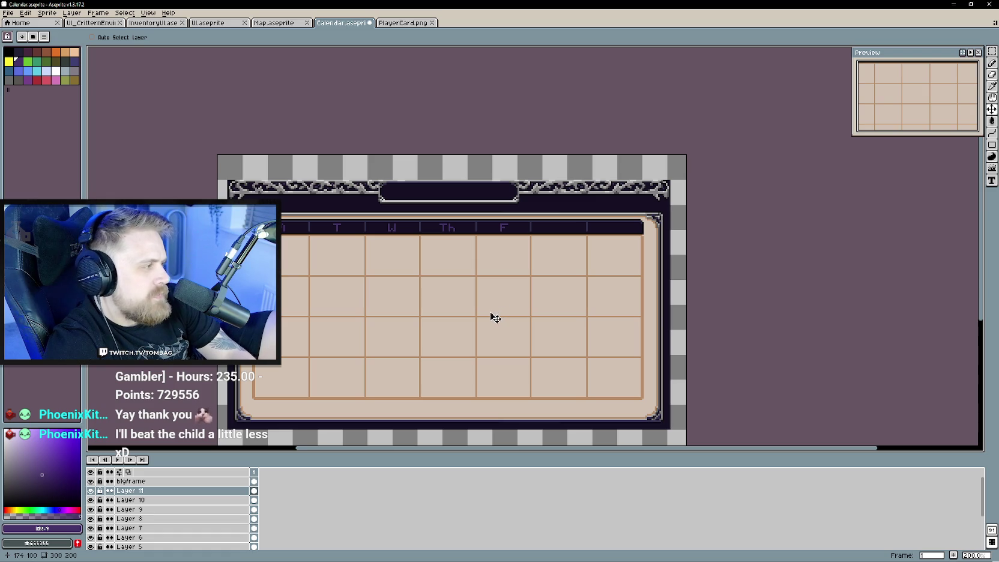
On a new layer, draw an S and move it into the sixth header cell.
{"action": "left_click_drag", "start_coordinate": [488, 314], "coordinate": [490, 337]}
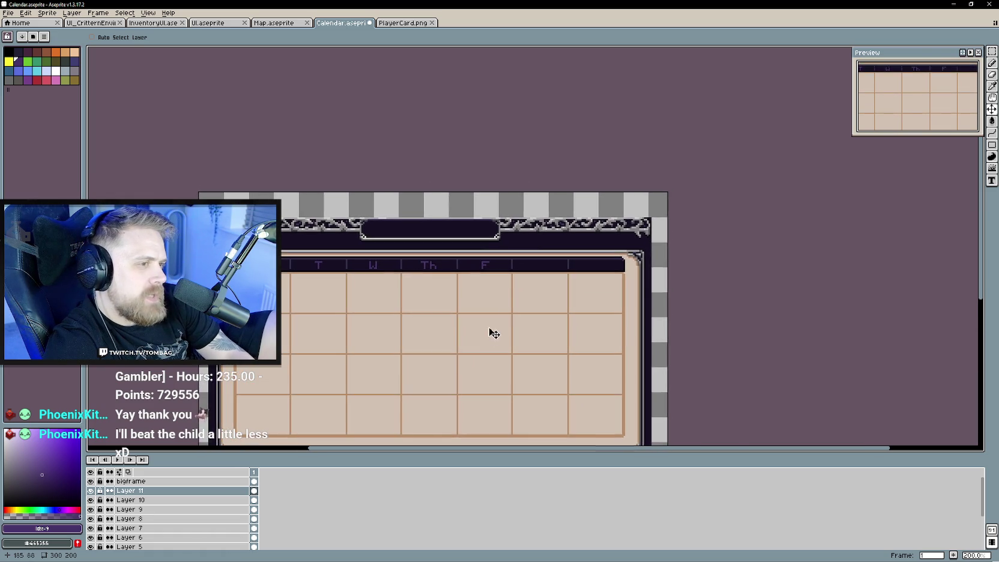
{"action": "scroll", "coordinate": [528, 310], "scroll_direction": "up", "scroll_amount": 1}
{"action": "scroll", "coordinate": [517, 318], "scroll_direction": "up", "scroll_amount": 1}
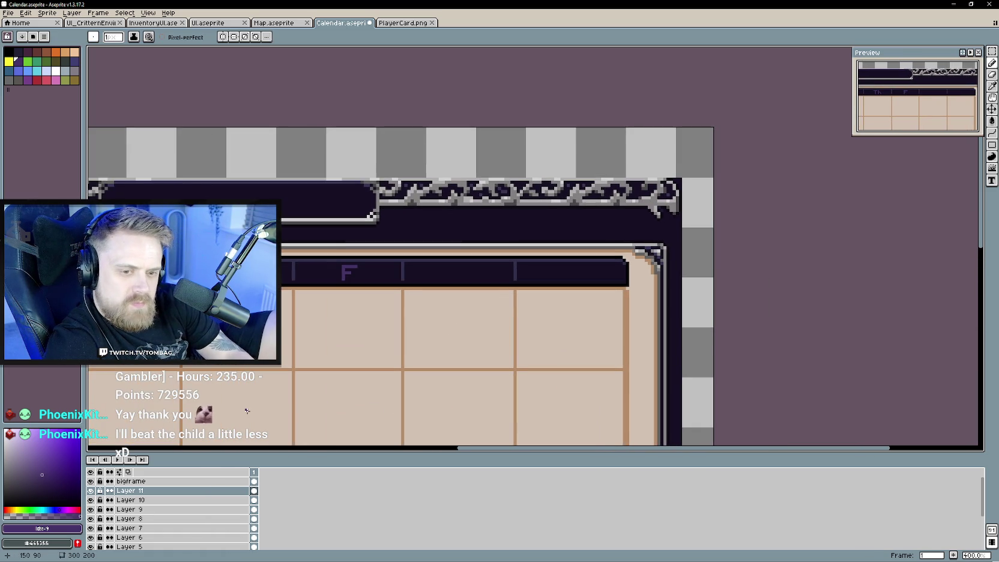
{"action": "right_click", "coordinate": [161, 496]}
{"action": "left_click", "coordinate": [264, 505]}
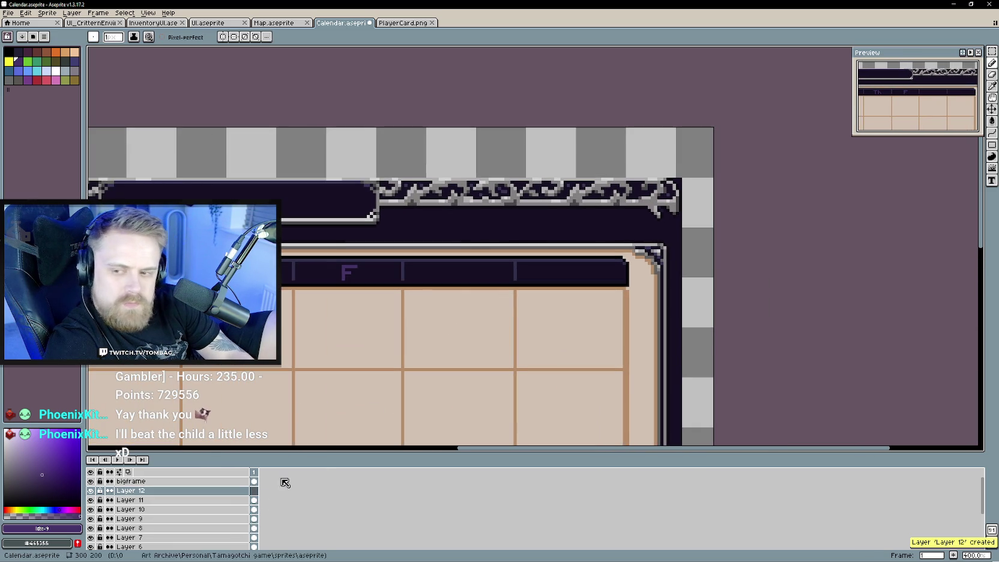
{"action": "scroll", "coordinate": [444, 282], "scroll_direction": "up", "scroll_amount": 1}
{"action": "scroll", "coordinate": [420, 279], "scroll_direction": "up", "scroll_amount": 1}
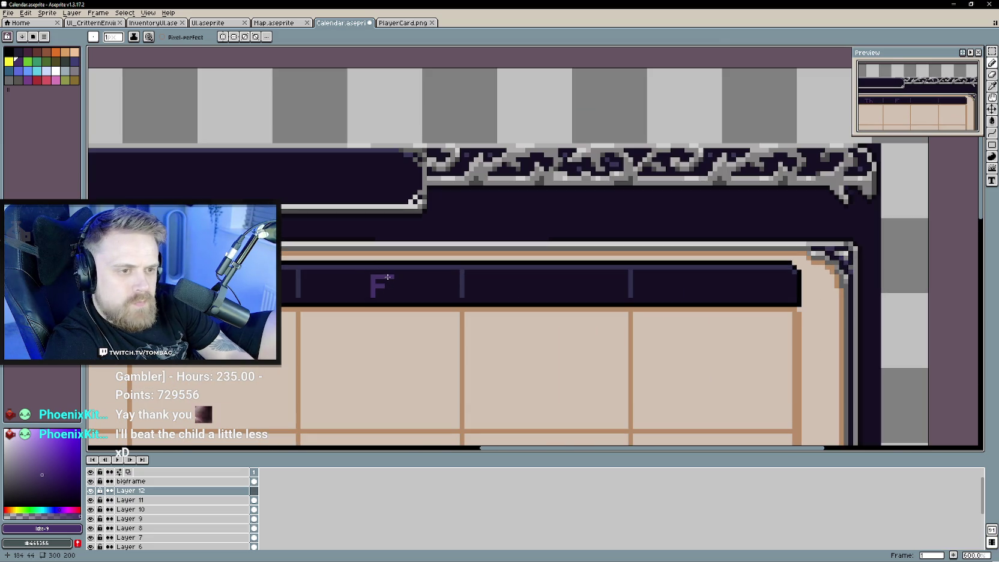
{"action": "left_click_drag", "start_coordinate": [377, 278], "coordinate": [377, 285]}
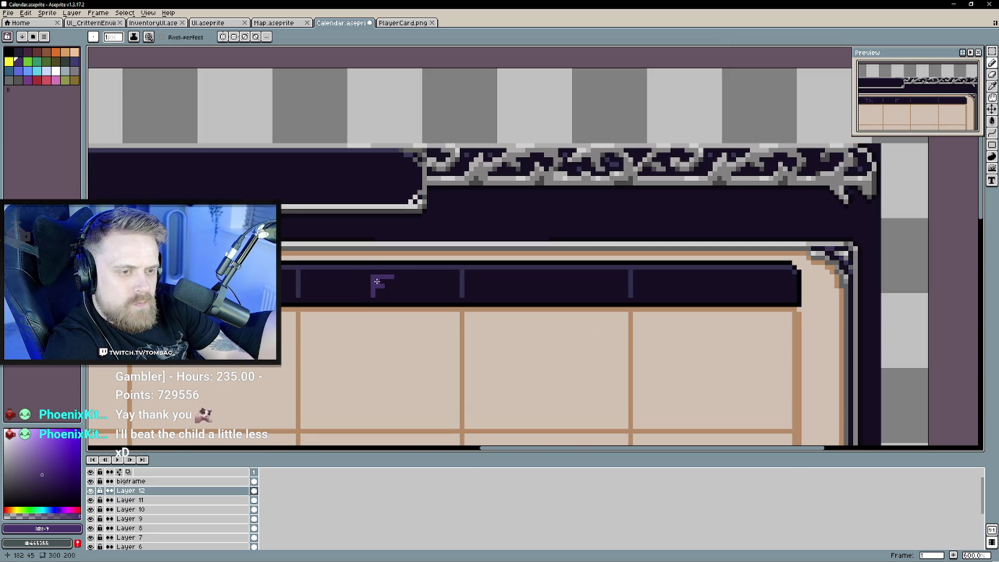
{"action": "key", "text": "ctrl+v"}
{"action": "left_click_drag", "start_coordinate": [517, 297], "coordinate": [544, 299]}
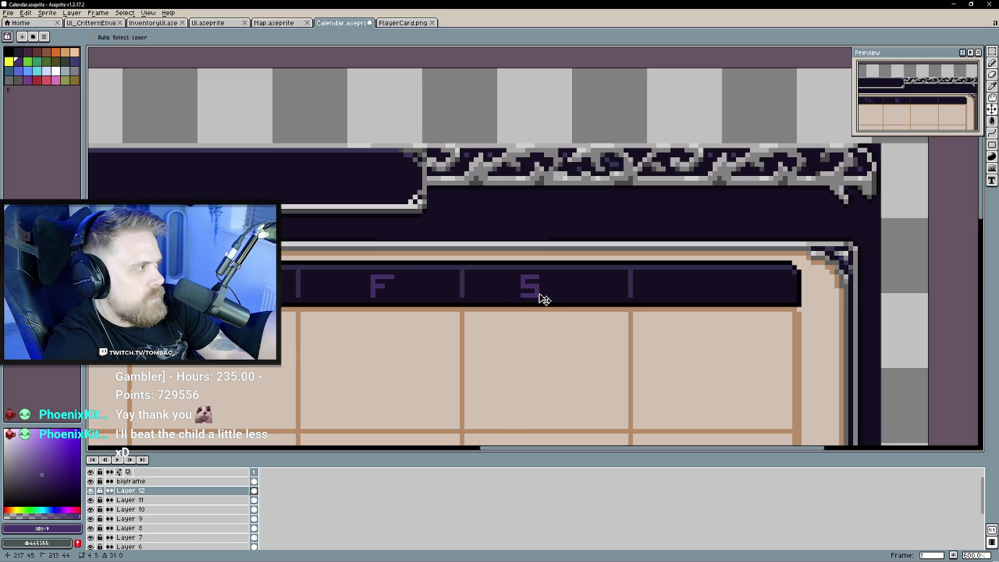
{"action": "left_click_drag", "start_coordinate": [542, 299], "coordinate": [506, 295]}
Undo the stray pixels beside the S and add the lowercase a.
{"action": "key", "text": "e"}
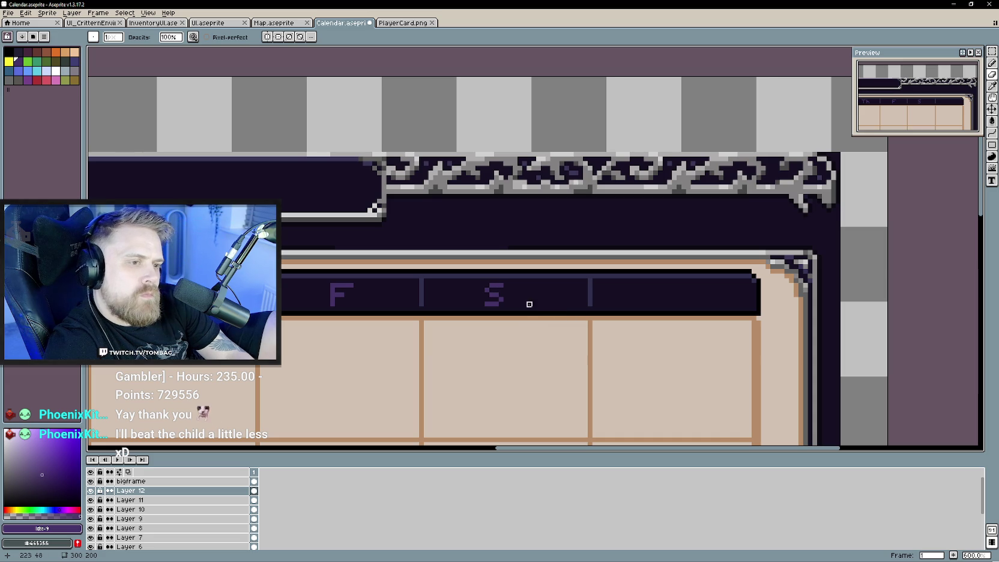
{"action": "key", "text": "b"}
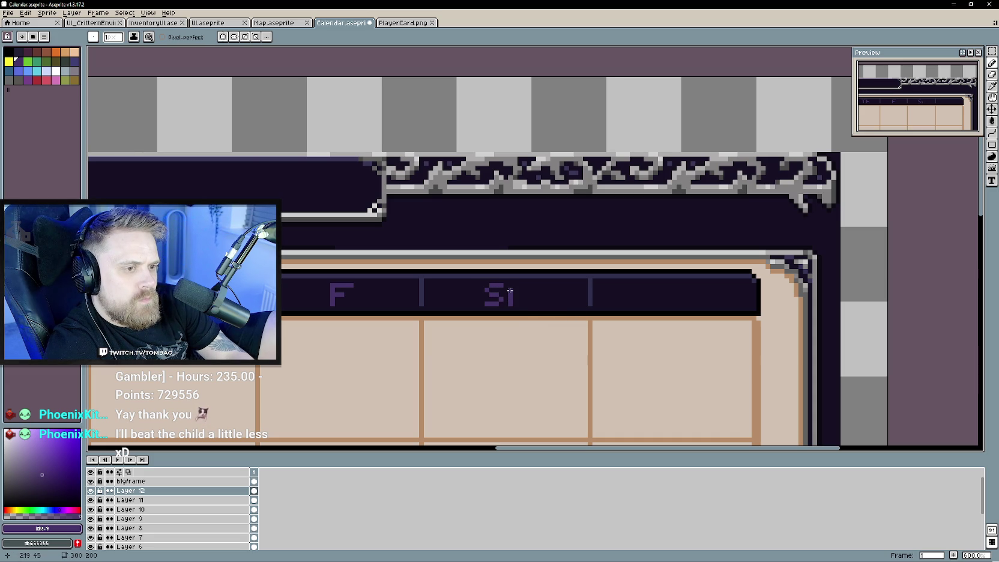
{"action": "key", "text": "ctrl+z"}
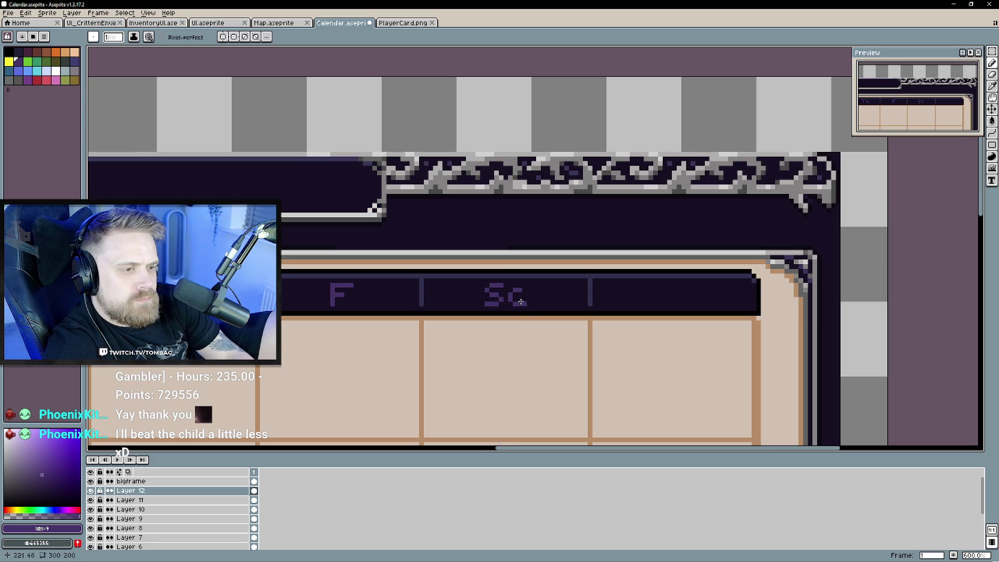
{"action": "left_click", "coordinate": [523, 304]}
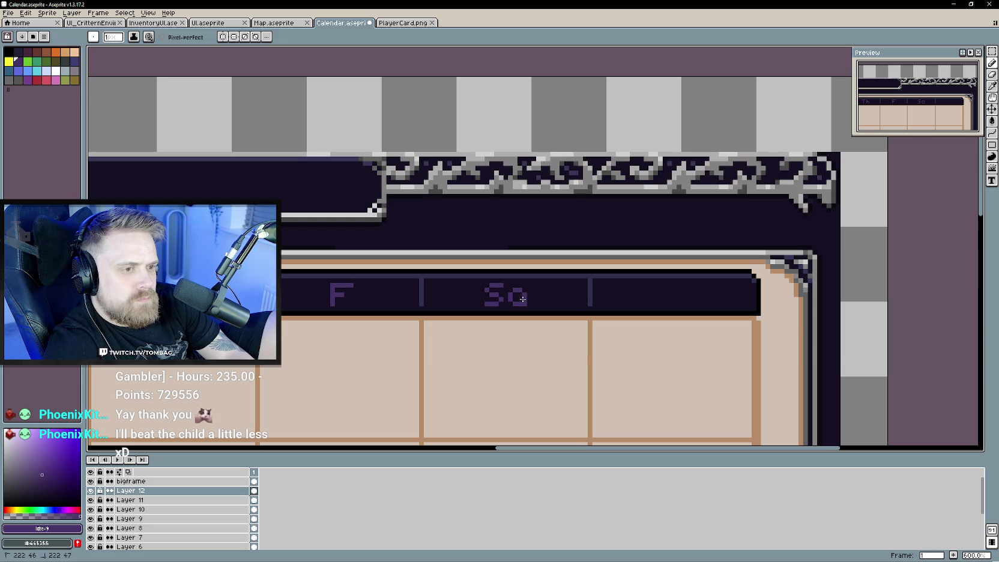
{"action": "scroll", "coordinate": [561, 361], "scroll_direction": "down", "scroll_amount": 1}
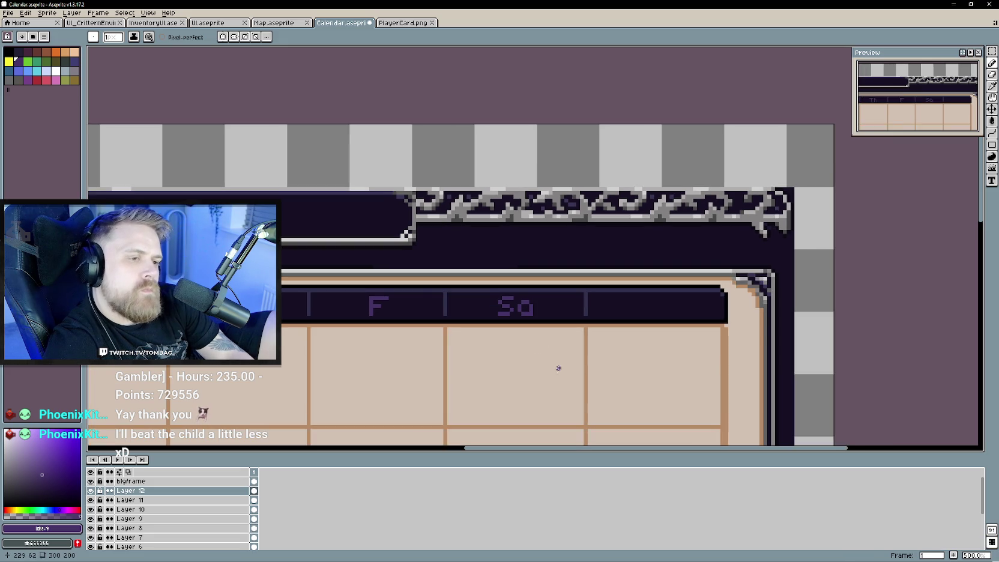
{"action": "scroll", "coordinate": [561, 364], "scroll_direction": "down", "scroll_amount": 1}
{"action": "key", "text": "v"}
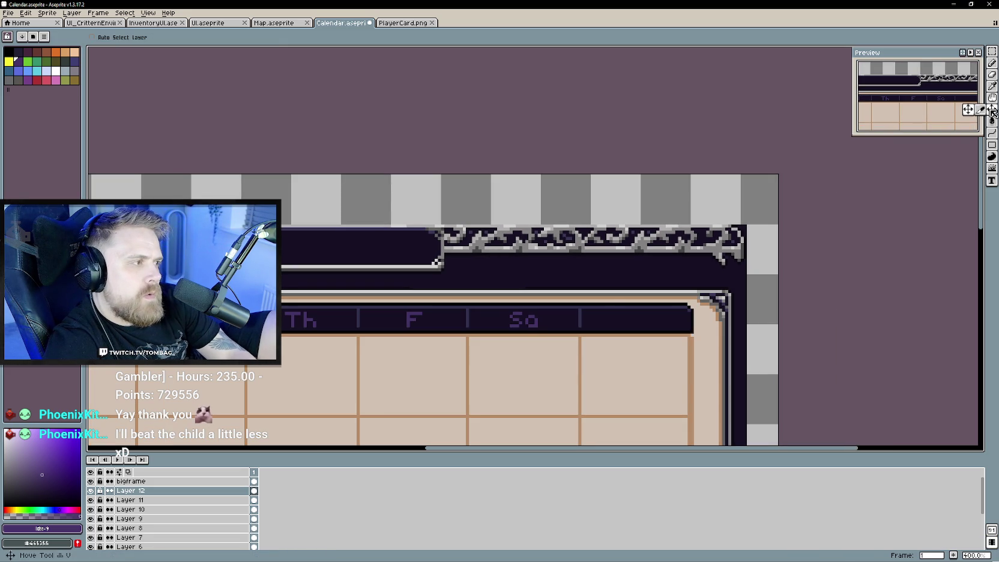
{"action": "scroll", "coordinate": [640, 319], "scroll_direction": "up", "scroll_amount": 2}
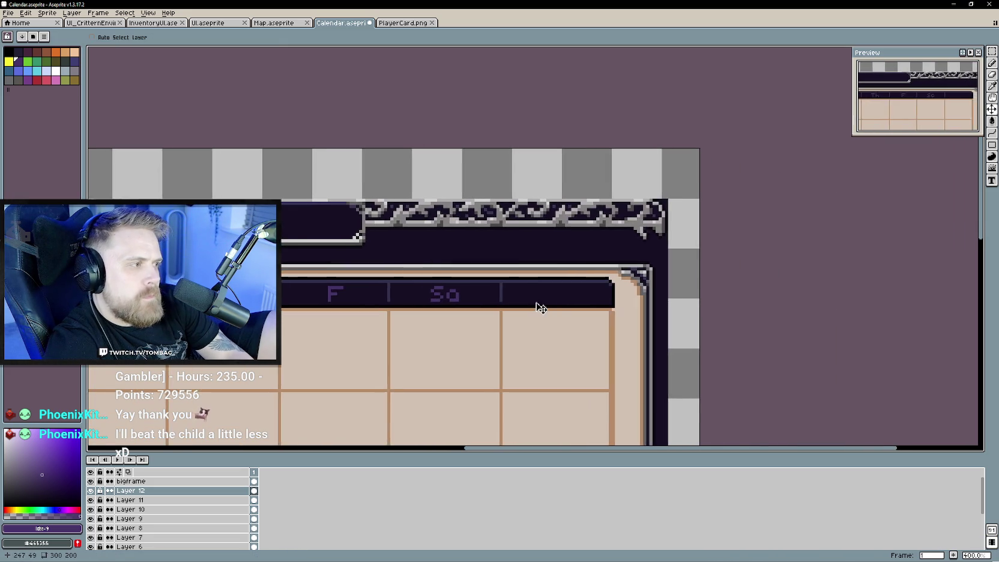
{"action": "scroll", "coordinate": [535, 306], "scroll_direction": "down", "scroll_amount": 1}
{"action": "right_click", "coordinate": [173, 490]}
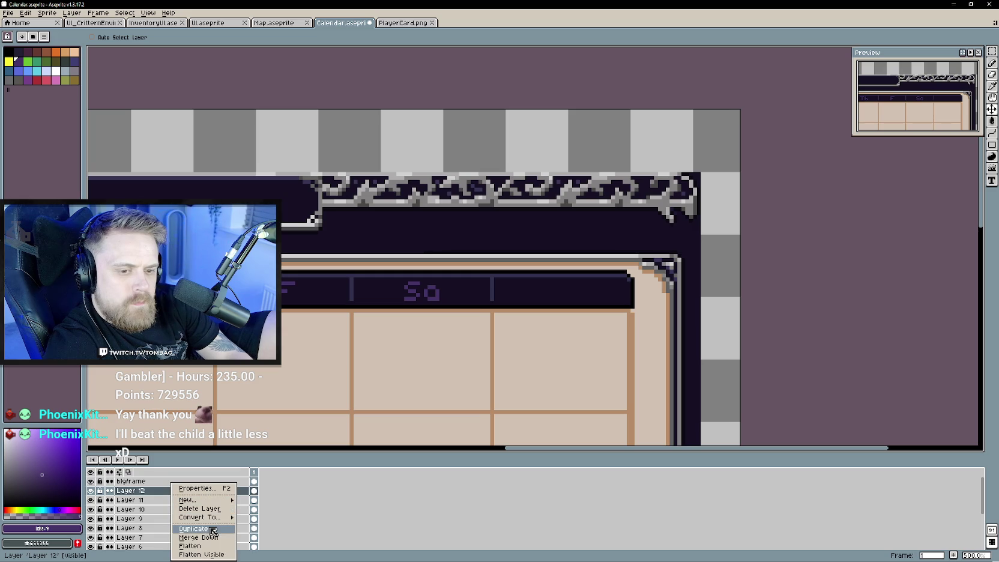
{"action": "left_click", "coordinate": [198, 529]}
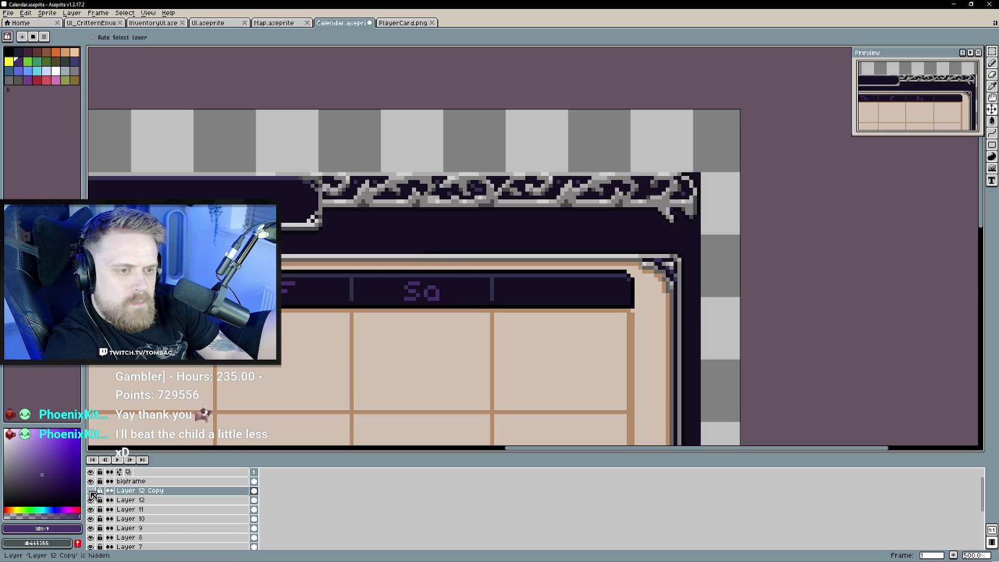
{"action": "left_click_drag", "start_coordinate": [497, 297], "coordinate": [603, 300]}
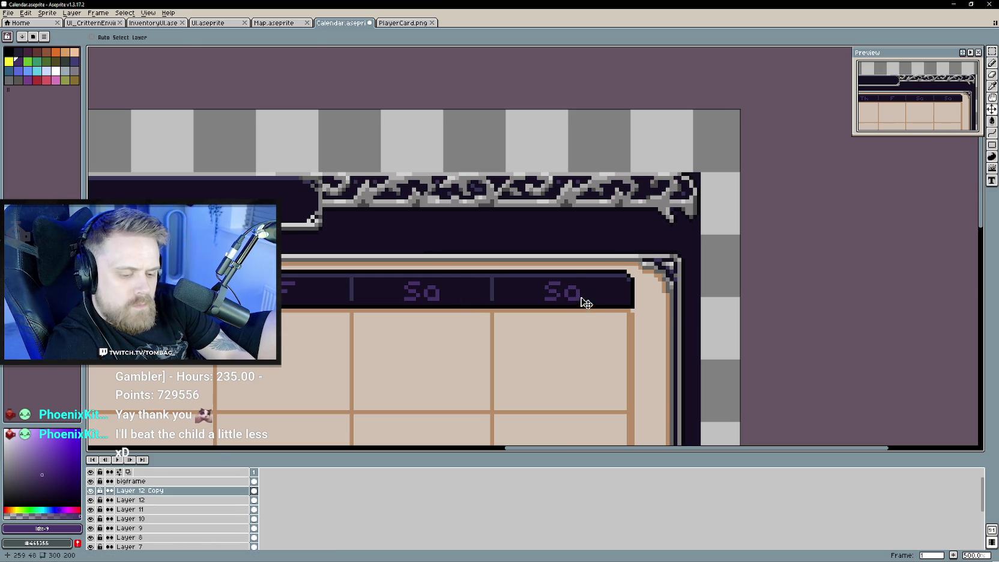
{"action": "key", "text": "b"}
{"action": "key", "text": "minus"}
{"action": "key", "text": "minus"}
{"action": "key", "text": "minus"}
{"action": "left_click_drag", "start_coordinate": [568, 281], "coordinate": [577, 282]}
{"action": "left_click", "coordinate": [574, 287]}
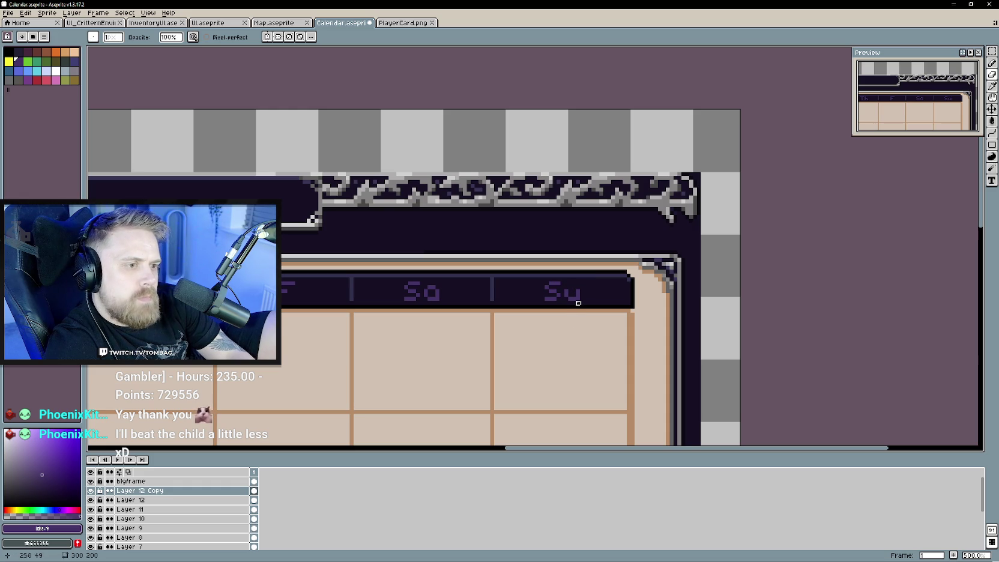
{"action": "scroll", "coordinate": [580, 378], "scroll_direction": "down", "scroll_amount": 2}
{"action": "scroll", "coordinate": [573, 360], "scroll_direction": "up", "scroll_amount": 3}
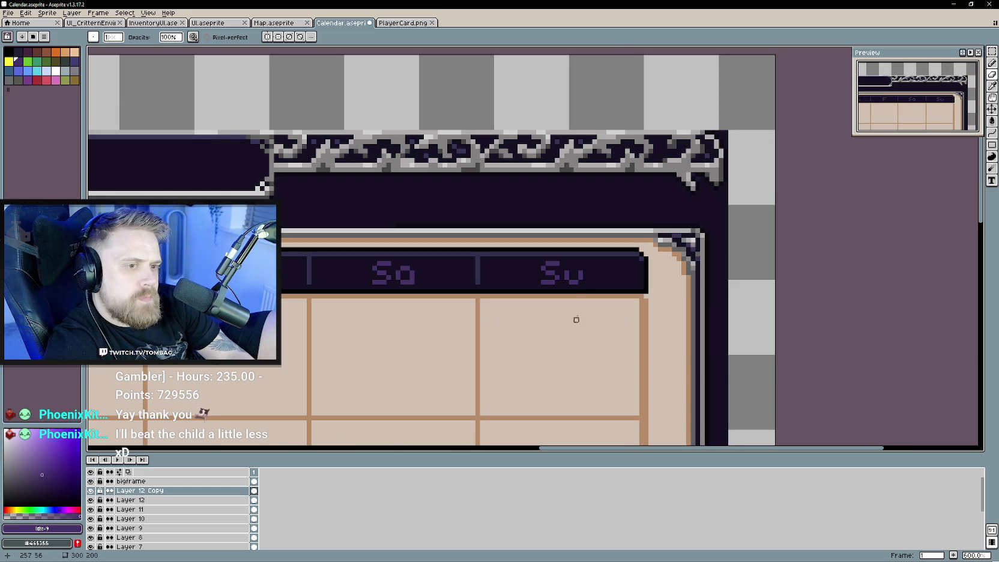
Zoom out to view the whole calendar and save Calendar.aseprite.
{"action": "key", "text": "e"}
{"action": "scroll", "coordinate": [576, 334], "scroll_direction": "down", "scroll_amount": 2}
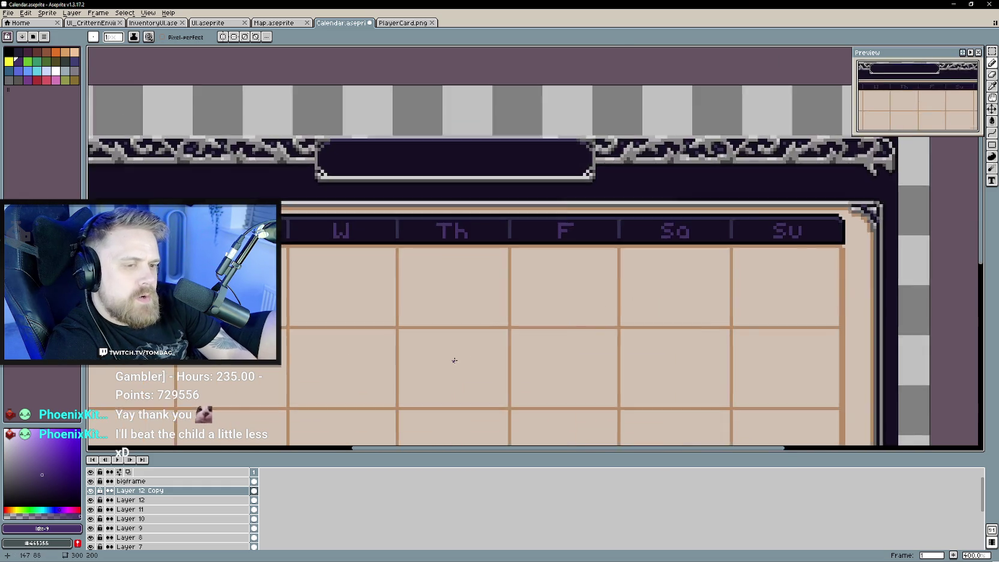
{"action": "scroll", "coordinate": [459, 349], "scroll_direction": "down", "scroll_amount": 1}
{"action": "scroll", "coordinate": [504, 334], "scroll_direction": "down", "scroll_amount": 2}
{"action": "scroll", "coordinate": [501, 312], "scroll_direction": "up", "scroll_amount": 2}
{"action": "scroll", "coordinate": [539, 303], "scroll_direction": "down", "scroll_amount": 1}
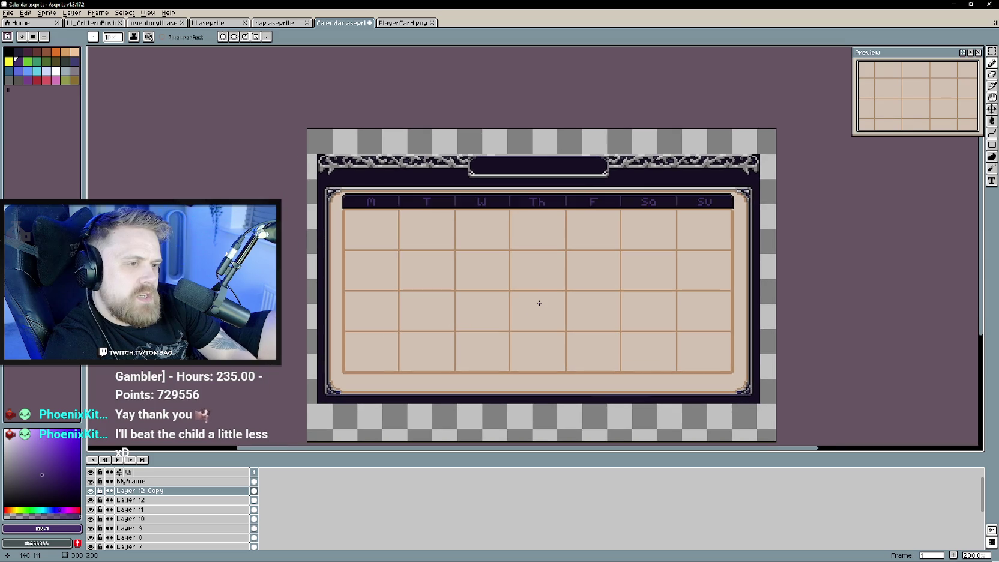
{"action": "key", "text": "ctrl+s"}
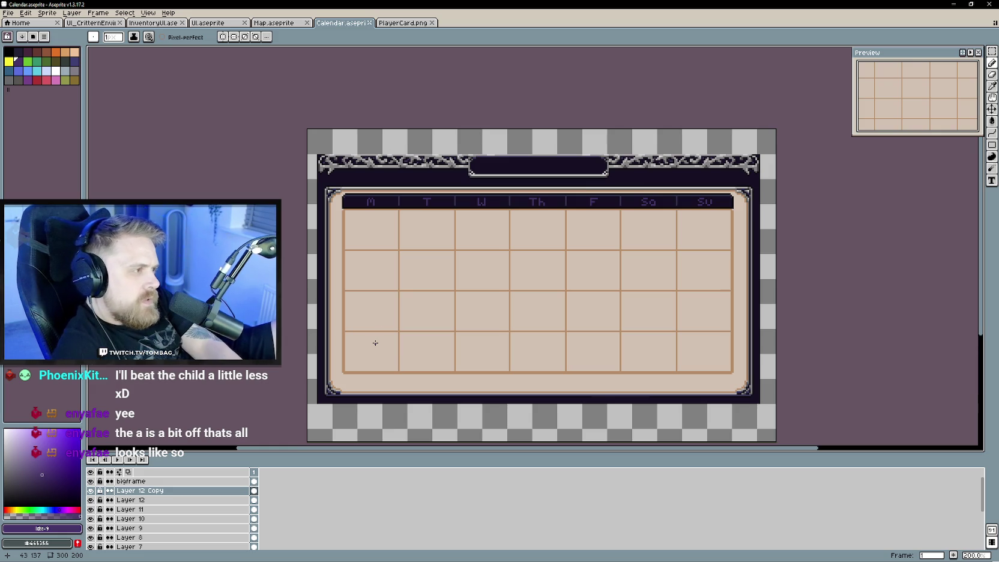
{"action": "scroll", "coordinate": [654, 215], "scroll_direction": "up", "scroll_amount": 1}
Zoom in and erase the stray tail pixel so the Sa header's a no longer looks like a q.
{"action": "scroll", "coordinate": [537, 252], "scroll_direction": "up", "scroll_amount": 1}
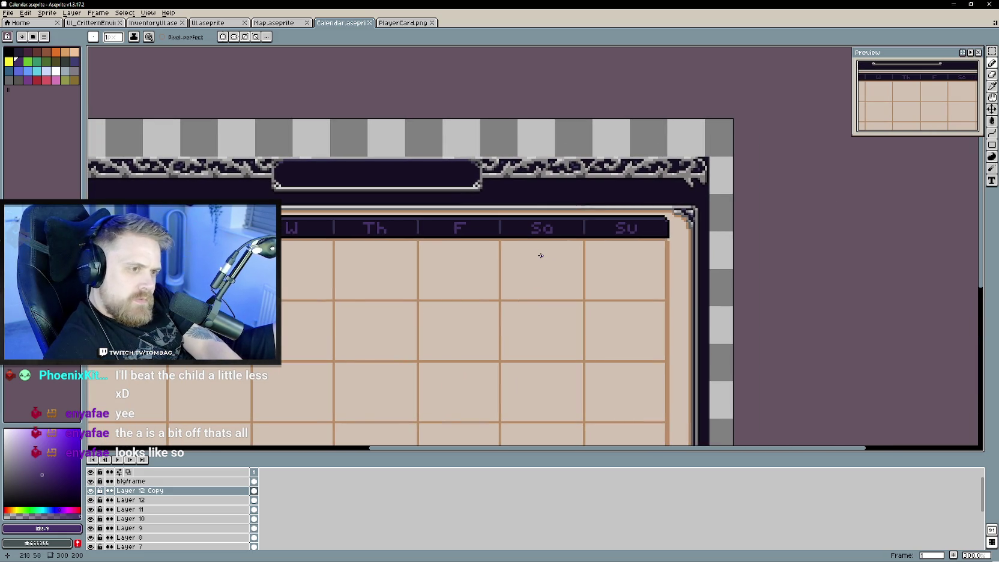
{"action": "scroll", "coordinate": [537, 252], "scroll_direction": "up", "scroll_amount": 1}
{"action": "scroll", "coordinate": [526, 262], "scroll_direction": "up", "scroll_amount": 1}
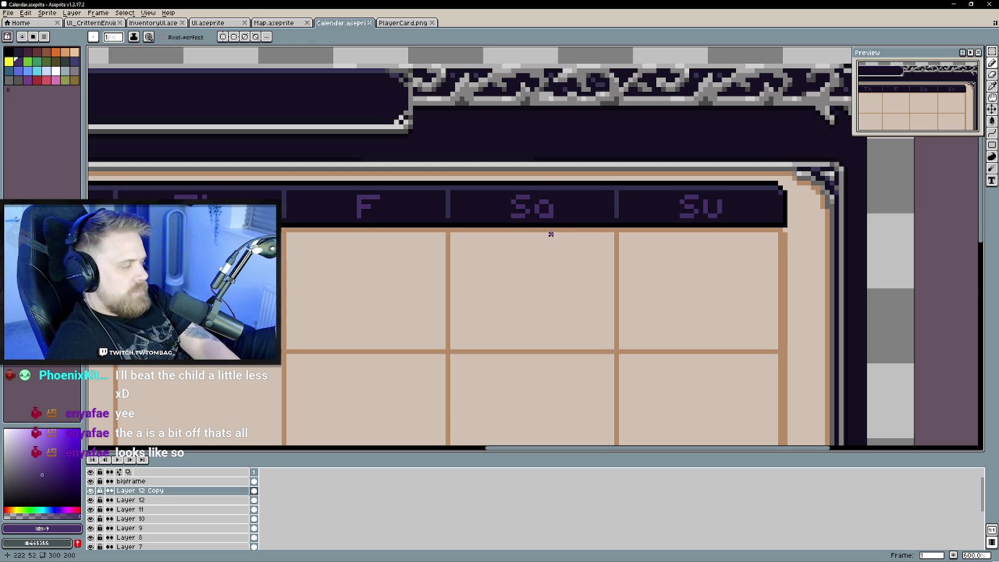
{"action": "left_click_drag", "start_coordinate": [549, 197], "coordinate": [539, 197]}
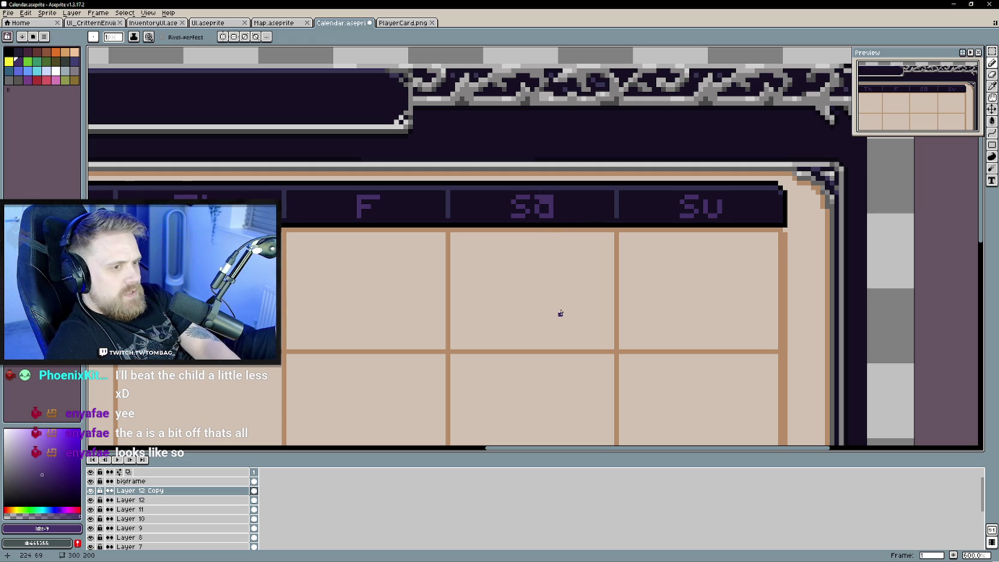
{"action": "key", "text": "ctrl+z"}
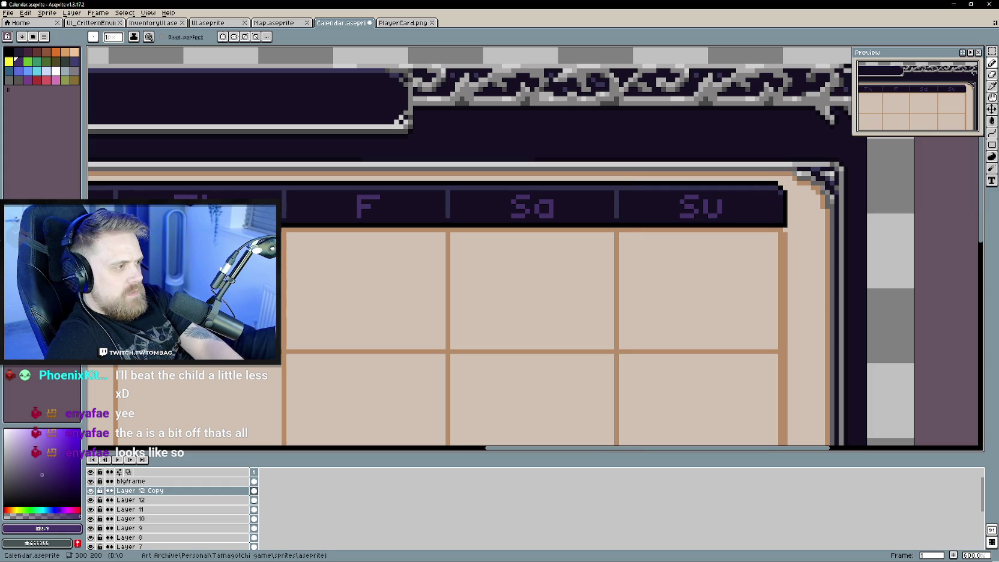
{"action": "key", "text": "e"}
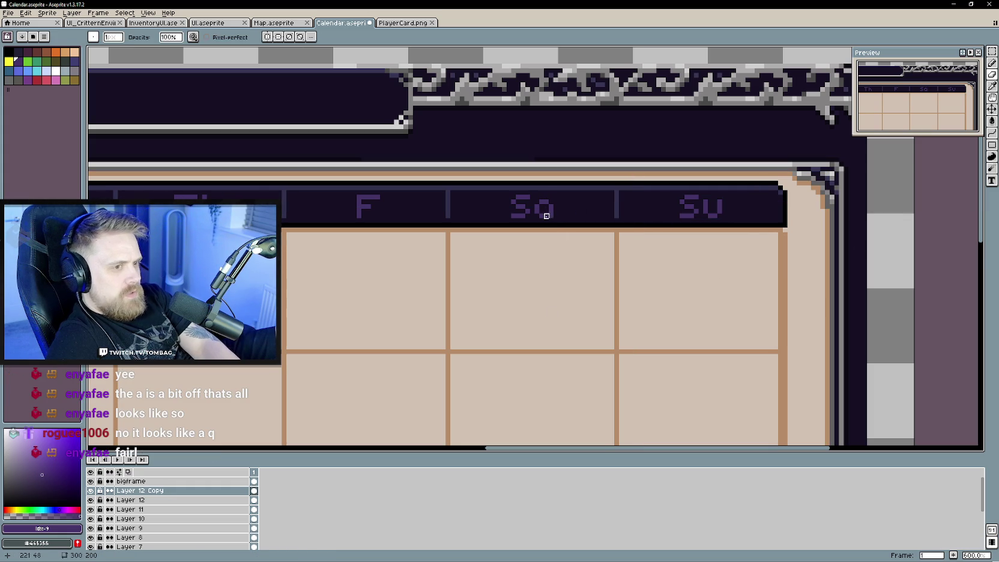
{"action": "key", "text": "b"}
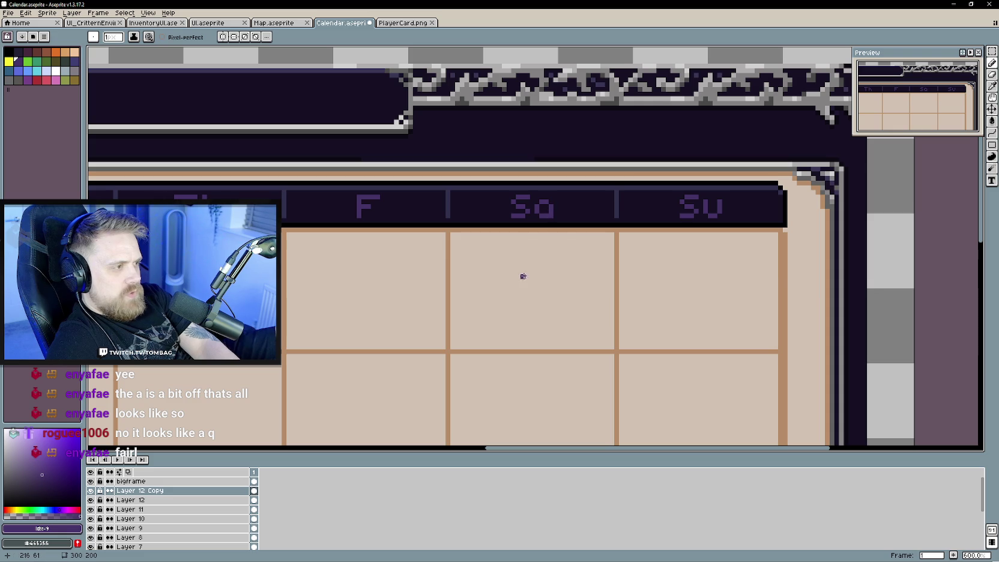
{"action": "left_click", "coordinate": [555, 219]}
Bring the M–Su header row back into view and make Layer 11 active.
{"action": "scroll", "coordinate": [522, 300], "scroll_direction": "down", "scroll_amount": 2}
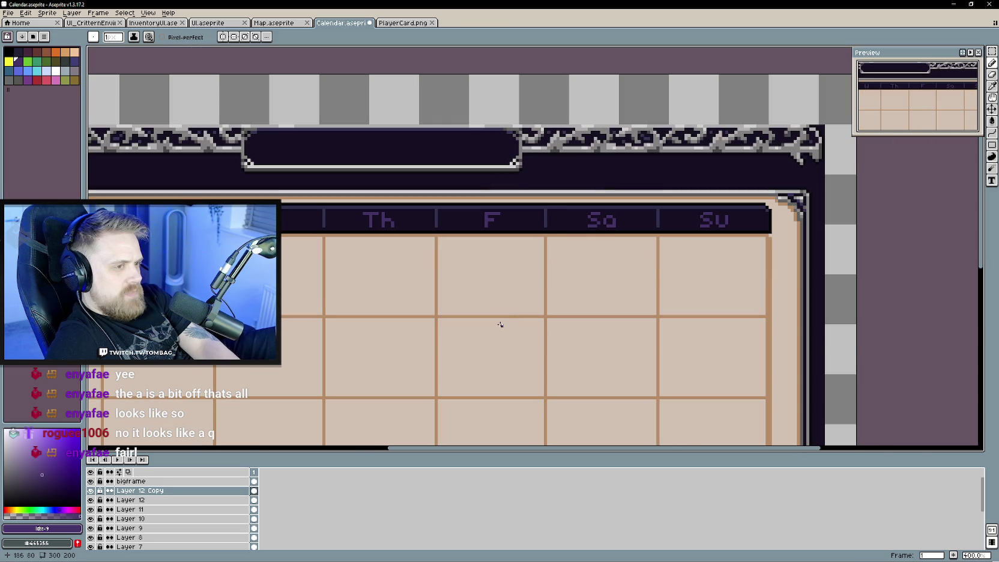
{"action": "left_click_drag", "start_coordinate": [495, 324], "coordinate": [550, 321]}
{"action": "scroll", "coordinate": [552, 336], "scroll_direction": "down", "scroll_amount": 1}
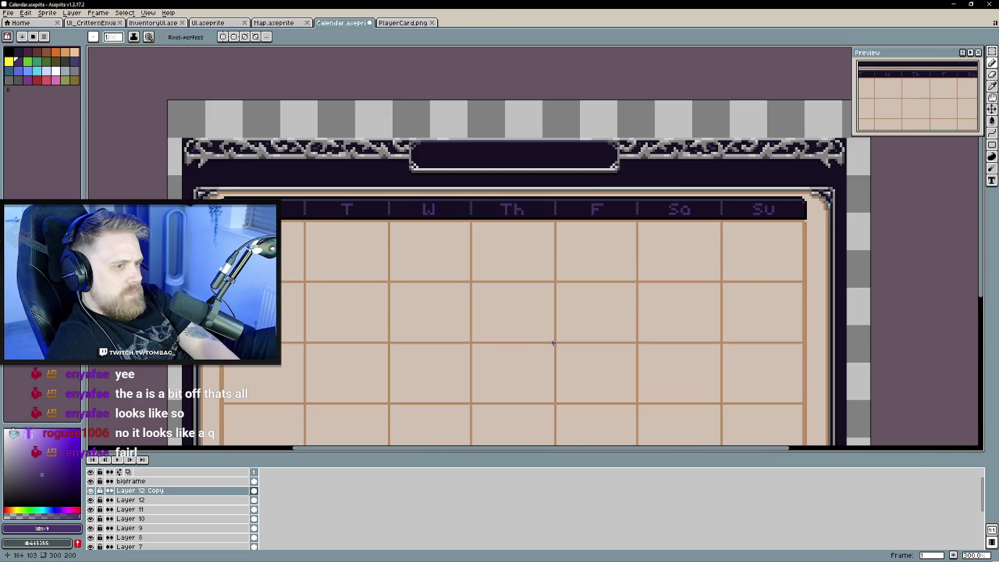
{"action": "scroll", "coordinate": [600, 237], "scroll_direction": "up", "scroll_amount": 1}
{"action": "scroll", "coordinate": [553, 239], "scroll_direction": "up", "scroll_amount": 1}
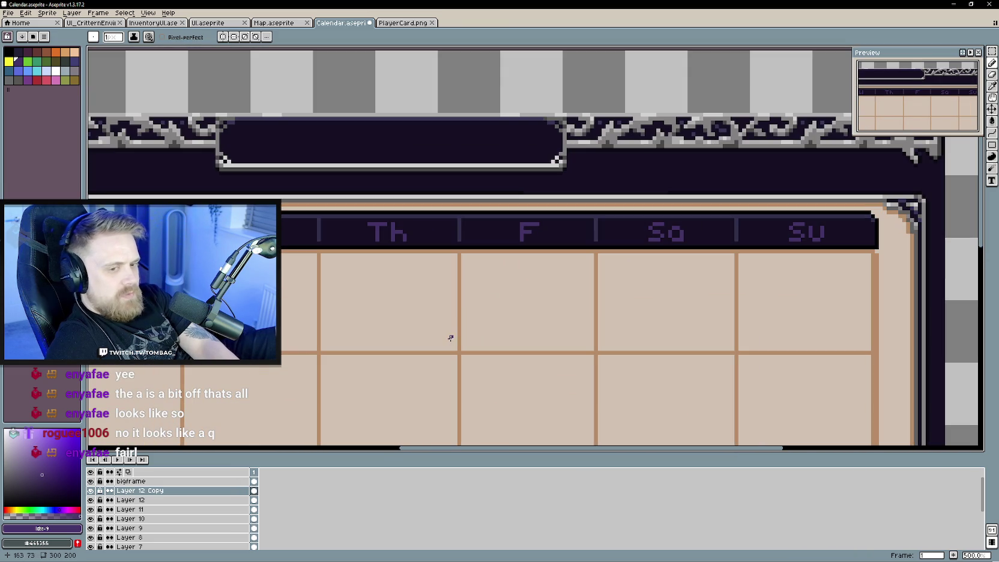
{"action": "left_click", "coordinate": [182, 509]}
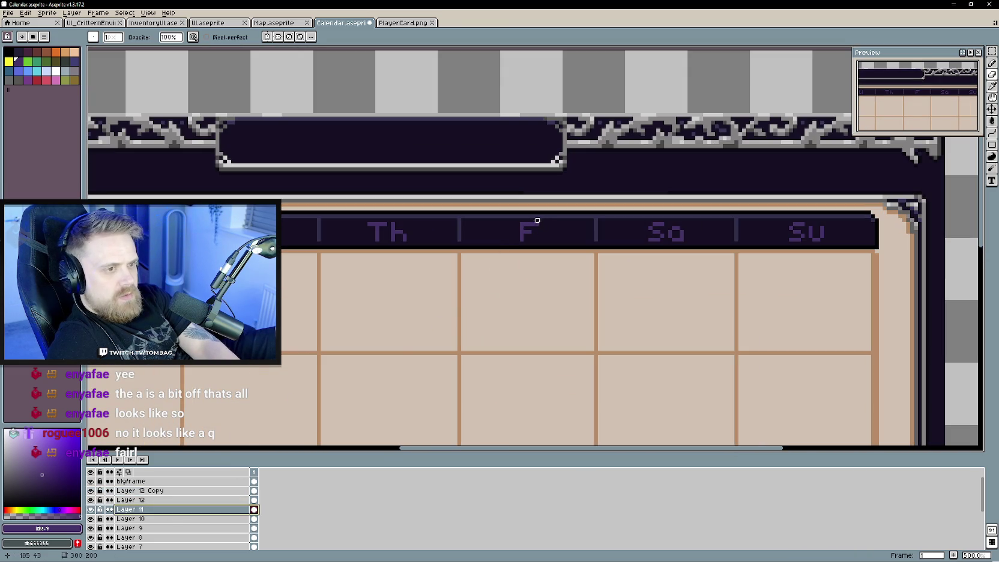
Zoom and scroll around the canvas to review the whole calendar panel.
{"action": "scroll", "coordinate": [501, 378], "scroll_direction": "down", "scroll_amount": 1}
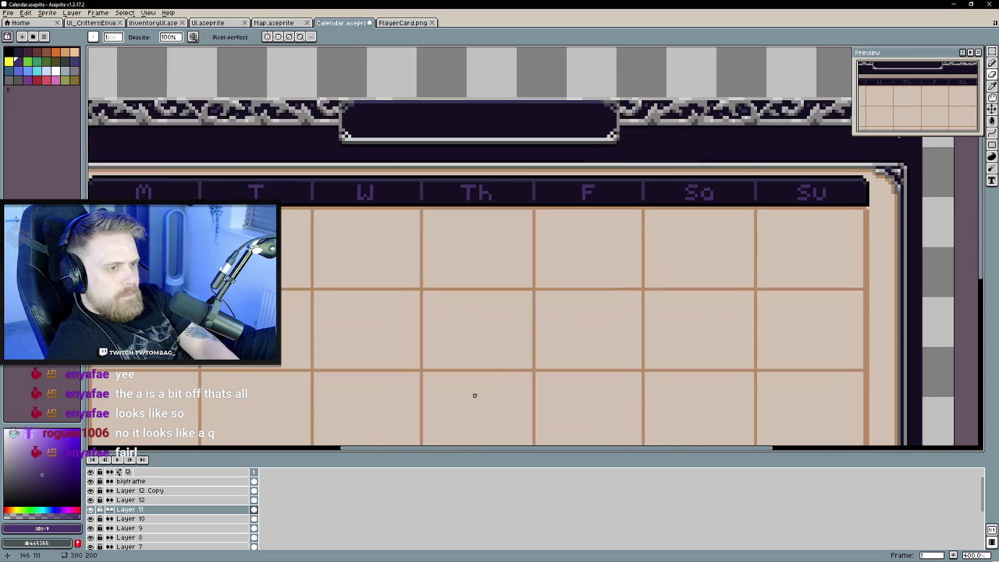
{"action": "scroll", "coordinate": [480, 387], "scroll_direction": "down", "scroll_amount": 1}
{"action": "scroll", "coordinate": [509, 331], "scroll_direction": "down", "scroll_amount": 1}
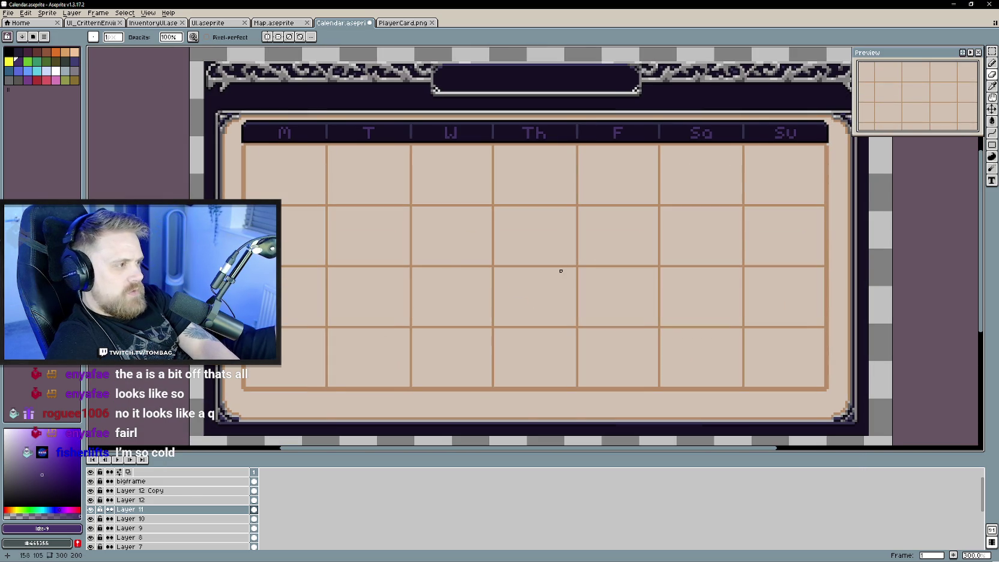
{"action": "scroll", "coordinate": [493, 314], "scroll_direction": "right", "scroll_amount": 2}
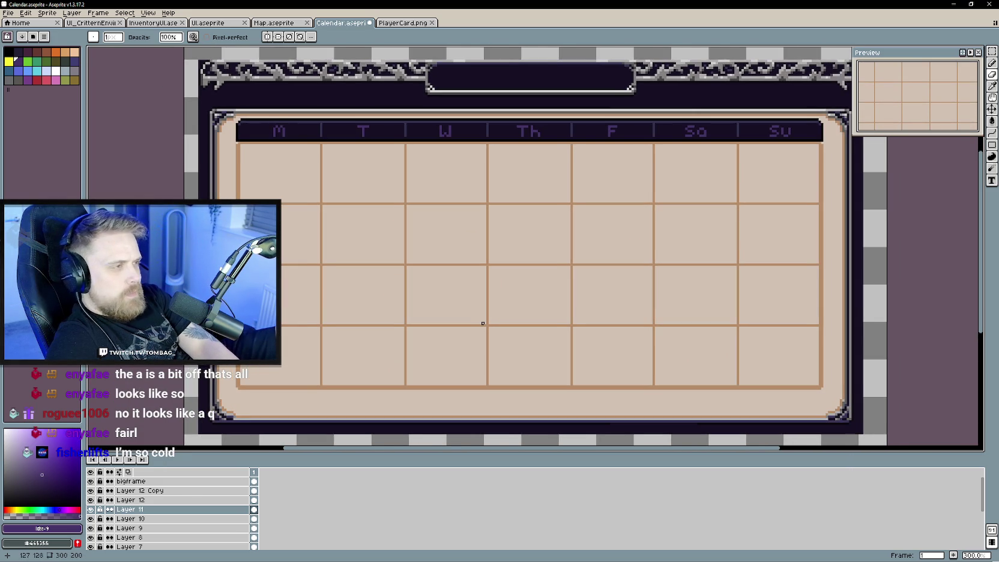
{"action": "scroll", "coordinate": [475, 324], "scroll_direction": "right", "scroll_amount": 2}
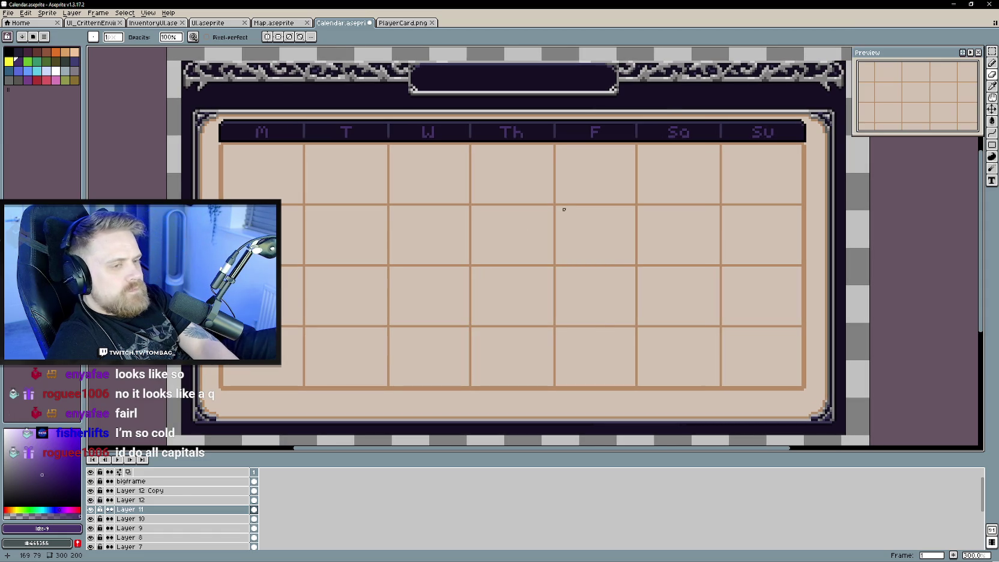
{"action": "scroll", "coordinate": [565, 222], "scroll_direction": "down", "scroll_amount": 1}
{"action": "scroll", "coordinate": [568, 239], "scroll_direction": "up", "scroll_amount": 1}
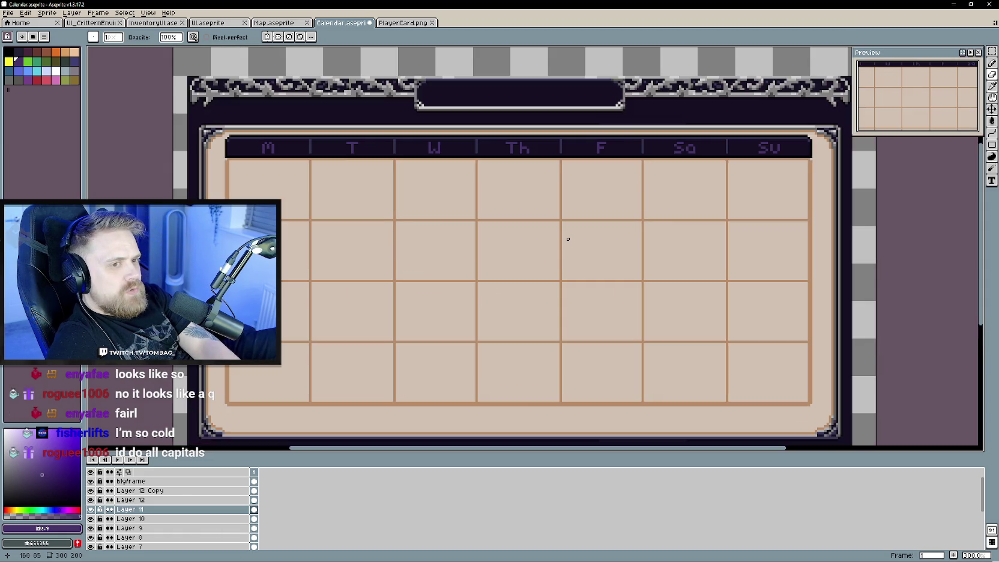
{"action": "scroll", "coordinate": [568, 243], "scroll_direction": "down", "scroll_amount": 1}
{"action": "scroll", "coordinate": [568, 242], "scroll_direction": "up", "scroll_amount": 1}
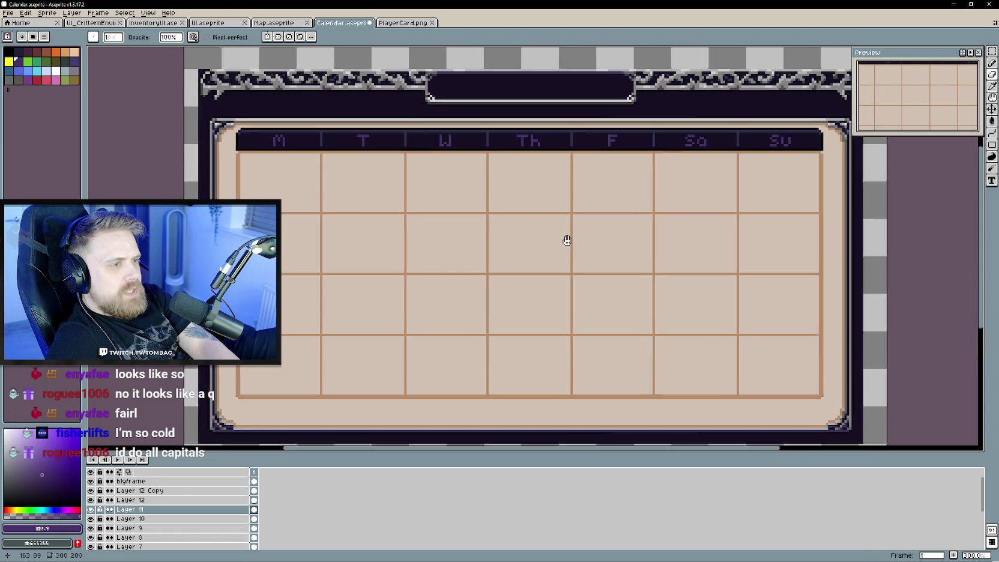
{"action": "scroll", "coordinate": [568, 239], "scroll_direction": "down", "scroll_amount": 1}
{"action": "scroll", "coordinate": [568, 241], "scroll_direction": "up", "scroll_amount": 1}
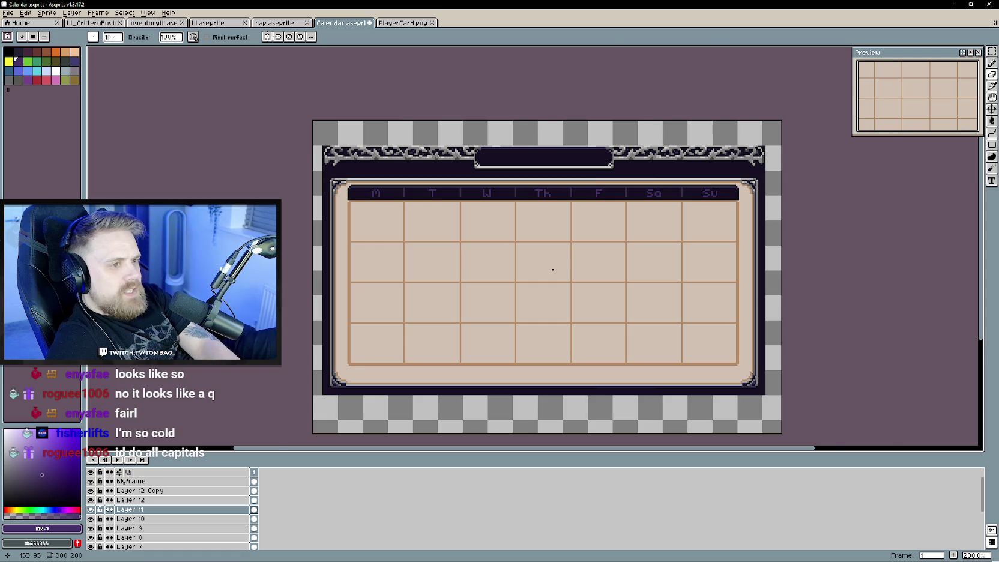
{"action": "scroll", "coordinate": [552, 270], "scroll_direction": "up", "scroll_amount": 1}
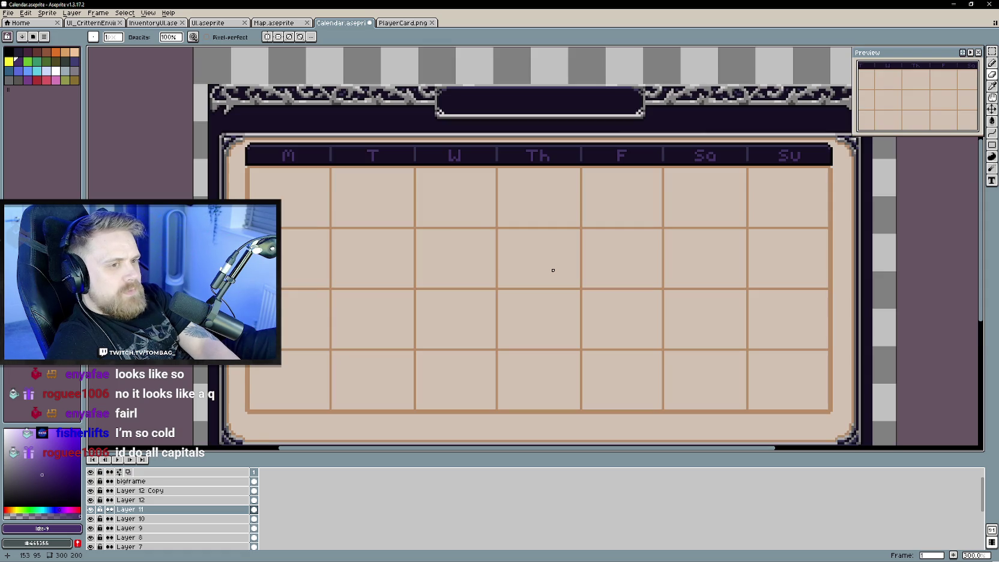
{"action": "scroll", "coordinate": [428, 180], "scroll_direction": "up", "scroll_amount": 1}
{"action": "scroll", "coordinate": [453, 210], "scroll_direction": "up", "scroll_amount": 1}
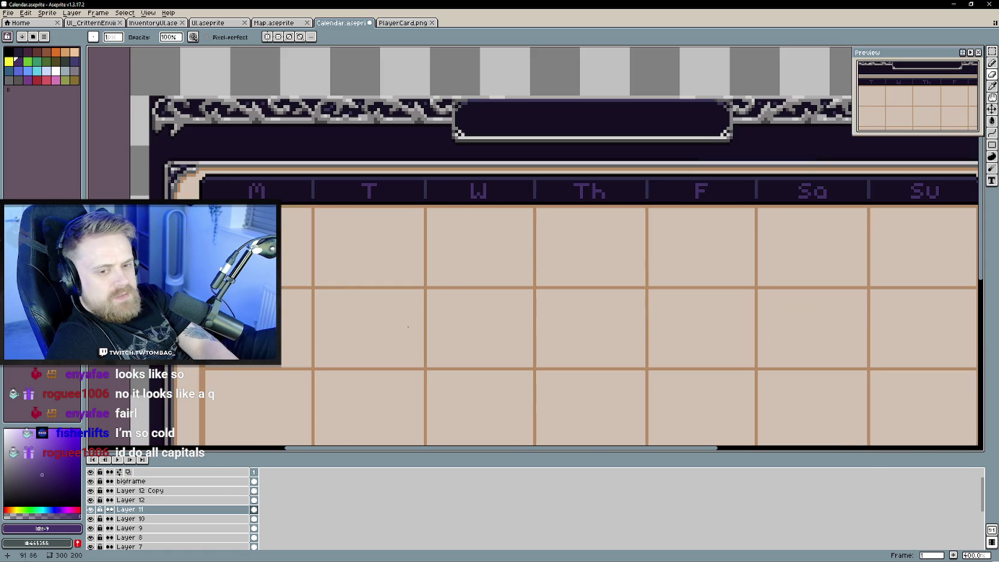
Make Layer 9 active and save Calendar.aseprite.
{"action": "left_click", "coordinate": [132, 528]}
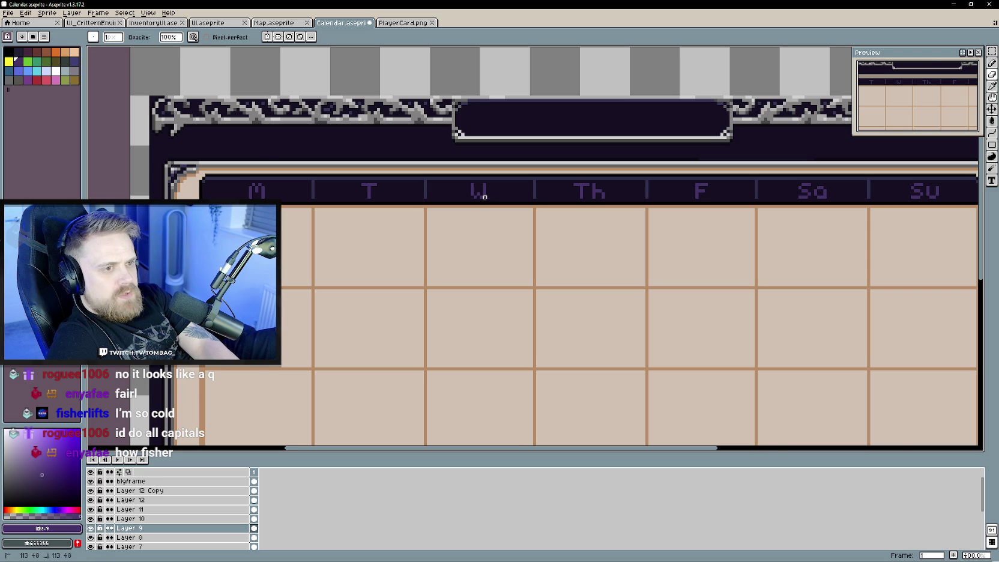
{"action": "scroll", "coordinate": [504, 310], "scroll_direction": "down", "scroll_amount": 1}
{"action": "scroll", "coordinate": [510, 311], "scroll_direction": "down", "scroll_amount": 3}
{"action": "scroll", "coordinate": [510, 313], "scroll_direction": "right", "scroll_amount": 3}
{"action": "key", "text": "ctrl+s"}
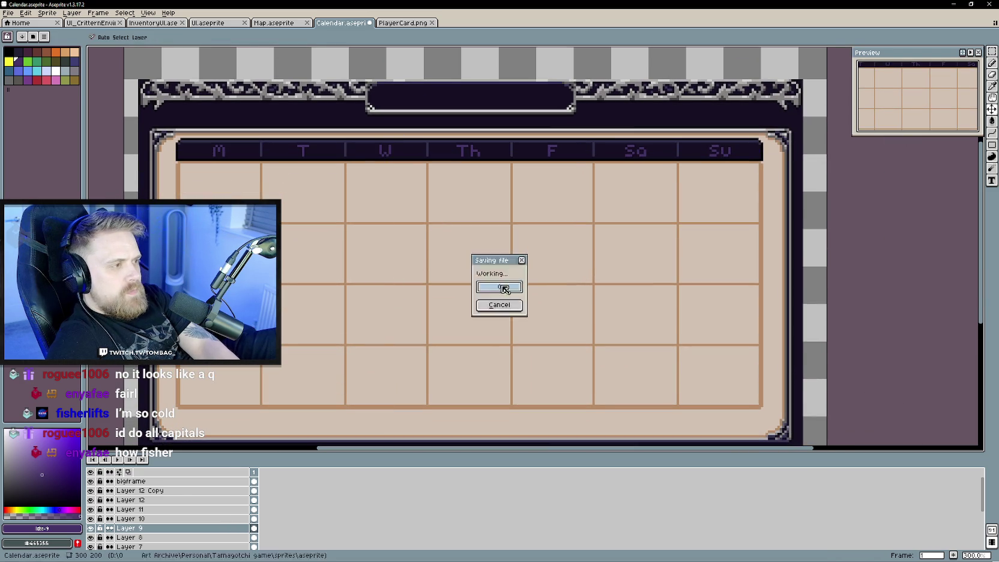
Select the Pencil tool and pan the view across the calendar panel.
{"action": "key", "text": "b"}
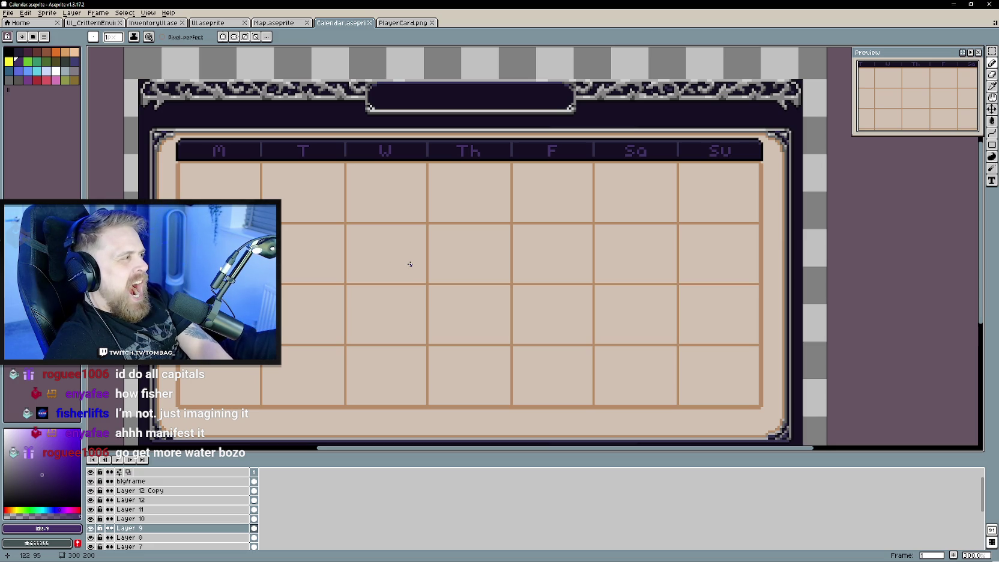
{"action": "left_click_drag", "start_coordinate": [395, 287], "coordinate": [464, 273]}
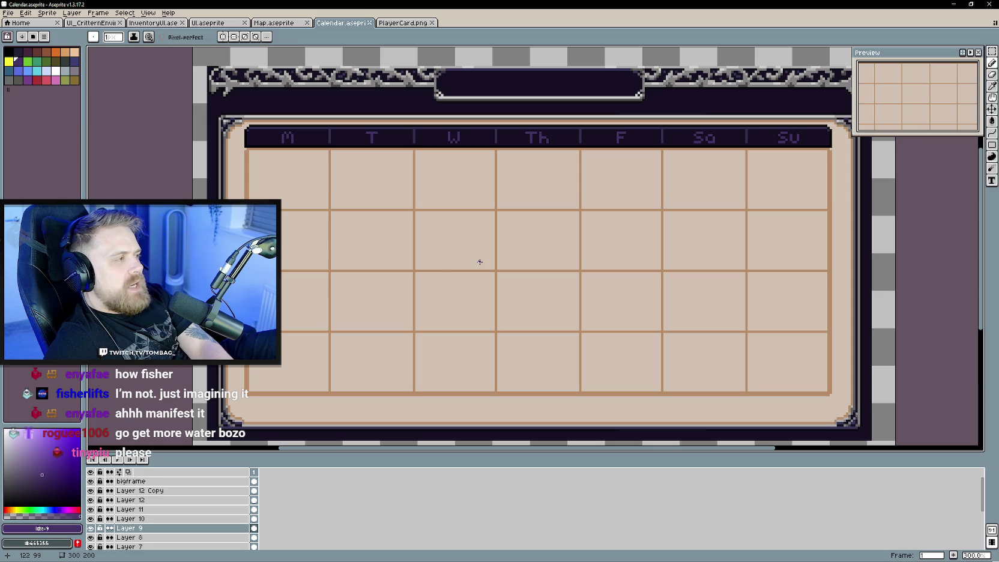
{"action": "left_click_drag", "start_coordinate": [440, 269], "coordinate": [414, 288]}
Zoom out and hide Layers 4 and 5.
{"action": "scroll", "coordinate": [144, 518], "scroll_direction": "down", "scroll_amount": 1}
{"action": "scroll", "coordinate": [144, 518], "scroll_direction": "down", "scroll_amount": 2}
{"action": "scroll", "coordinate": [139, 515], "scroll_direction": "down", "scroll_amount": 3}
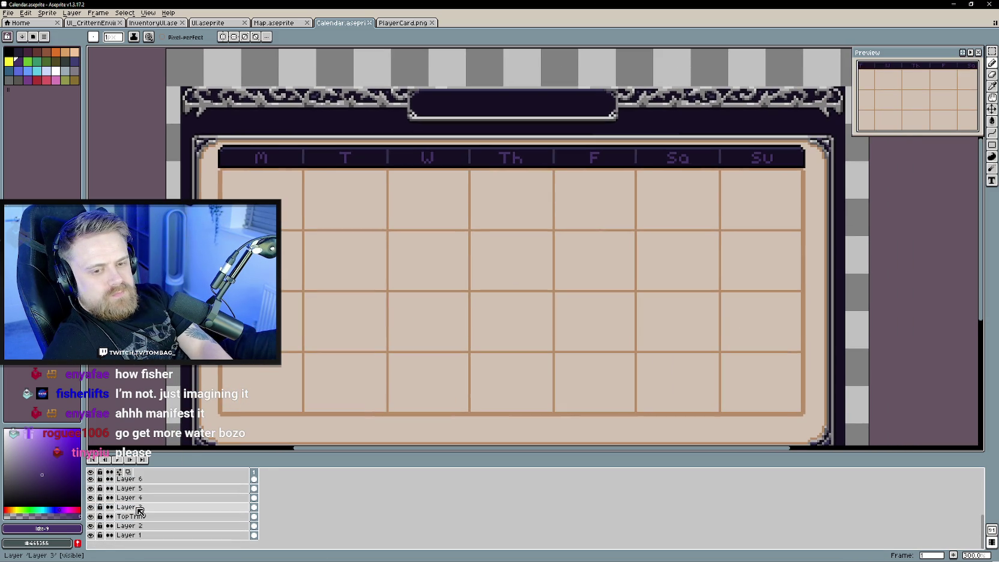
{"action": "left_click", "coordinate": [91, 498]}
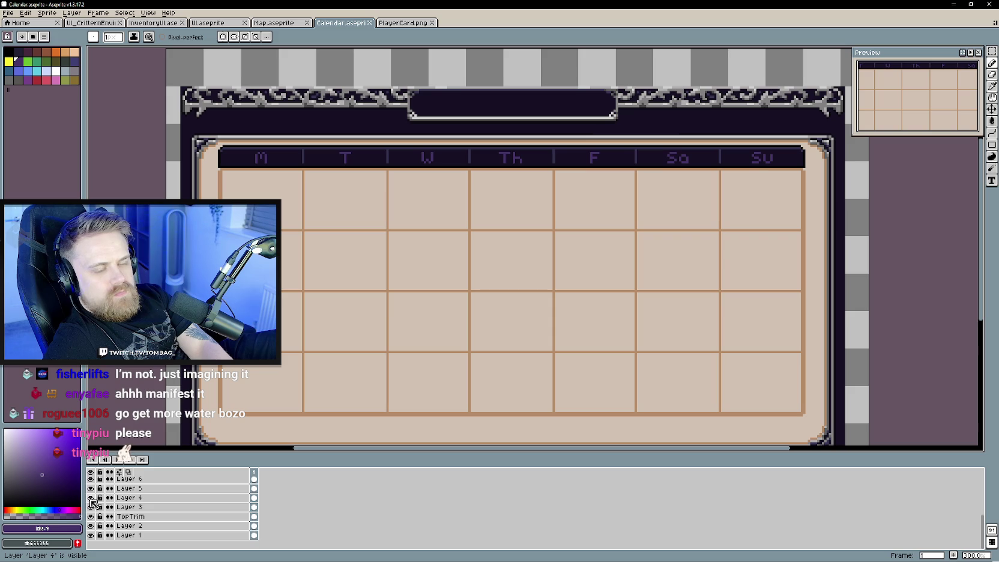
{"action": "left_click", "coordinate": [90, 488]}
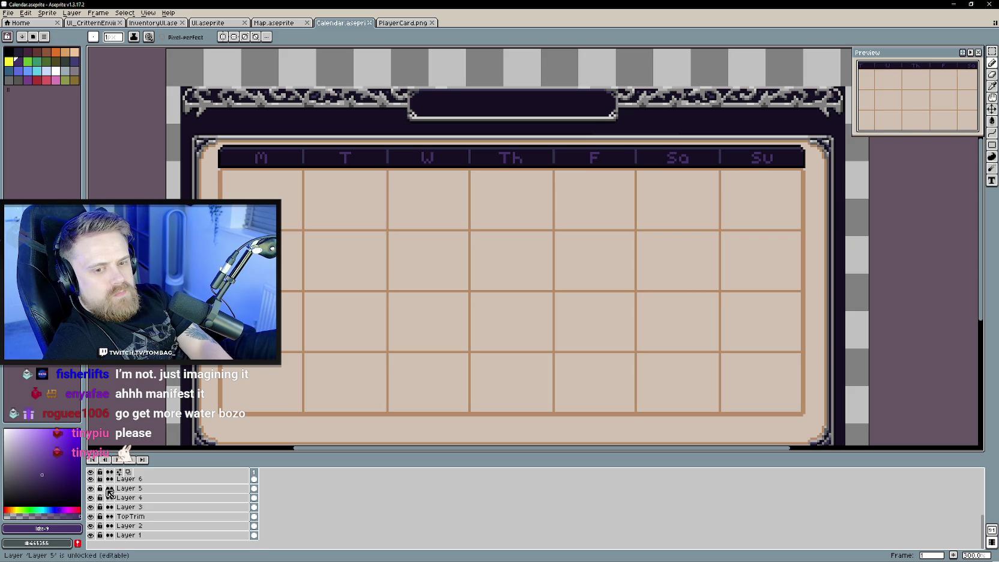
Add six new layers, Layers 7 through 12.
{"action": "key", "text": "shift+n"}
{"action": "left_click", "coordinate": [99, 488]}
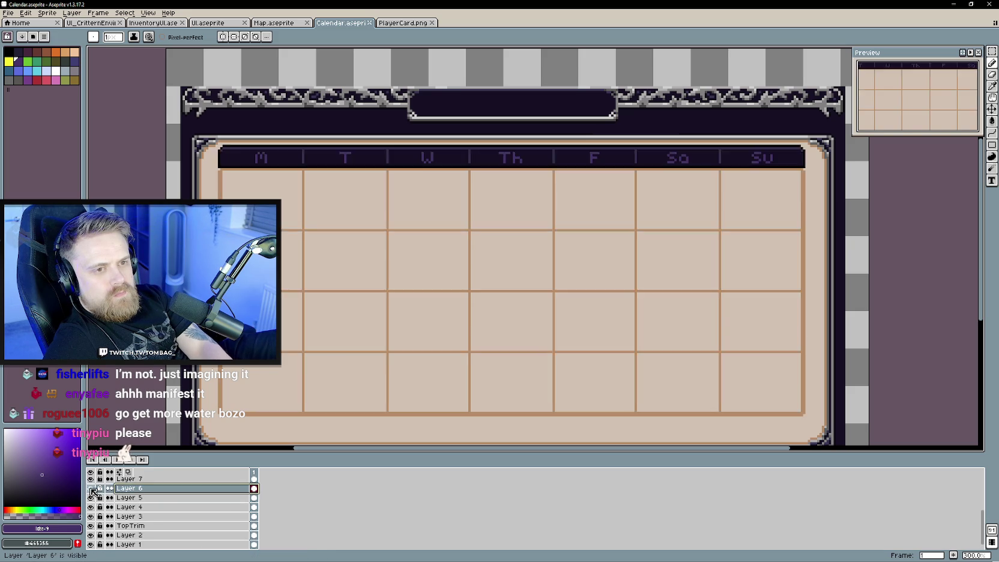
{"action": "key", "text": "shift+n"}
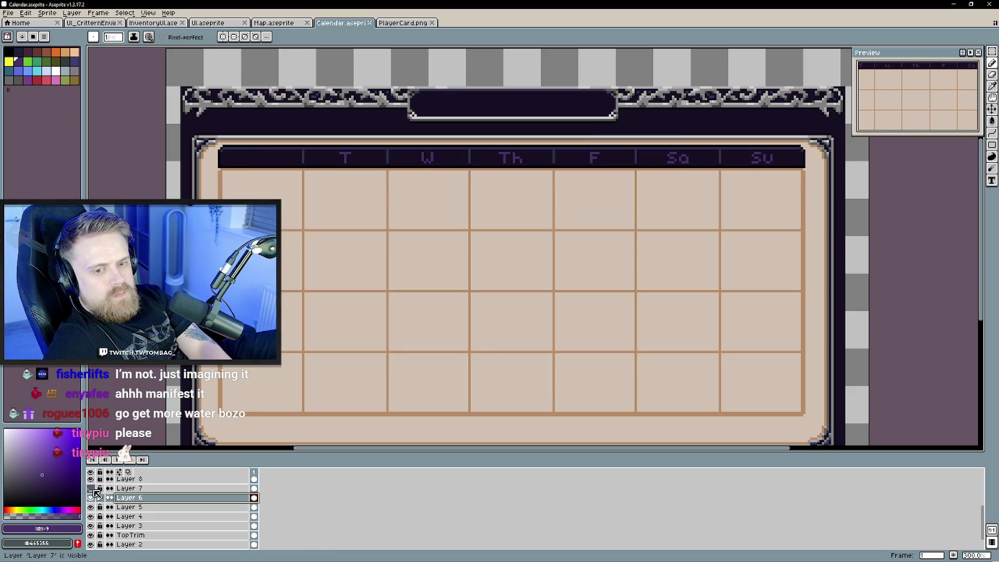
{"action": "key", "text": "shift+n"}
{"action": "left_click", "coordinate": [150, 508]}
{"action": "key", "text": "shift+n"}
{"action": "left_click", "coordinate": [150, 508]}
{"action": "key", "text": "shift+n"}
{"action": "left_click", "coordinate": [153, 516]}
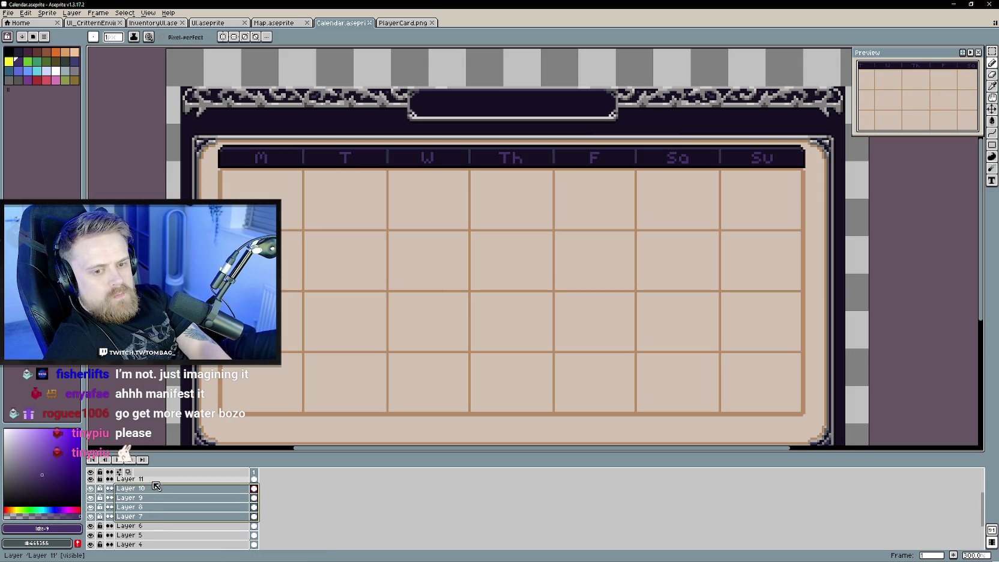
{"action": "key", "text": "shift+n"}
Duplicate Layer 12, group the selected layers into a group named 'days', and collapse it.
{"action": "left_click_drag", "start_coordinate": [153, 526], "coordinate": [154, 491]}
{"action": "key", "text": "ctrl+d"}
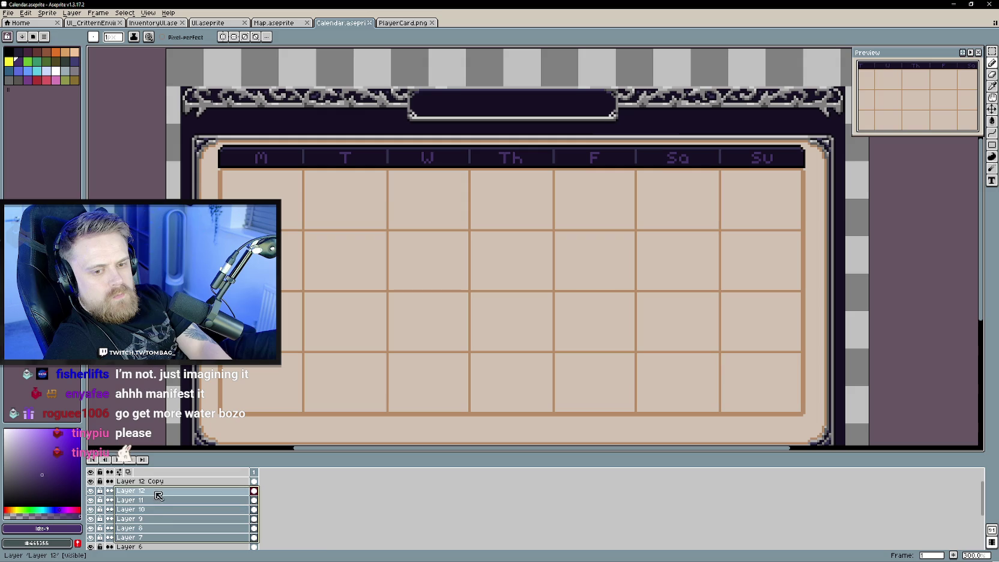
{"action": "right_click", "coordinate": [171, 509]}
{"action": "mouse_move", "coordinate": [201, 499]}
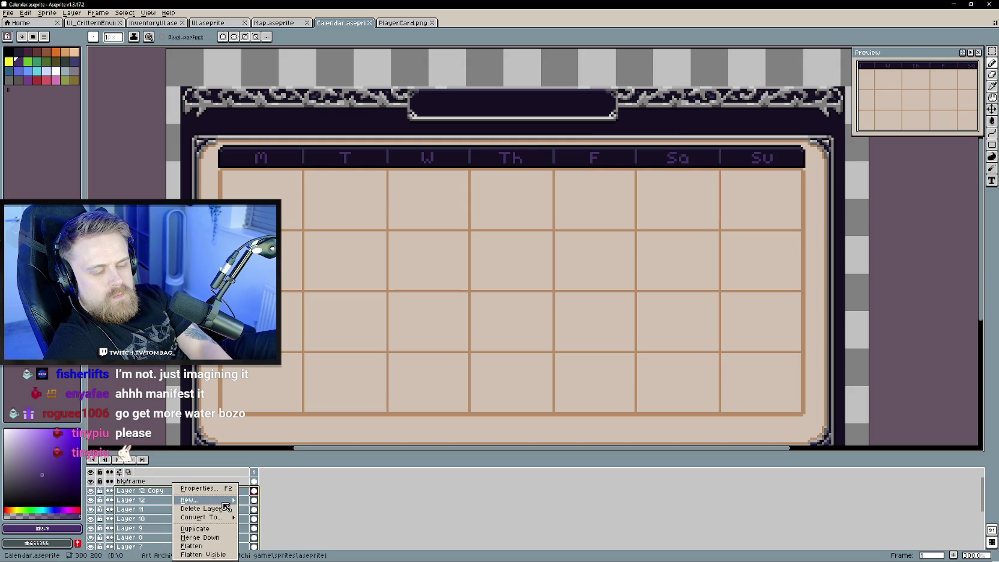
{"action": "left_click", "coordinate": [278, 507]}
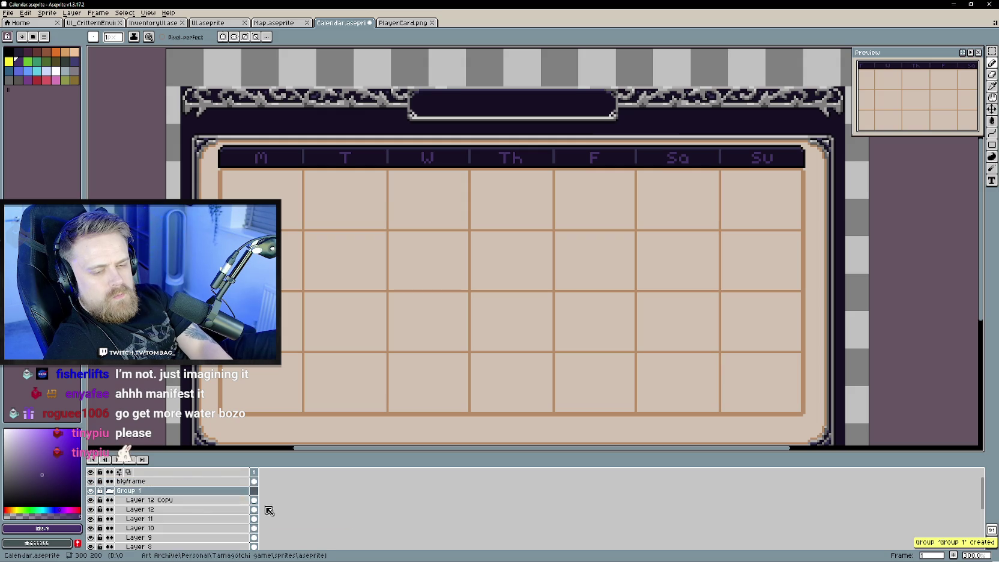
{"action": "double_click", "coordinate": [130, 491]}
{"action": "type", "text": "days"}
{"action": "key", "text": "Return"}
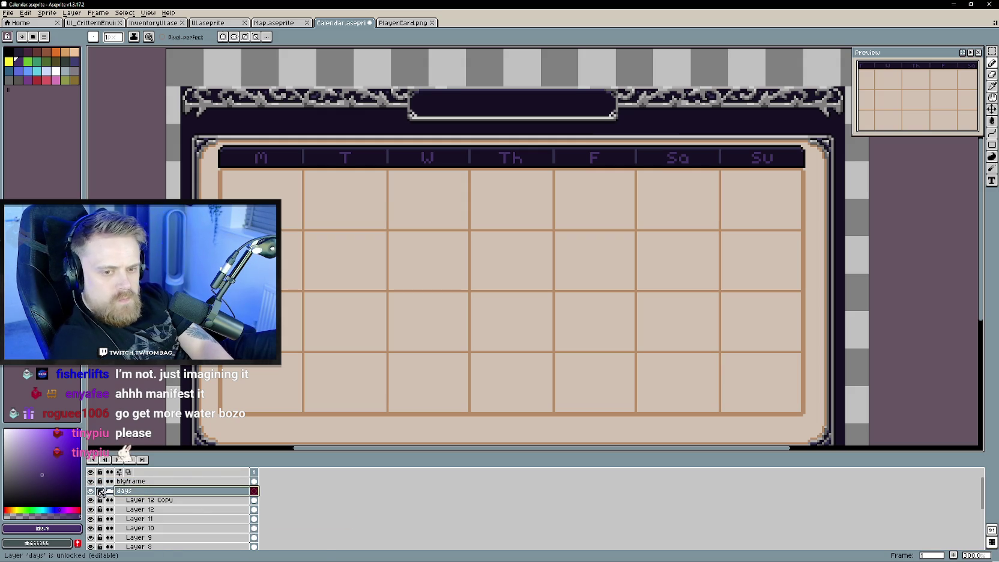
{"action": "left_click", "coordinate": [109, 490]}
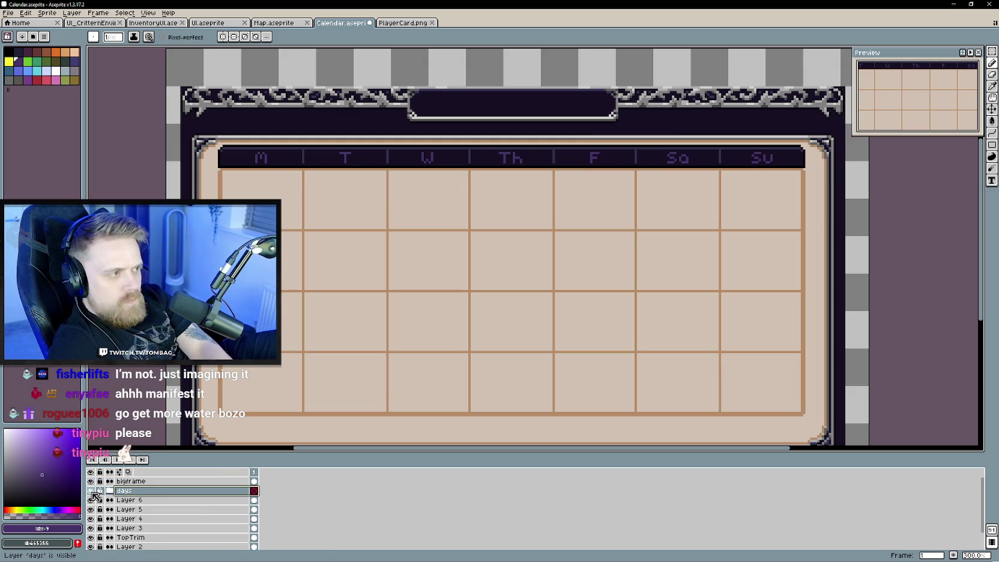
Toggle visibility of Layers 6 and 5 to check what they hold.
{"action": "left_click", "coordinate": [90, 500]}
{"action": "left_click", "coordinate": [91, 500]}
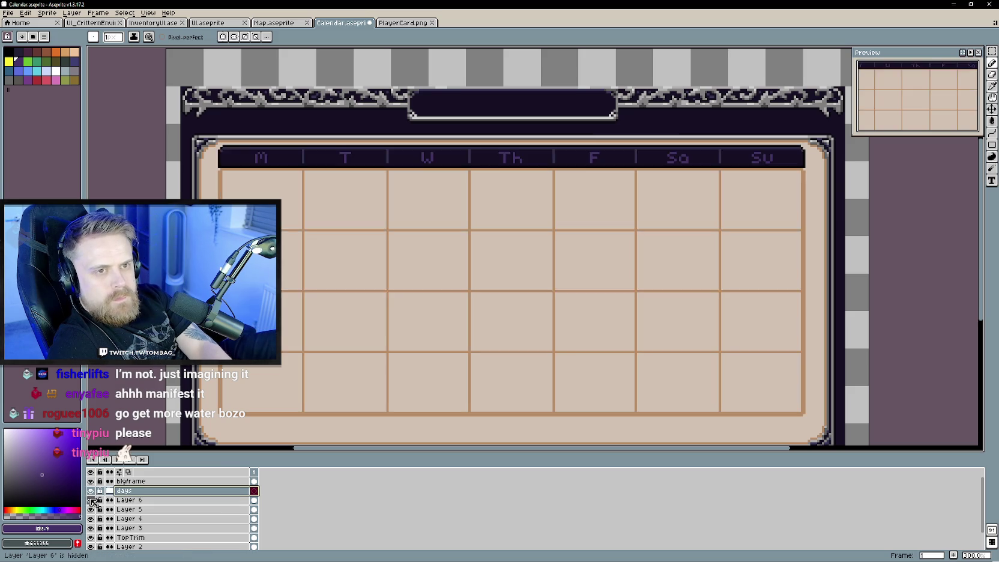
{"action": "left_click", "coordinate": [90, 500]}
{"action": "left_click", "coordinate": [91, 500]}
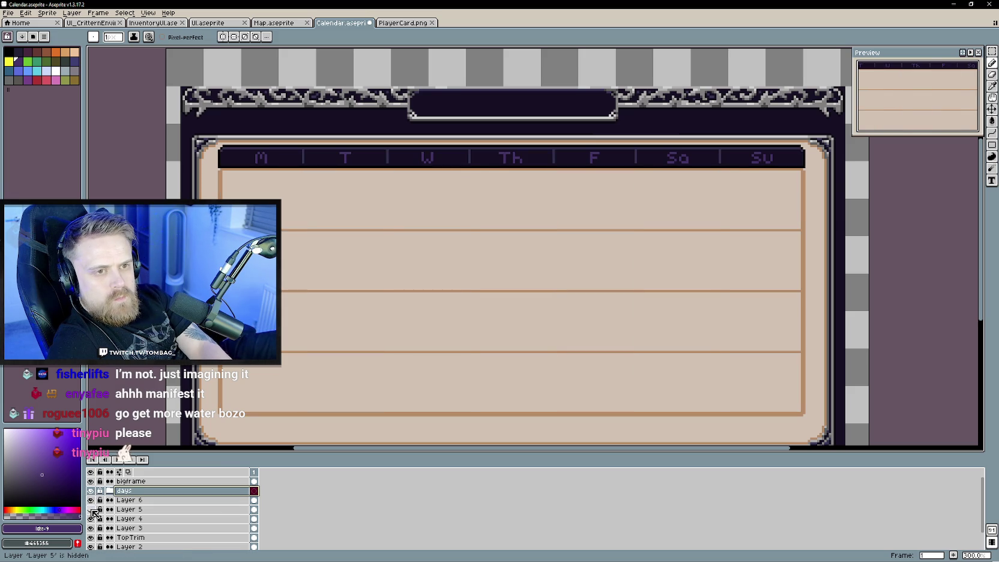
Delete Layer 5 and merge Layer 6 down into Layer 4.
{"action": "right_click", "coordinate": [136, 509]}
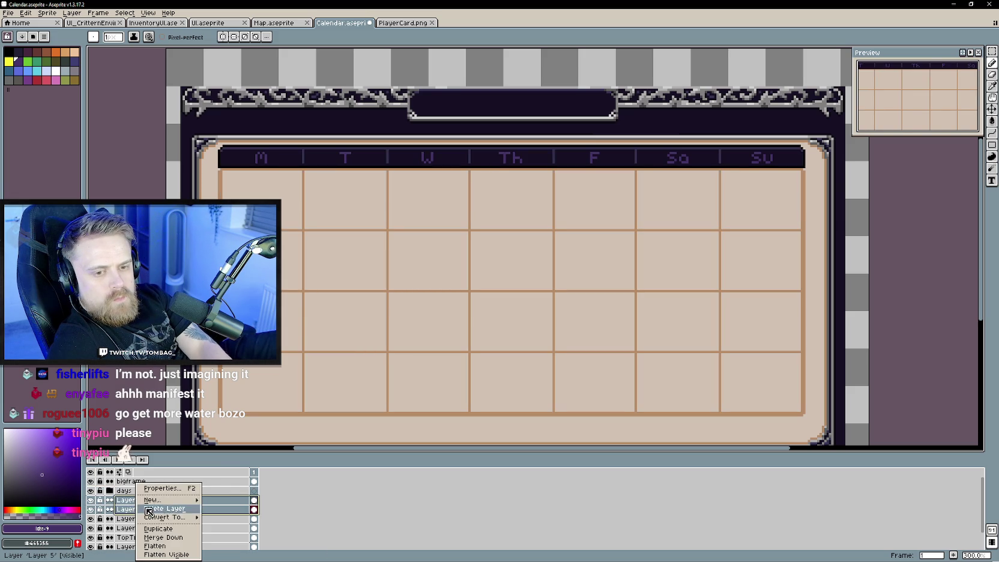
{"action": "left_click", "coordinate": [172, 539]}
{"action": "left_click", "coordinate": [90, 509]}
{"action": "left_click", "coordinate": [91, 510]}
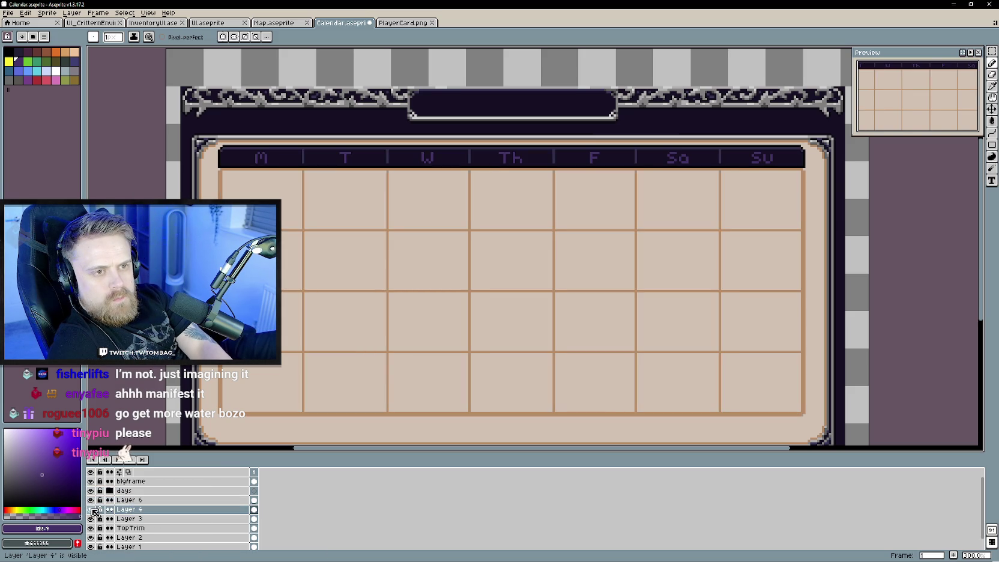
{"action": "left_click", "coordinate": [91, 500]}
{"action": "left_click", "coordinate": [90, 501]}
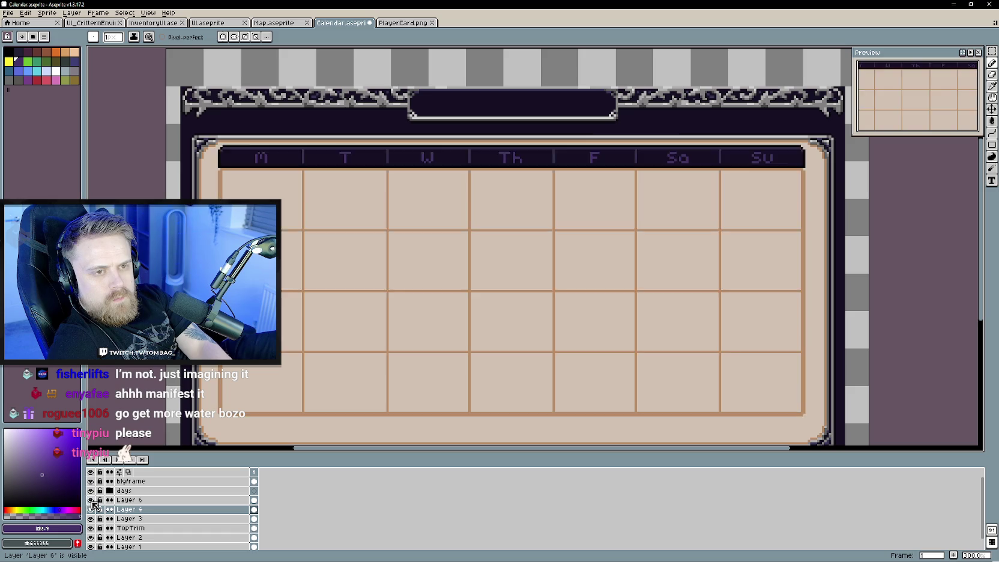
{"action": "right_click", "coordinate": [137, 501]}
{"action": "left_click", "coordinate": [162, 537]}
{"action": "left_click", "coordinate": [91, 500]}
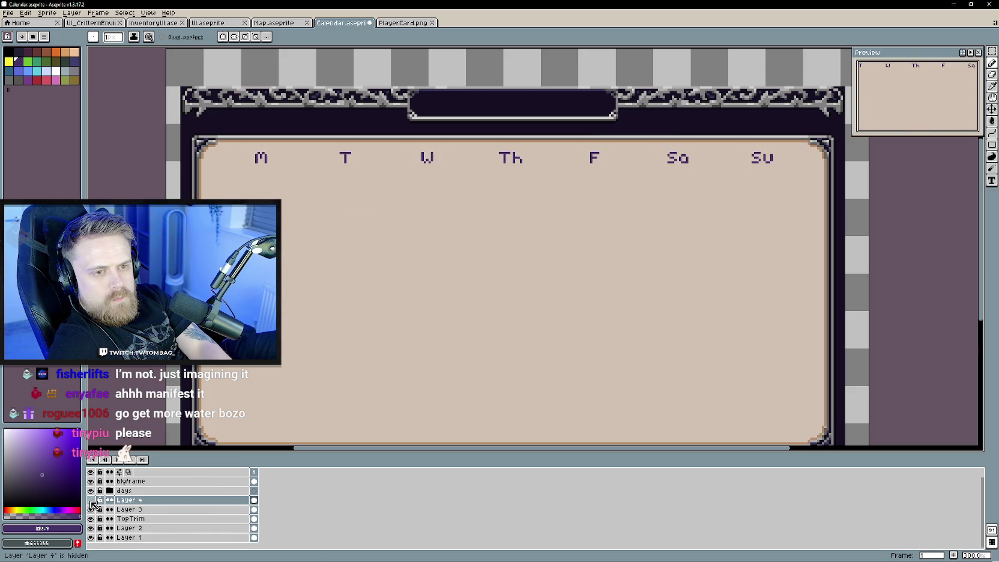
{"action": "left_click", "coordinate": [91, 501]}
{"action": "left_click", "coordinate": [91, 500]}
{"action": "left_click", "coordinate": [91, 500]}
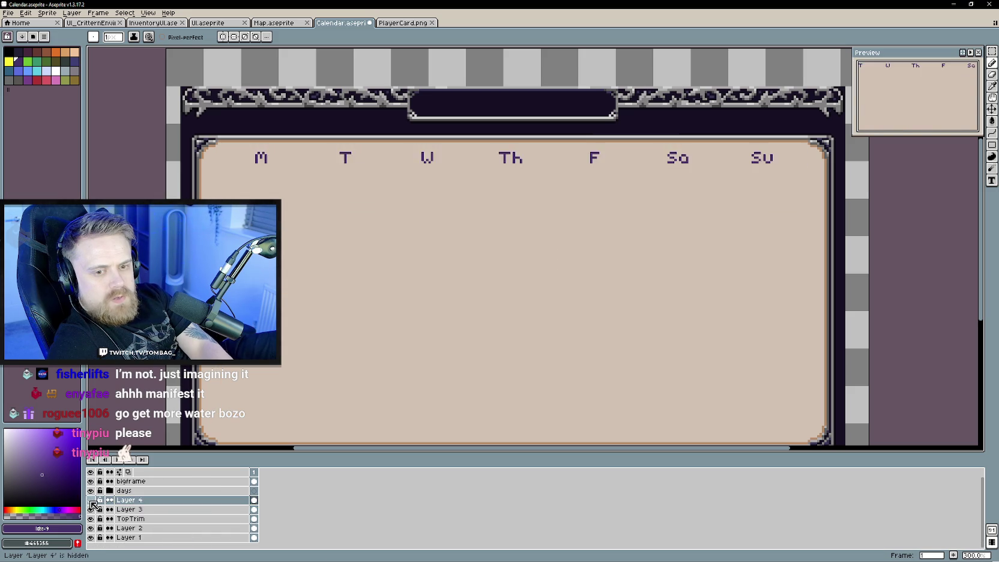
Rename the merged Layer 4 to 'calendar'.
{"action": "double_click", "coordinate": [124, 499]}
{"action": "type", "text": "cal"}
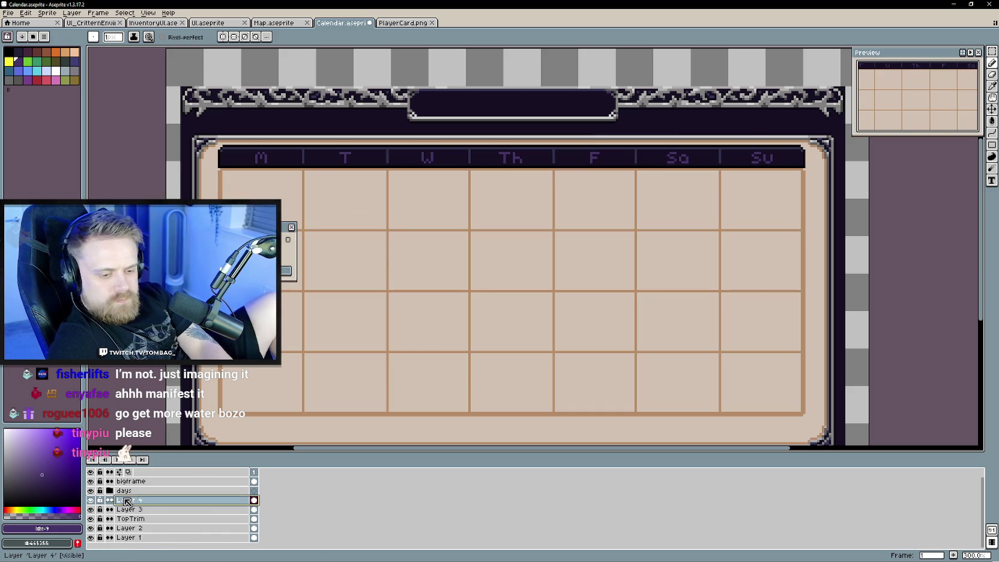
{"action": "type", "text": "n"}
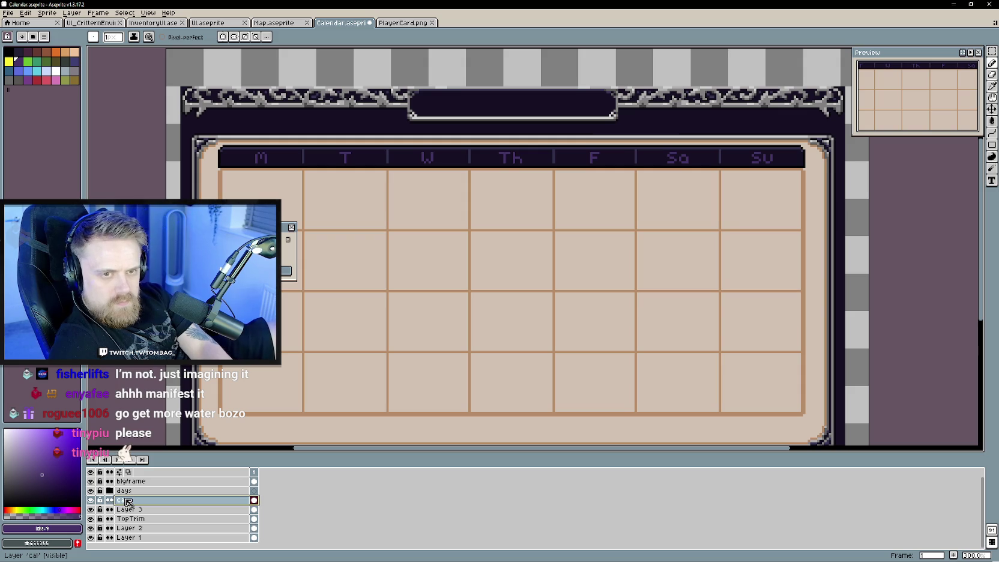
{"action": "type", "text": "da"}
{"action": "key", "text": "Return"}
{"action": "key", "text": "BackSpace"}
{"action": "key", "text": "BackSpace"}
{"action": "key", "text": "BackSpace"}
{"action": "type", "text": "endar"}
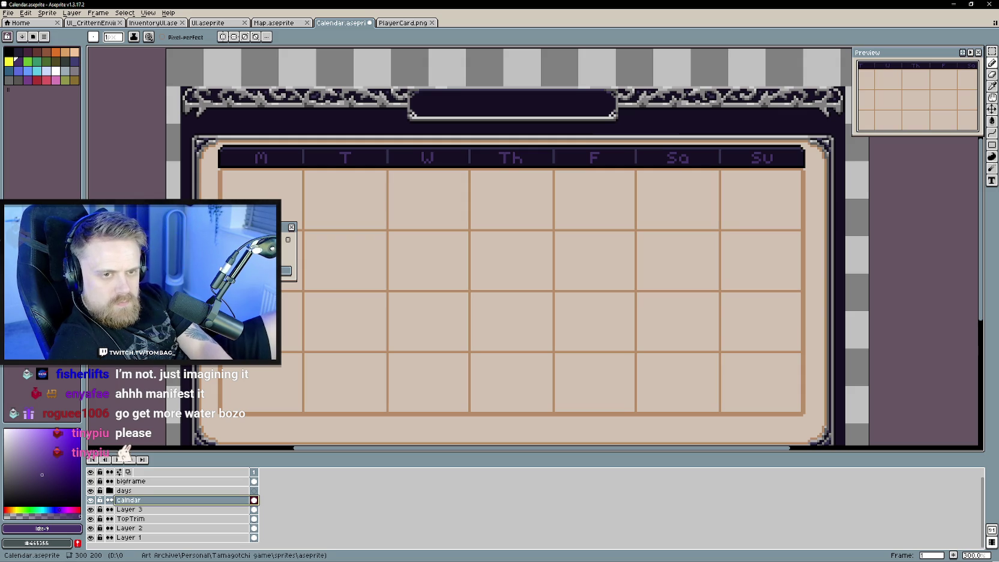
{"action": "key", "text": "Return"}
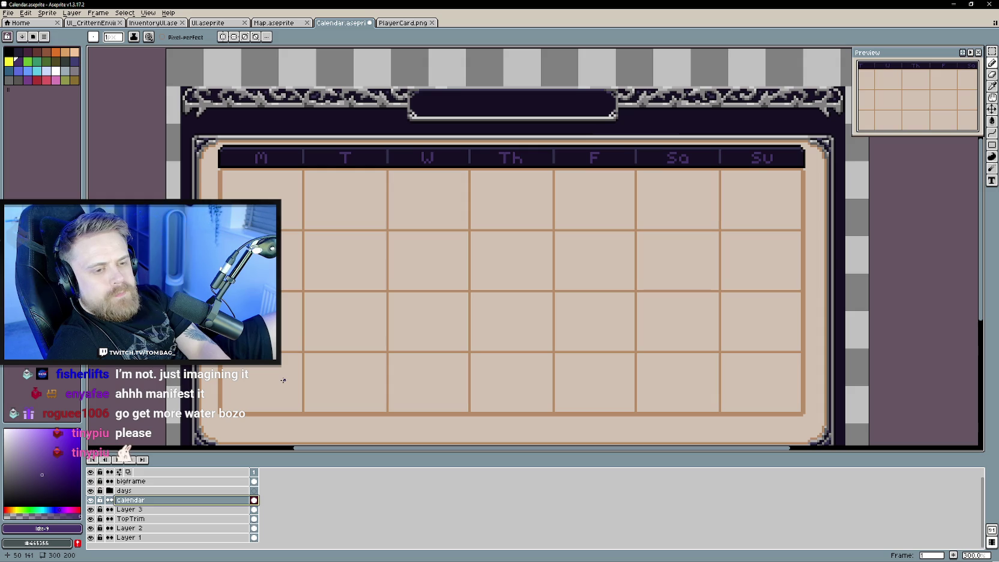
Move the days group and calendar layer down a few pixels inside the frame with the Move tool.
{"action": "scroll", "coordinate": [283, 379], "scroll_direction": "down", "scroll_amount": 1}
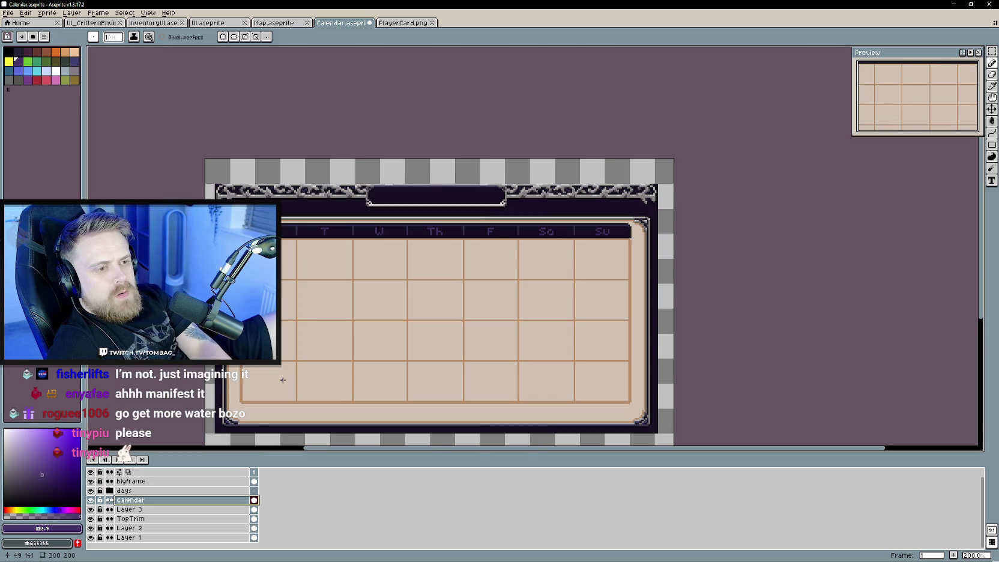
{"action": "key", "text": "v"}
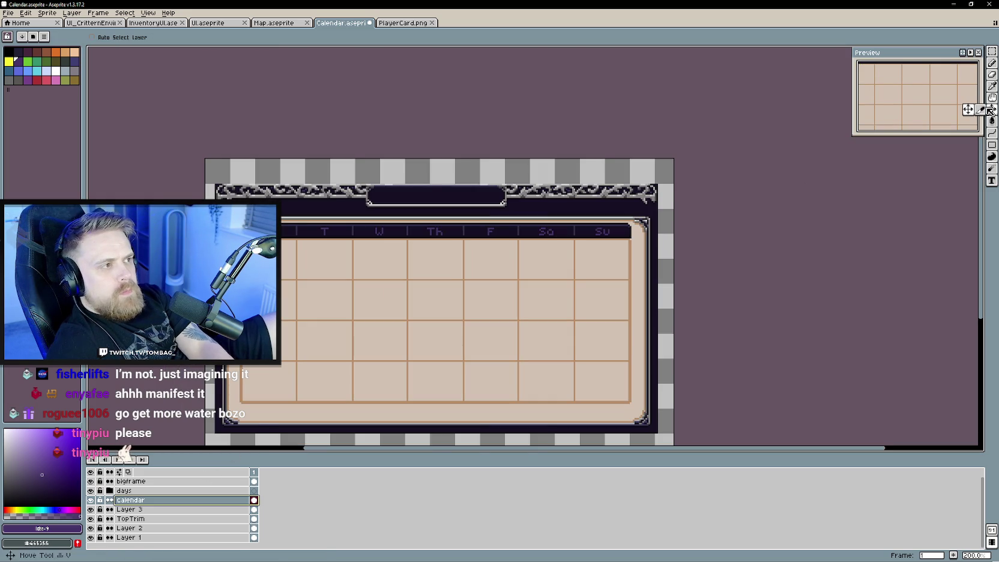
{"action": "left_click", "coordinate": [125, 490]}
{"action": "left_click", "coordinate": [254, 491], "text": "ctrl"}
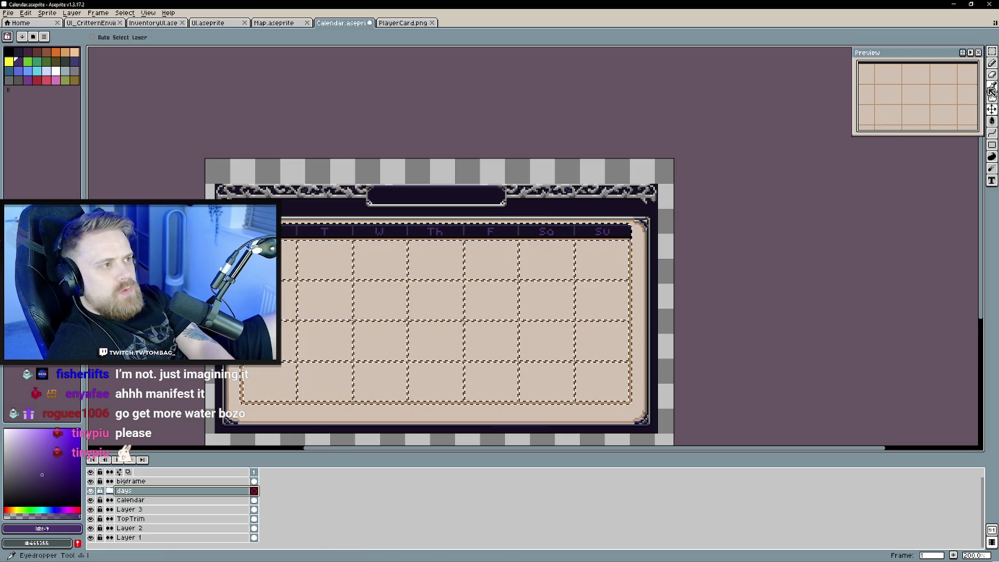
{"action": "key", "text": "ctrl+d"}
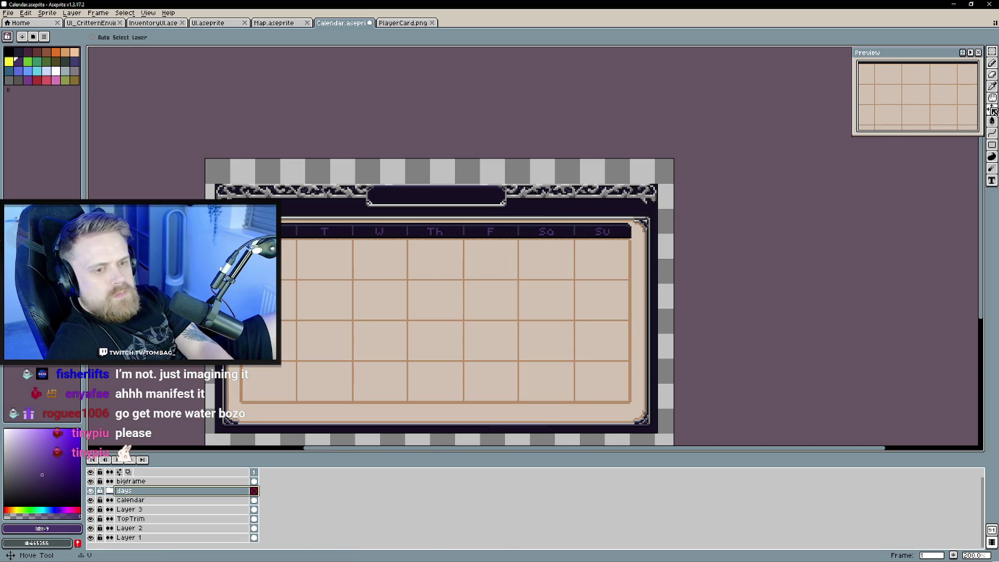
{"action": "key", "text": "ctrl+shift+d"}
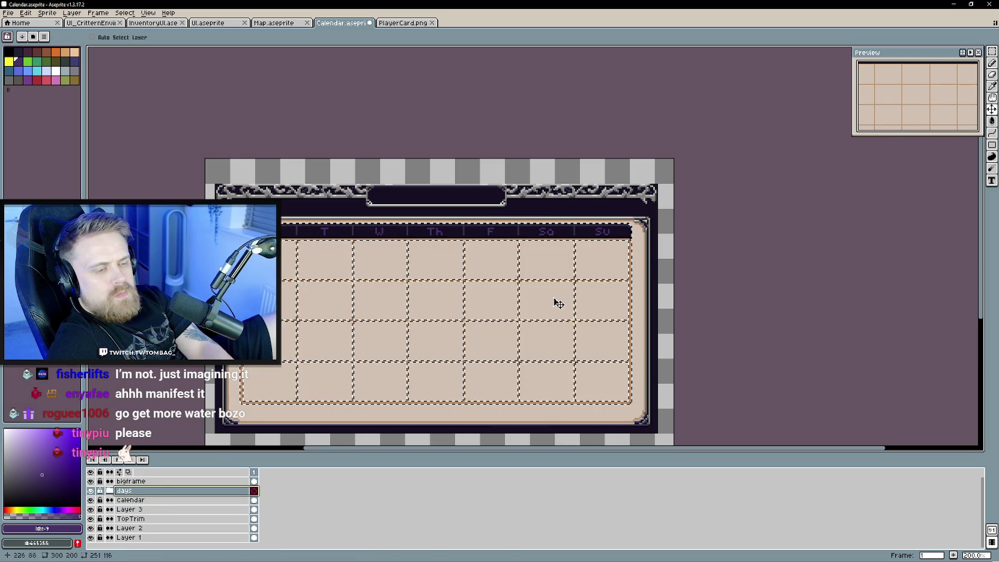
{"action": "key", "text": "ctrl+d"}
{"action": "left_click", "coordinate": [144, 501], "text": "shift"}
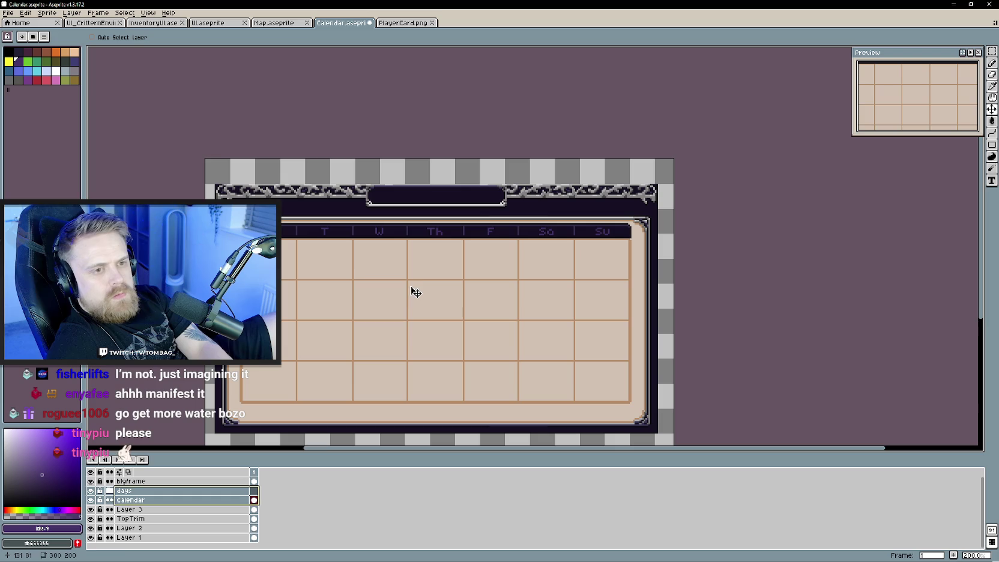
{"action": "left_click_drag", "start_coordinate": [431, 278], "coordinate": [431, 283]}
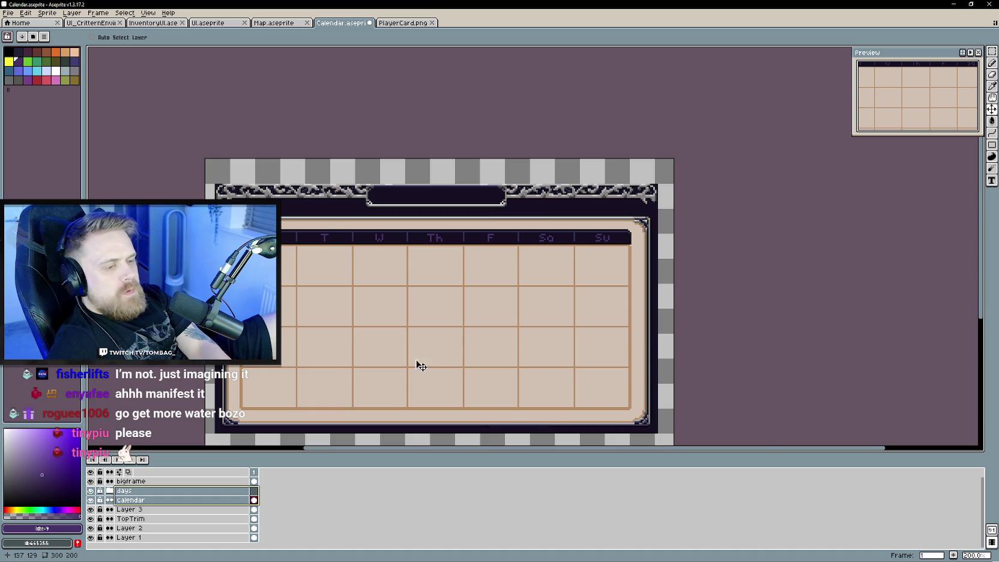
{"action": "scroll", "coordinate": [391, 358], "scroll_direction": "up", "scroll_amount": 1}
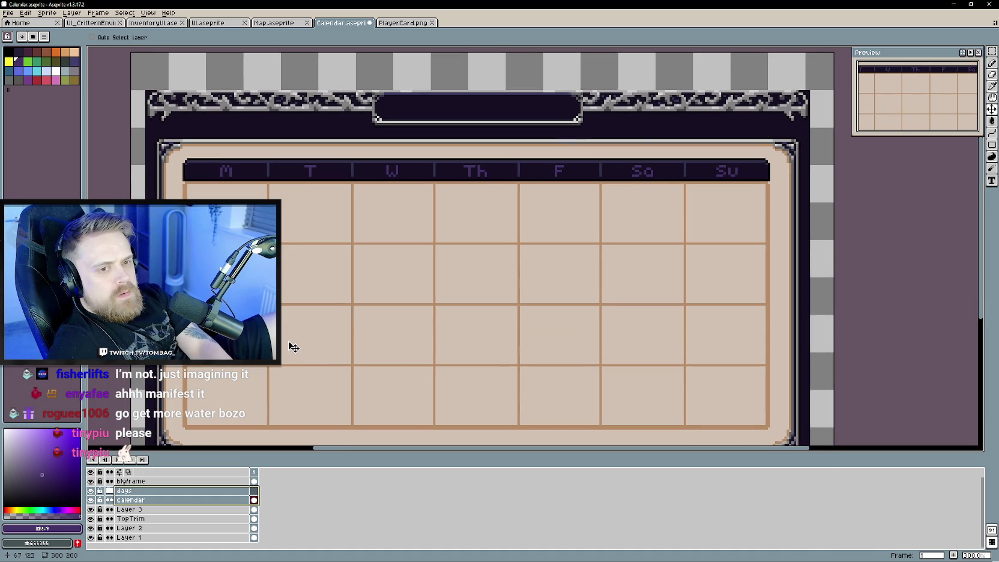
{"action": "left_click", "coordinate": [138, 499]}
Pick the tan cell colour at lower opacity and darken alternating cells in rows one and two.
{"action": "key", "text": "b"}
{"action": "key", "text": "g"}
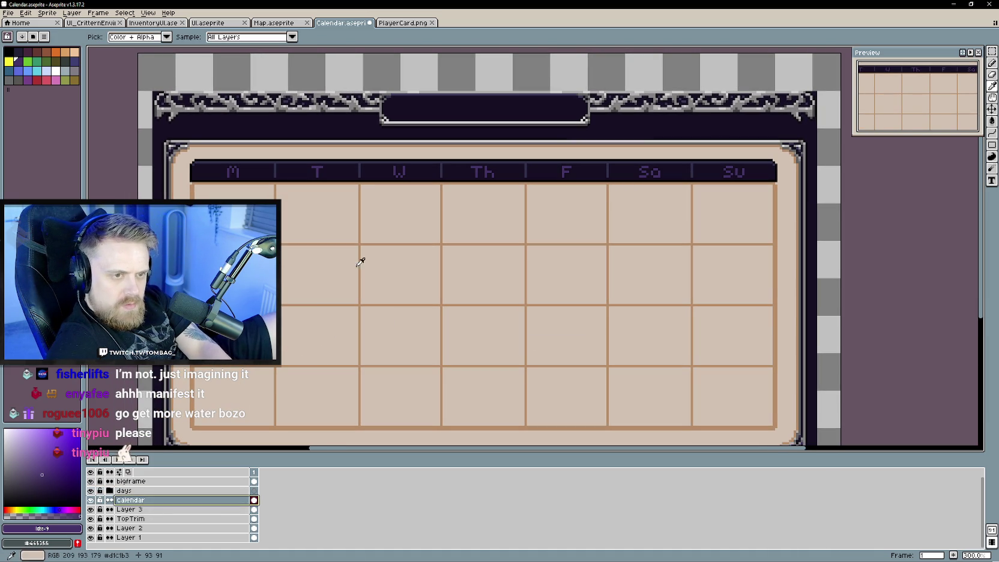
{"action": "left_click", "coordinate": [364, 262], "text": "alt"}
{"action": "left_click_drag", "start_coordinate": [59, 515], "coordinate": [24, 515]}
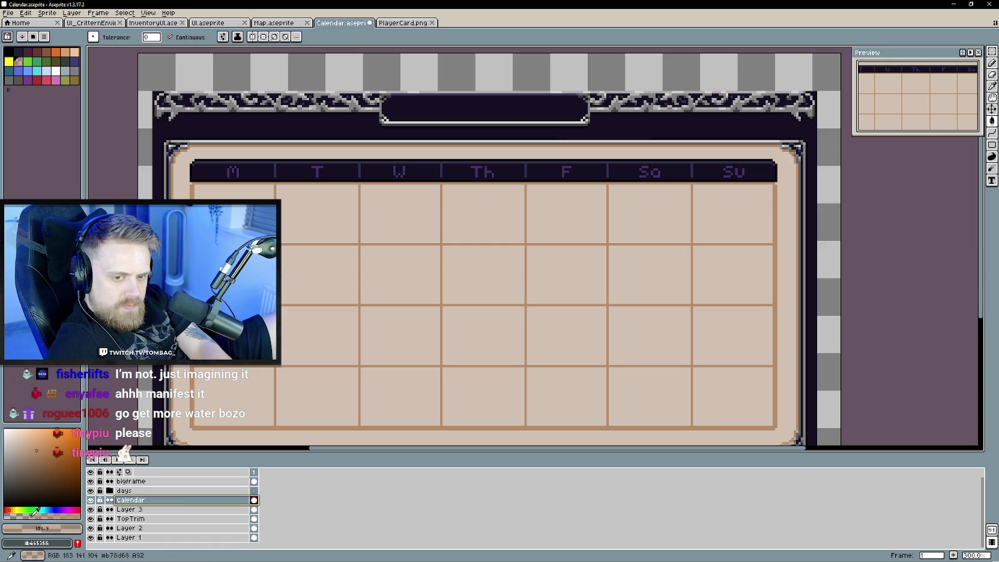
{"action": "left_click", "coordinate": [327, 213]}
{"action": "left_click", "coordinate": [486, 216]}
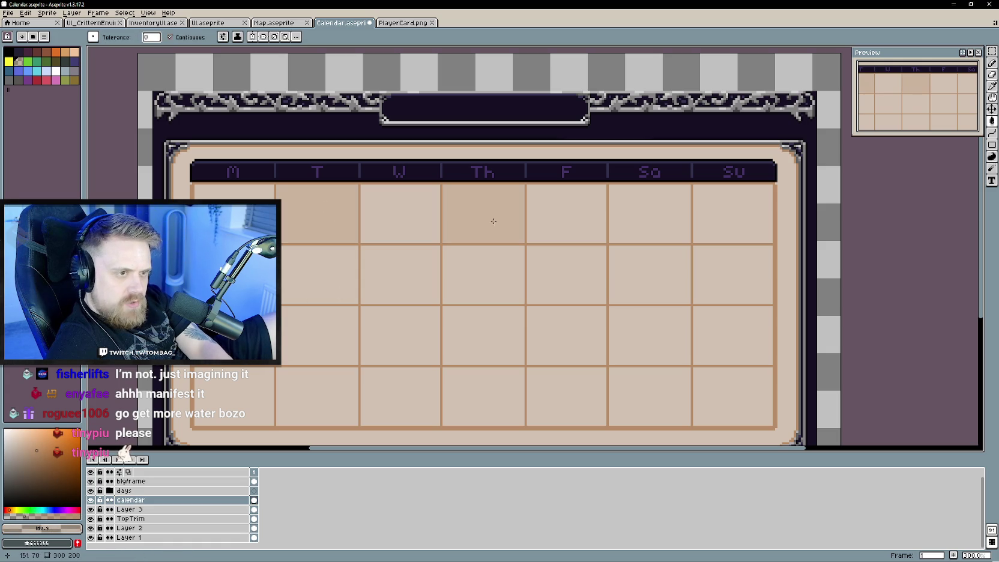
{"action": "left_click", "coordinate": [638, 219]}
{"action": "left_click", "coordinate": [605, 275]}
{"action": "left_click", "coordinate": [729, 283]}
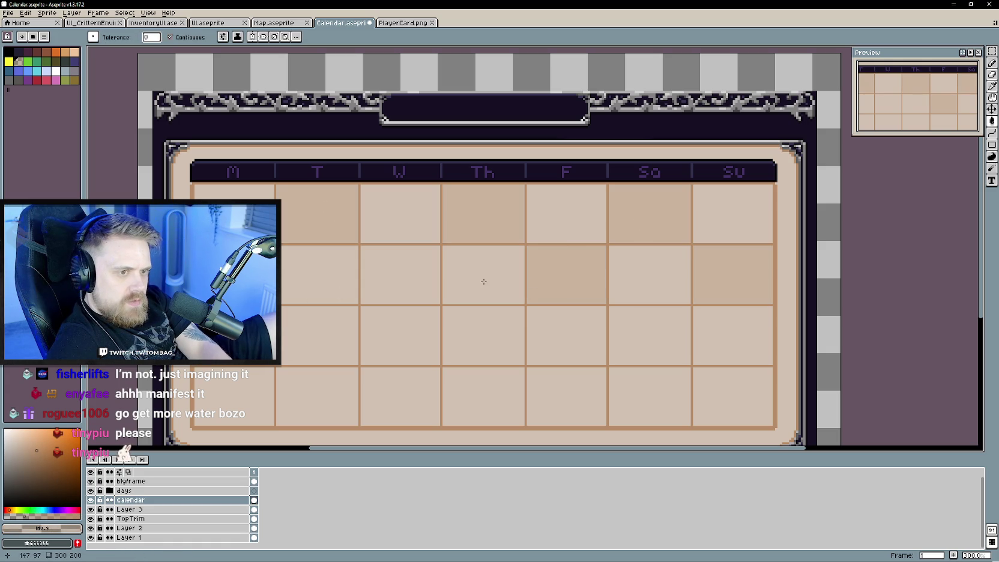
{"action": "left_click", "coordinate": [396, 277]}
Darken alternating cells in rows three and four with the Paint Bucket, then zoom out.
{"action": "left_click", "coordinate": [315, 343]}
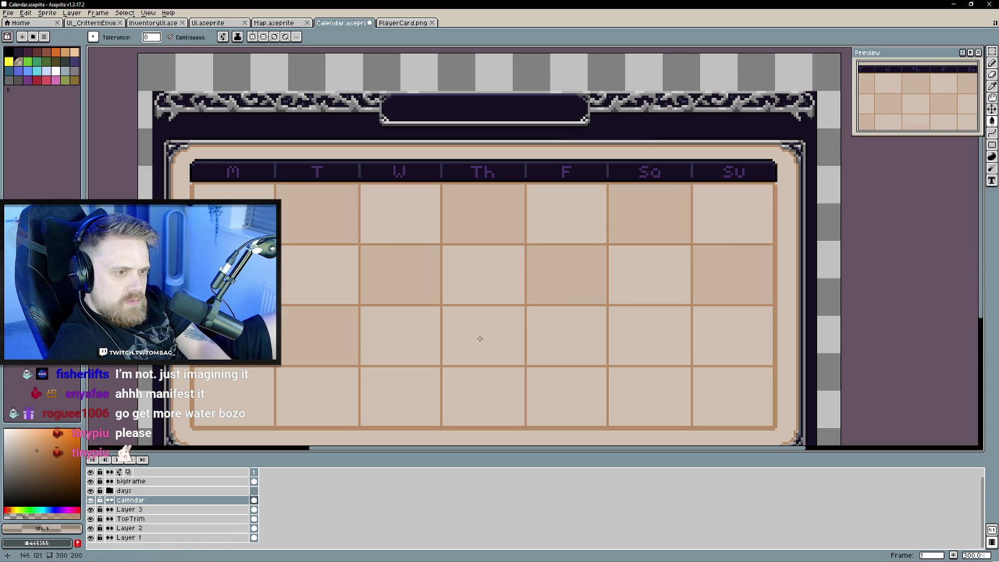
{"action": "left_click", "coordinate": [477, 339]}
{"action": "left_click", "coordinate": [635, 329]}
{"action": "left_click", "coordinate": [565, 395]}
{"action": "left_click", "coordinate": [401, 396]}
{"action": "left_click", "coordinate": [257, 393]}
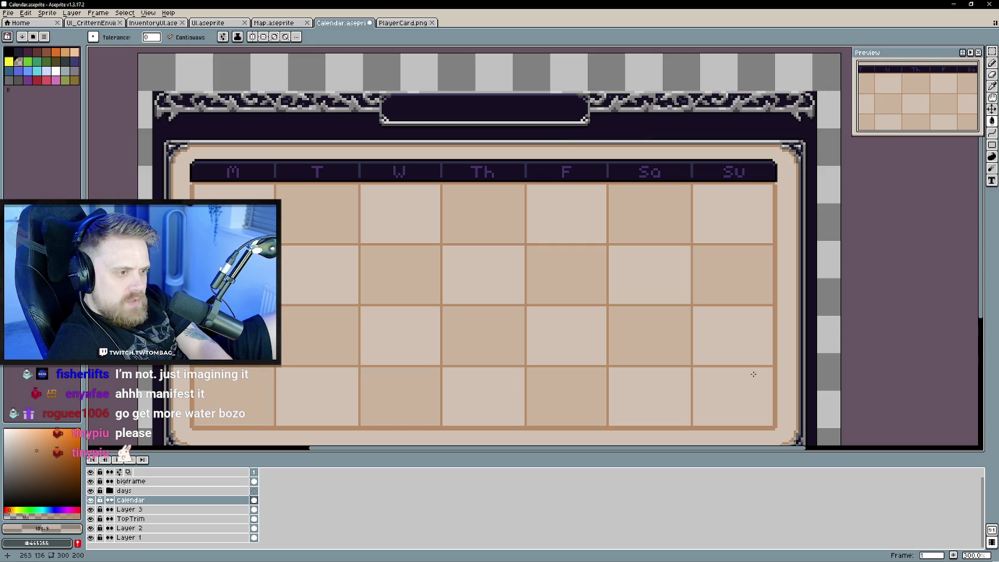
{"action": "left_click", "coordinate": [732, 396]}
{"action": "scroll", "coordinate": [878, 298], "scroll_direction": "down", "scroll_amount": 1}
{"action": "scroll", "coordinate": [884, 297], "scroll_direction": "down", "scroll_amount": 1}
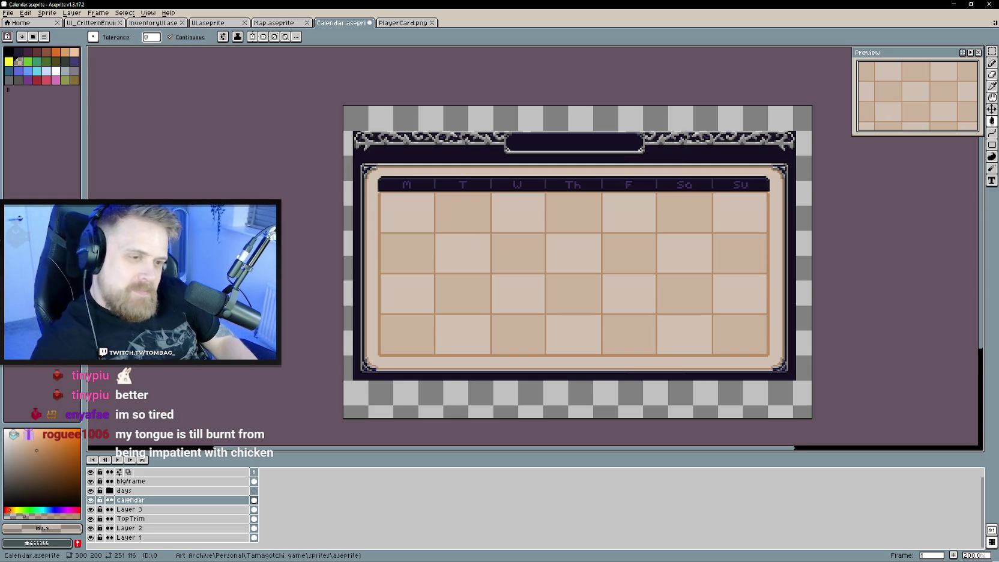
Pan the view, switch to the Pencil tool, and zoom in to 300% on the calendar grid.
{"action": "left_click_drag", "start_coordinate": [894, 325], "coordinate": [845, 310]}
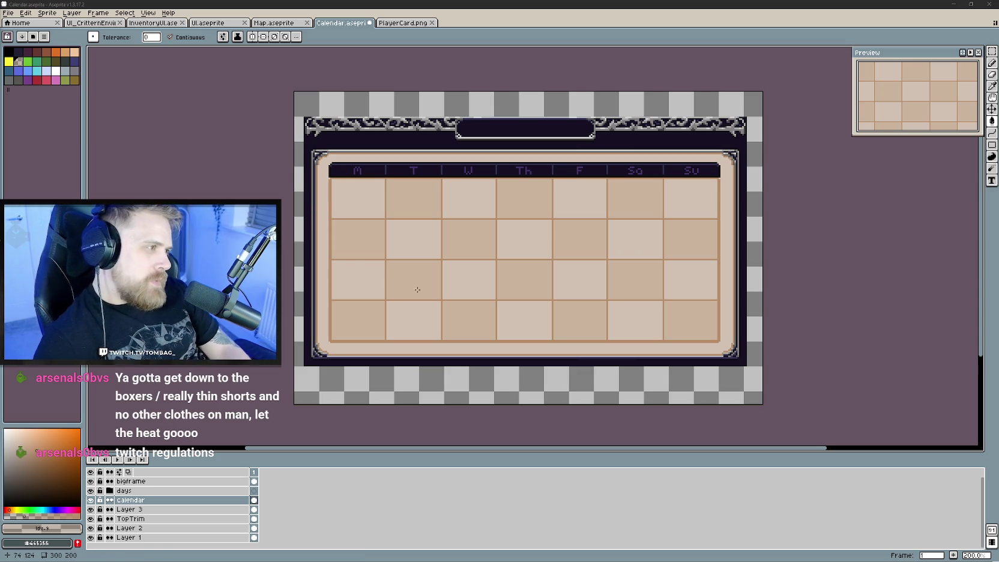
{"action": "left_click_drag", "start_coordinate": [649, 332], "coordinate": [738, 346]}
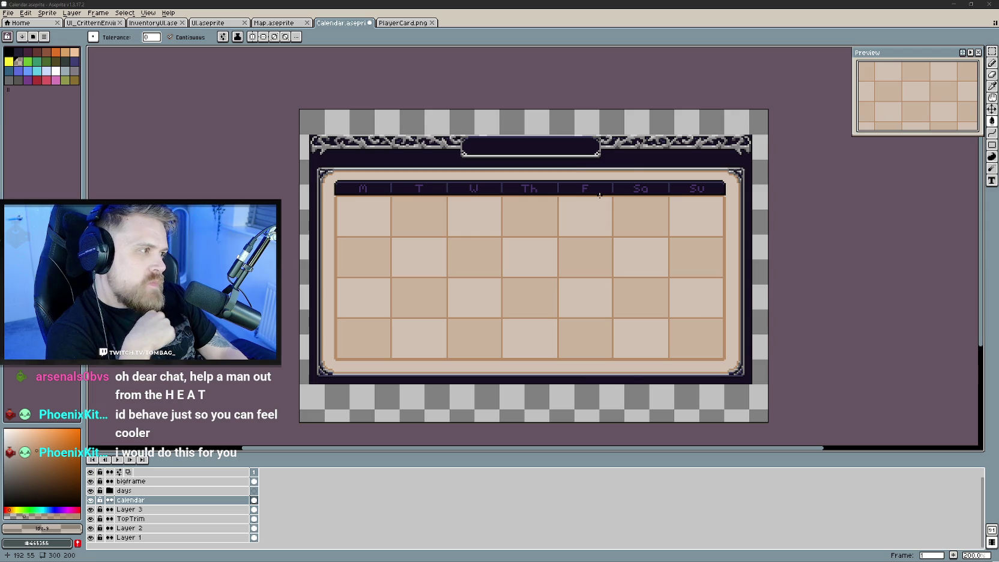
{"action": "mouse_move", "coordinate": [695, 293]}
{"action": "left_mouse_down"}
{"action": "mouse_move", "coordinate": [624, 281]}
{"action": "mouse_move", "coordinate": [636, 284]}
{"action": "left_mouse_up"}
{"action": "key", "text": "b"}
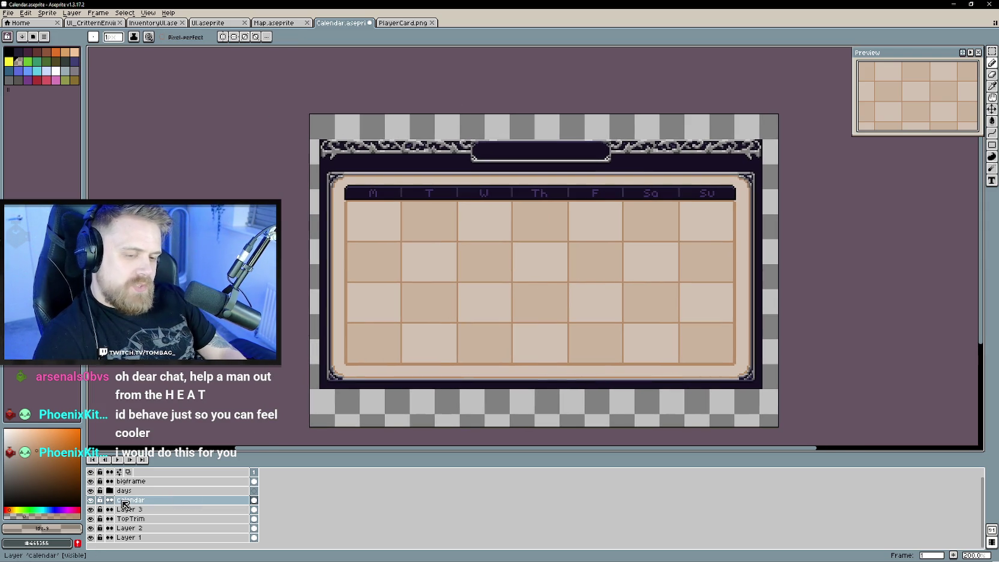
{"action": "scroll", "coordinate": [453, 318], "scroll_direction": "up", "scroll_amount": 1}
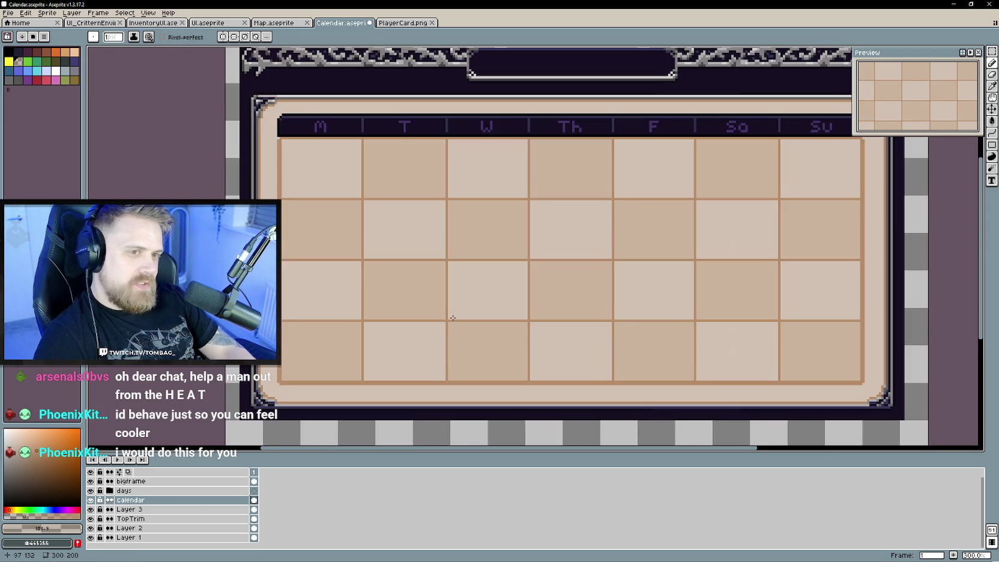
Create a 'days of the week' group above the calendar layer holding an empty Layer 13.
{"action": "left_click_drag", "start_coordinate": [453, 318], "coordinate": [413, 331]}
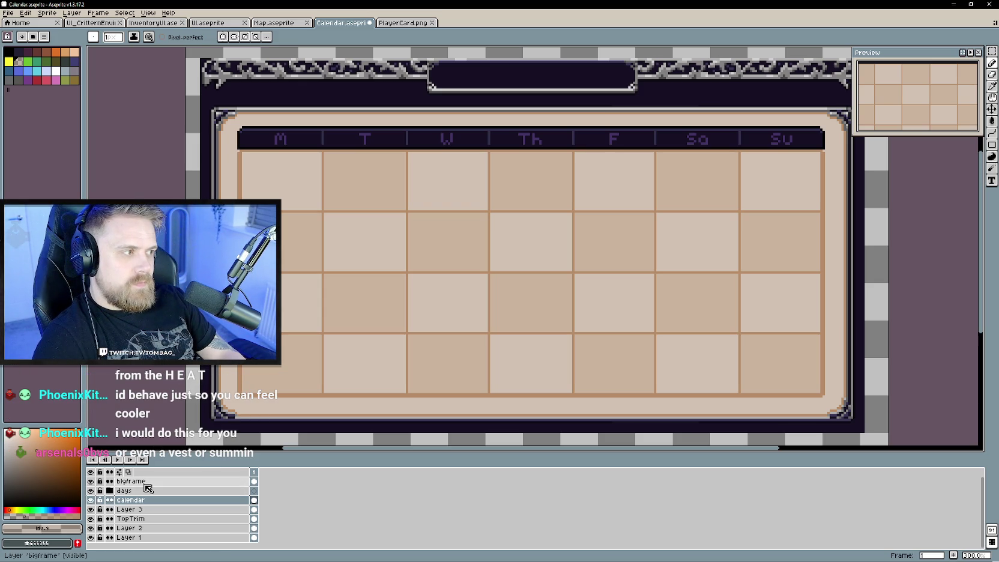
{"action": "left_click", "coordinate": [91, 500]}
{"action": "double_click", "coordinate": [91, 500]}
{"action": "left_click", "coordinate": [90, 500]}
{"action": "right_click", "coordinate": [160, 500]}
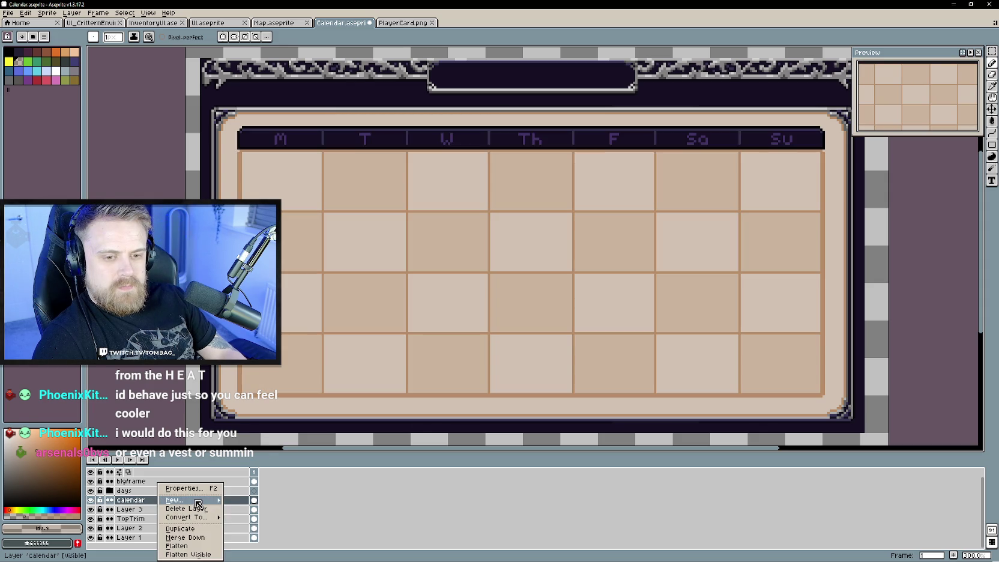
{"action": "mouse_move", "coordinate": [174, 499]}
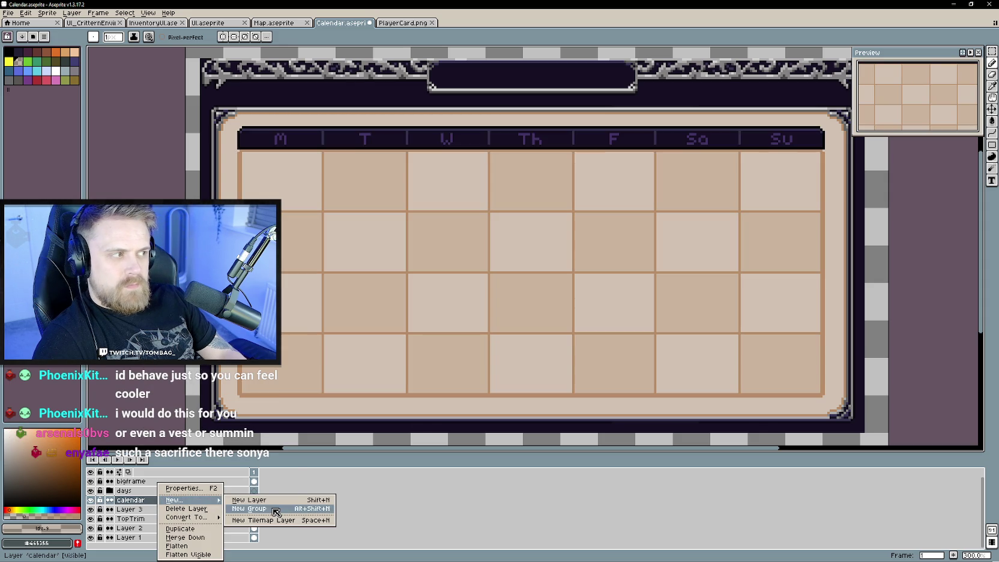
{"action": "left_click", "coordinate": [276, 509]}
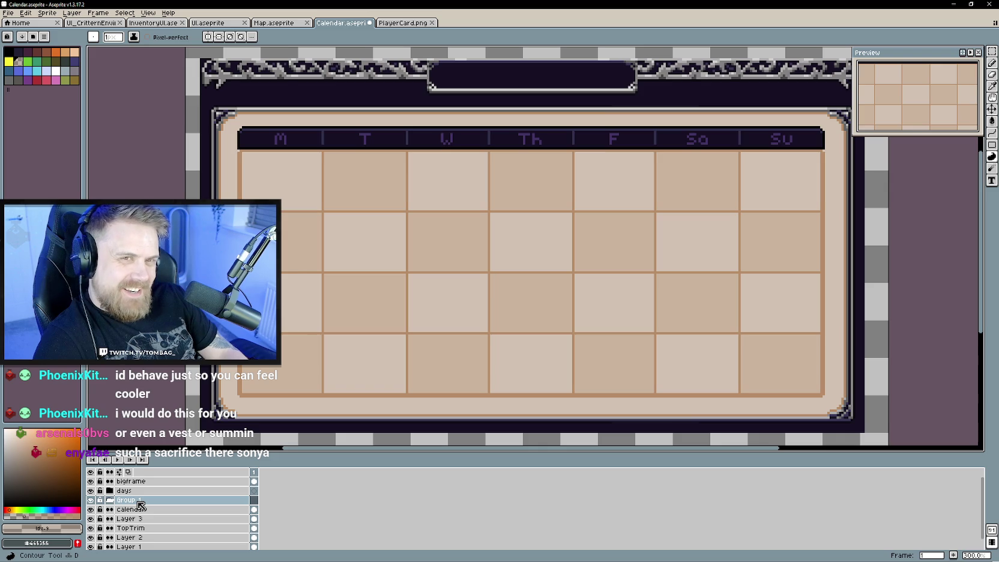
{"action": "double_click", "coordinate": [132, 501]}
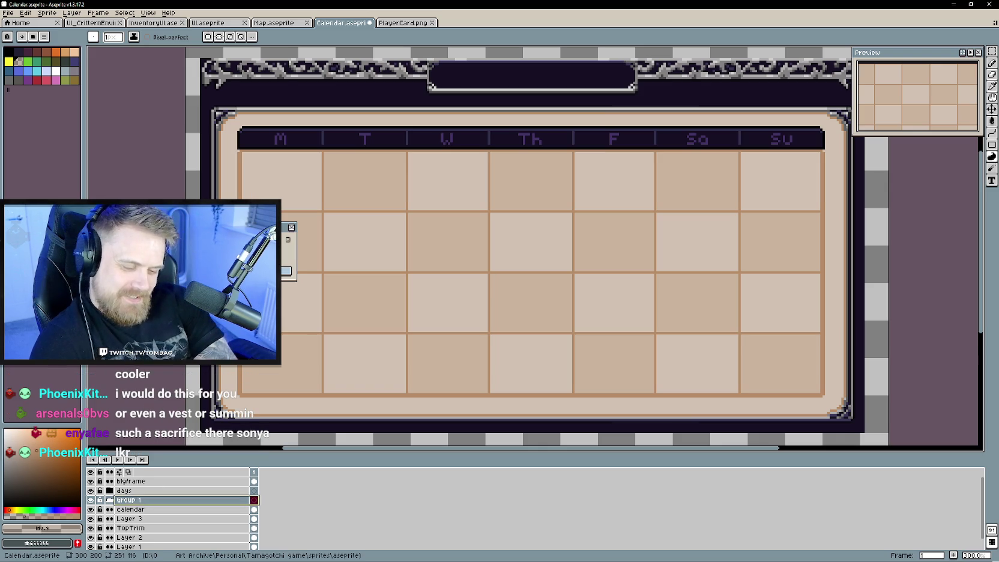
{"action": "type", "text": "days of the week"}
{"action": "key", "text": "Return"}
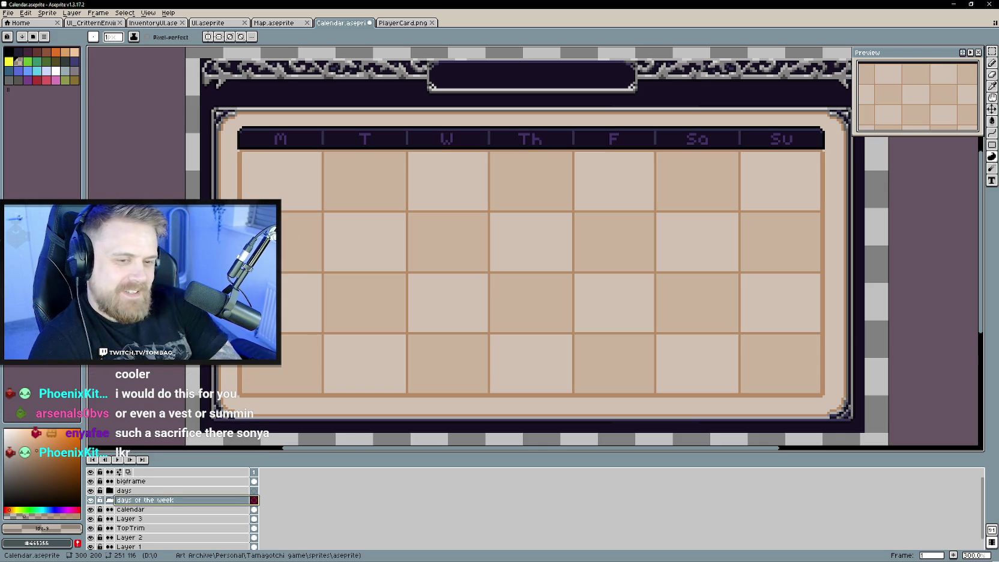
{"action": "right_click", "coordinate": [188, 501]}
{"action": "mouse_move", "coordinate": [212, 500]}
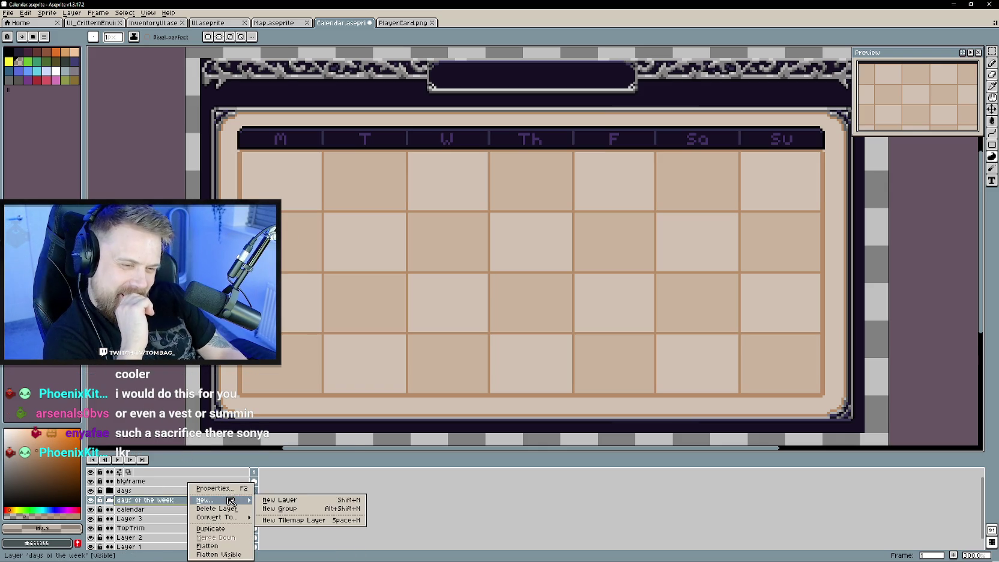
{"action": "left_click", "coordinate": [301, 501]}
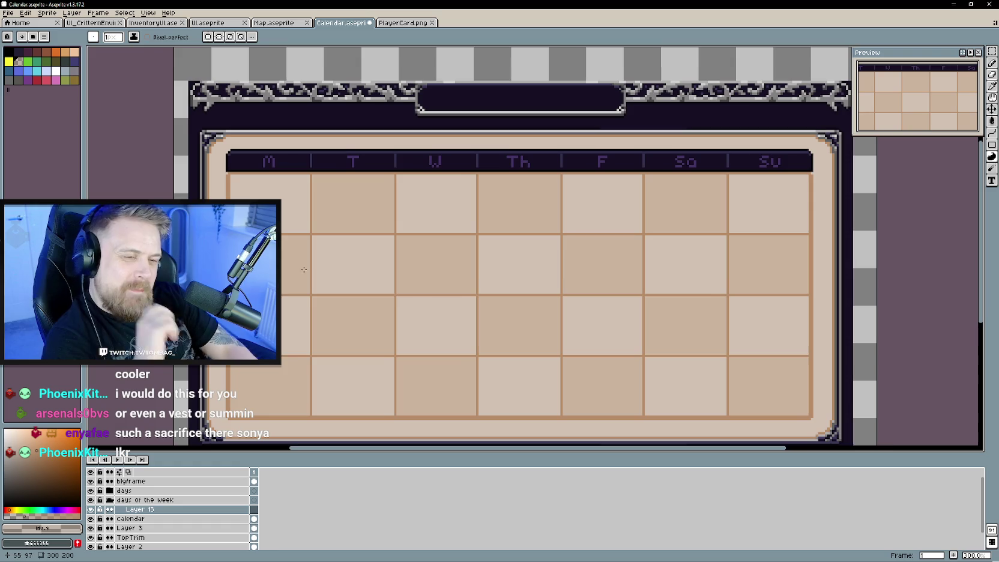
Paint pixels in the first calendar cell on Layer 13, then add Layer 14 above it.
{"action": "scroll", "coordinate": [320, 280], "scroll_direction": "up", "scroll_amount": 1}
{"action": "scroll", "coordinate": [308, 279], "scroll_direction": "up", "scroll_amount": 1}
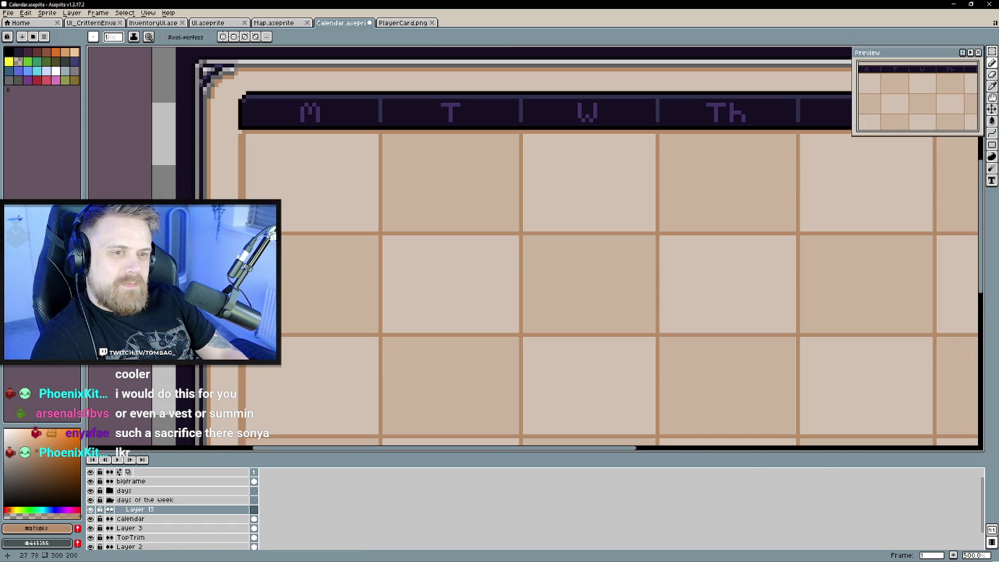
{"action": "left_click", "coordinate": [266, 261]}
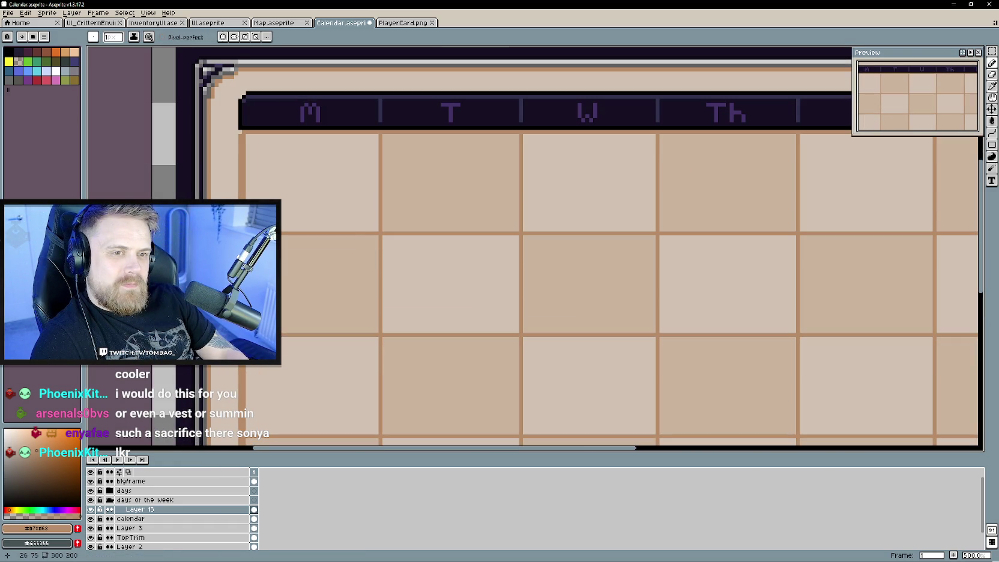
{"action": "left_click_drag", "start_coordinate": [386, 239], "coordinate": [331, 252]}
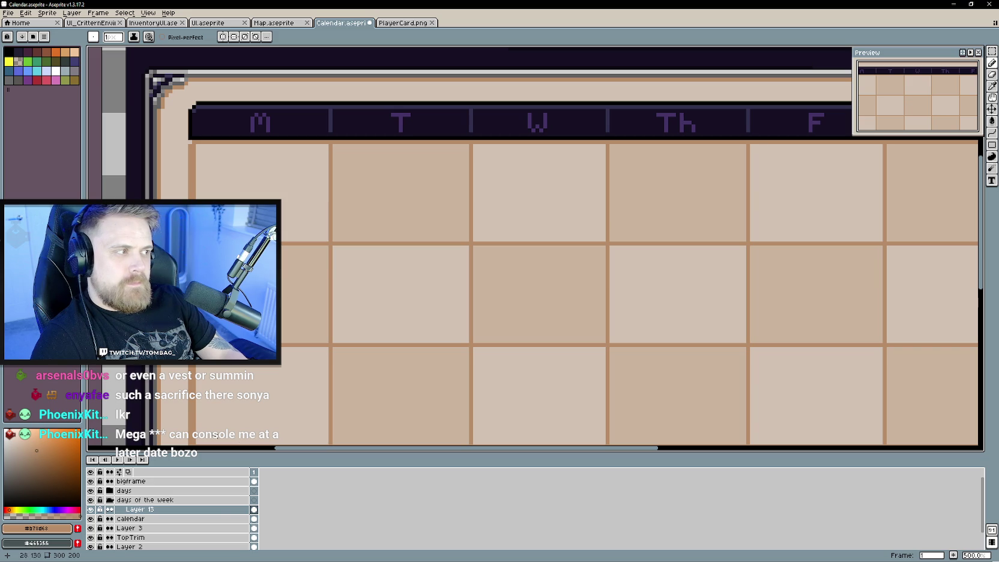
{"action": "right_click", "coordinate": [172, 509]}
{"action": "left_click", "coordinate": [258, 501]}
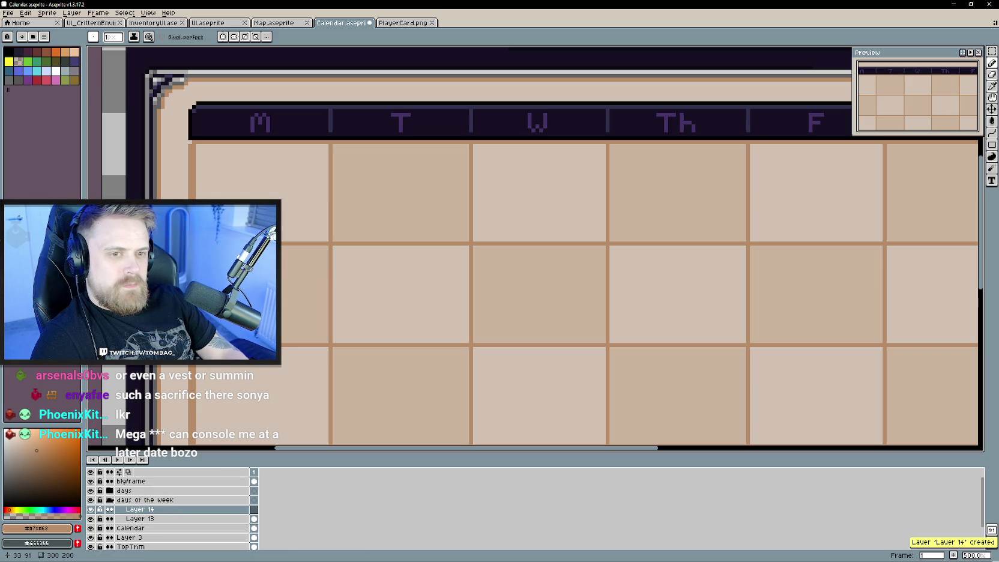
Draw a pixel 2 on Layer 14 and move it into the T cell.
{"action": "scroll", "coordinate": [134, 204], "scroll_direction": "up", "scroll_amount": 1}
{"action": "scroll", "coordinate": [133, 204], "scroll_direction": "up", "scroll_amount": 1}
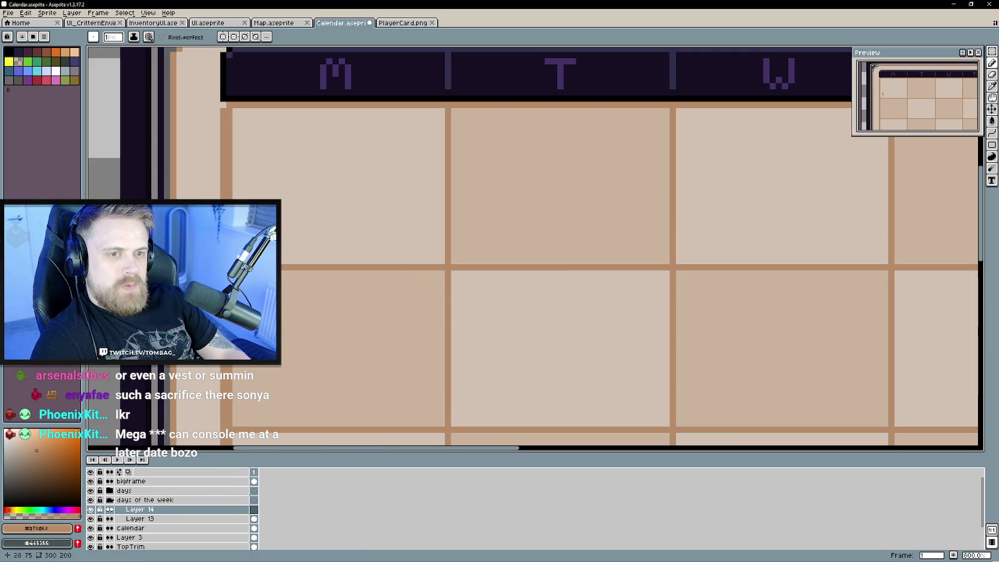
{"action": "left_click", "coordinate": [255, 234]}
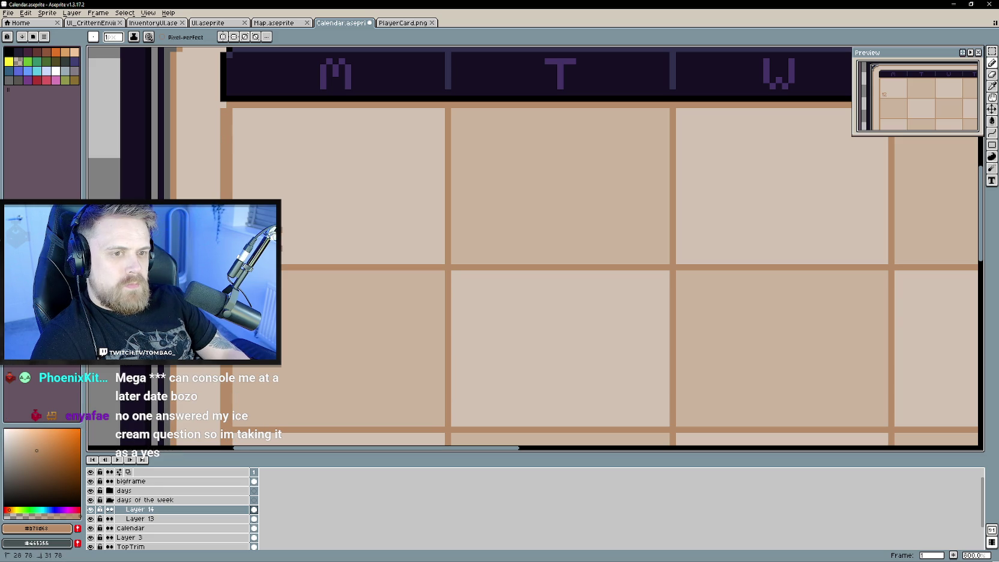
{"action": "key", "text": "v"}
{"action": "left_click_drag", "start_coordinate": [323, 250], "coordinate": [485, 260]}
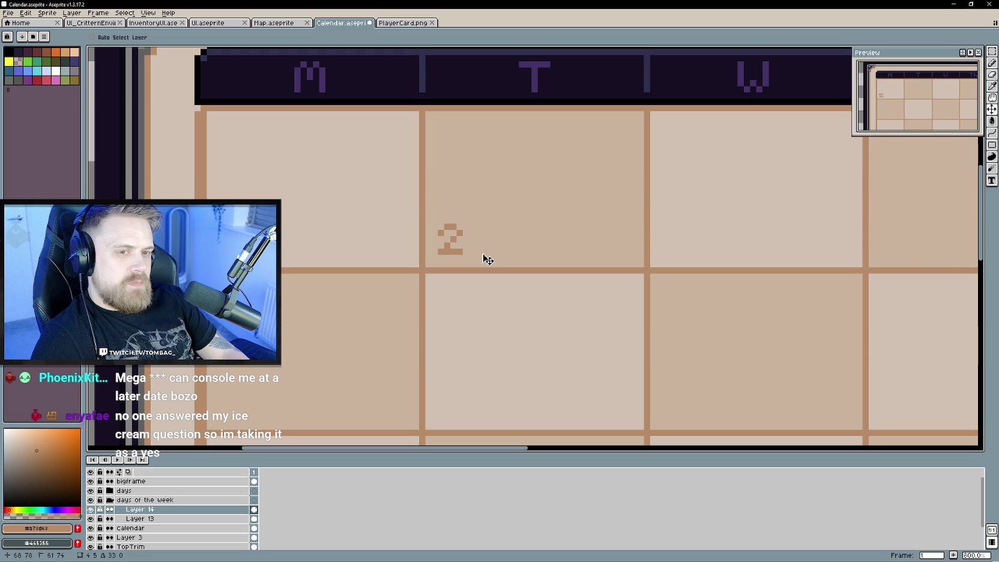
Add a new Layer 15 above Layer 14 for the next numeral.
{"action": "scroll", "coordinate": [450, 297], "scroll_direction": "down", "scroll_amount": 2}
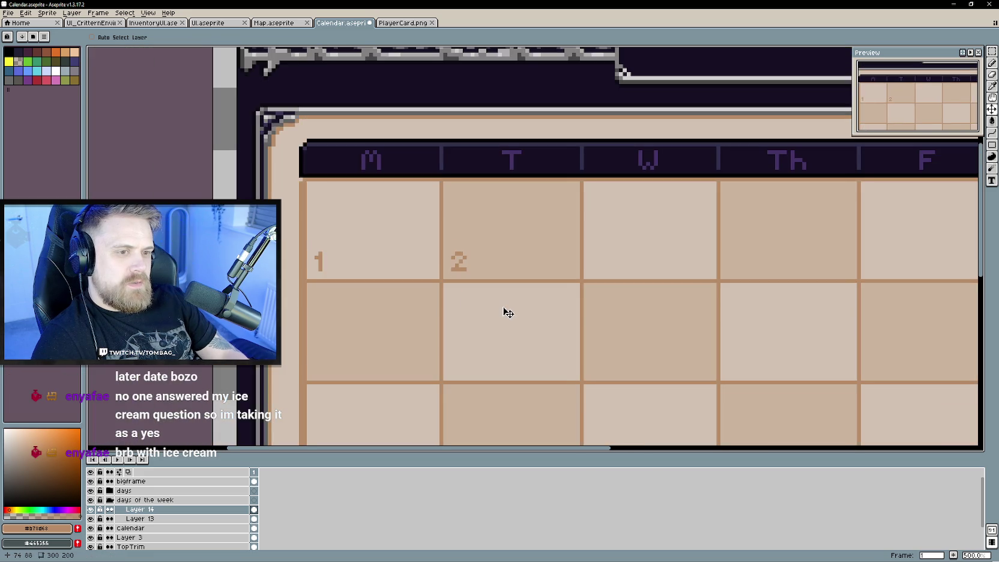
{"action": "left_click_drag", "start_coordinate": [506, 312], "coordinate": [375, 302]}
{"action": "scroll", "coordinate": [332, 319], "scroll_direction": "up", "scroll_amount": 1}
{"action": "right_click", "coordinate": [170, 508]}
{"action": "left_click", "coordinate": [256, 501]}
{"action": "key", "text": "b"}
Pencil a 3 on Layer 15 and move it off the 2 into the W cell.
{"action": "scroll", "coordinate": [336, 258], "scroll_direction": "up", "scroll_amount": 1}
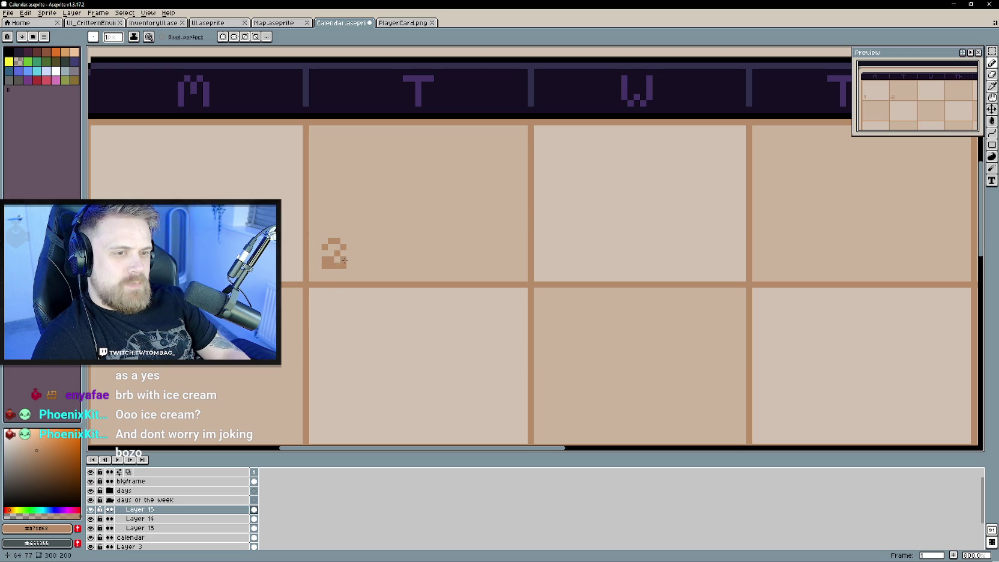
{"action": "left_click", "coordinate": [135, 509]}
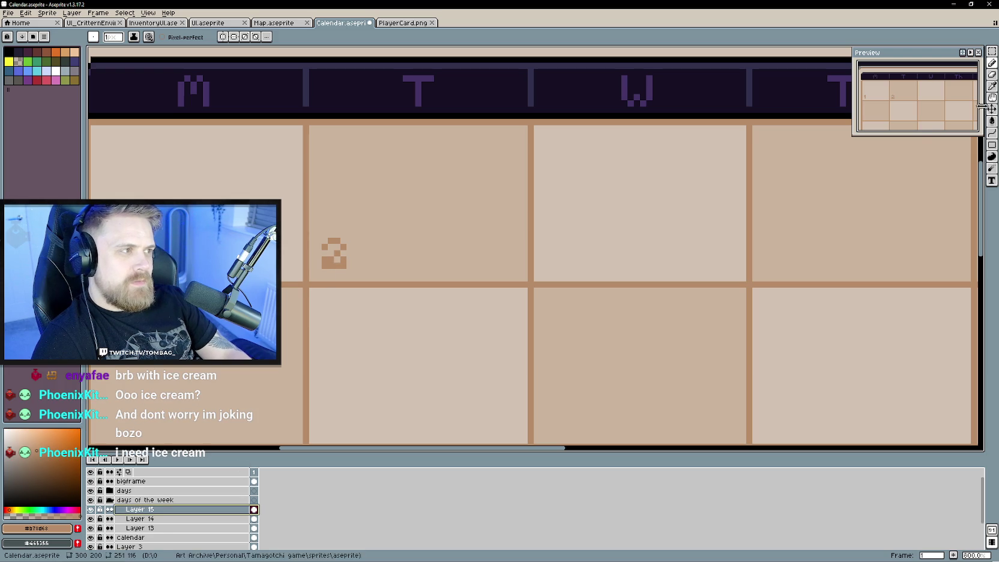
{"action": "key", "text": "v"}
{"action": "mouse_move", "coordinate": [379, 323]}
{"action": "left_mouse_down"}
{"action": "mouse_move", "coordinate": [380, 266]}
{"action": "mouse_move", "coordinate": [565, 266]}
{"action": "left_mouse_up"}
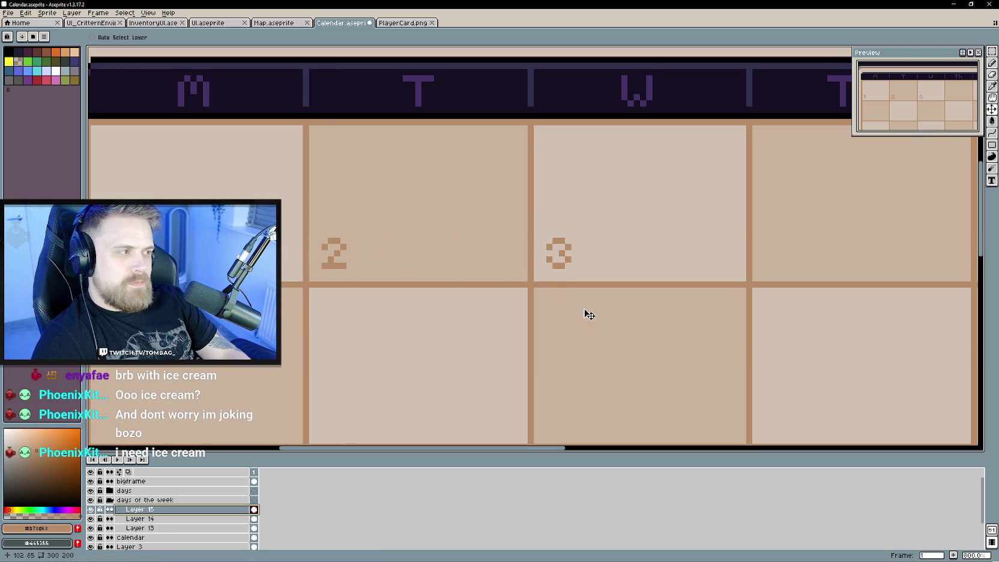
{"action": "left_click_drag", "start_coordinate": [576, 304], "coordinate": [431, 318]}
{"action": "right_click", "coordinate": [174, 509]}
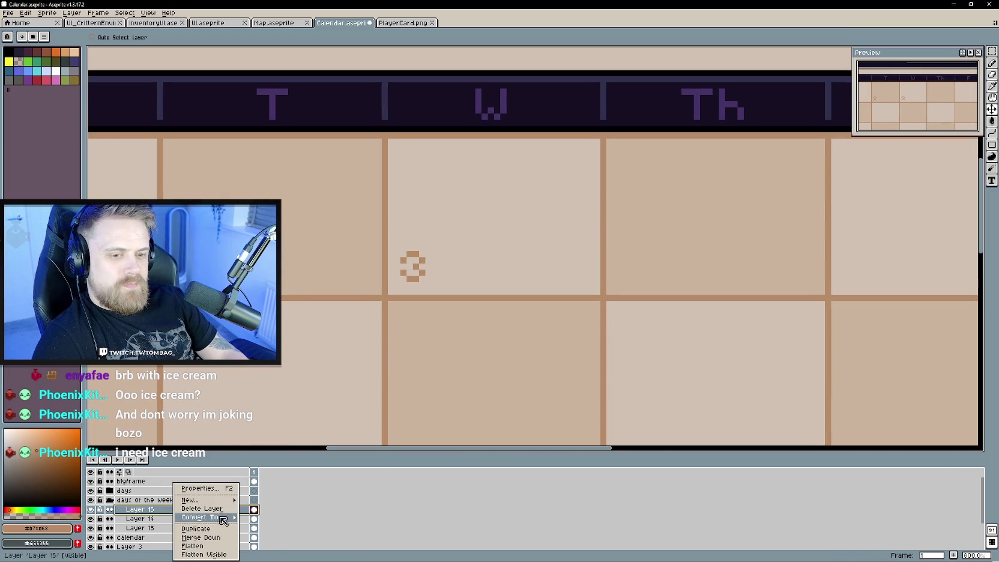
Add Layer 16, paint the next digit, and move the 4 into the Th cell.
{"action": "left_click", "coordinate": [287, 499]}
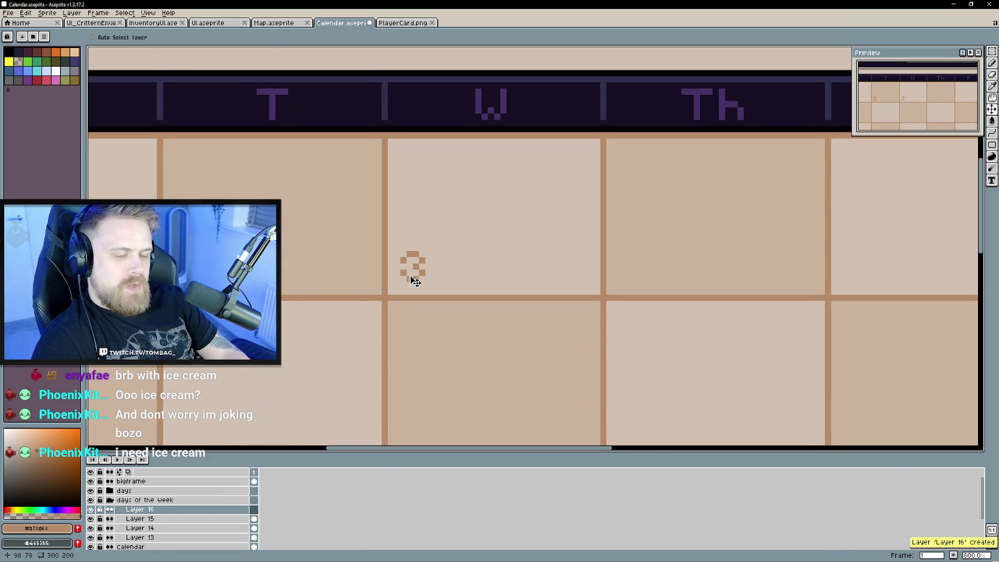
{"action": "key", "text": "b"}
{"action": "mouse_move", "coordinate": [413, 277]}
{"action": "left_mouse_down"}
{"action": "mouse_move", "coordinate": [418, 265]}
{"action": "mouse_move", "coordinate": [404, 269]}
{"action": "left_mouse_up"}
{"action": "key", "text": "ctrl+z"}
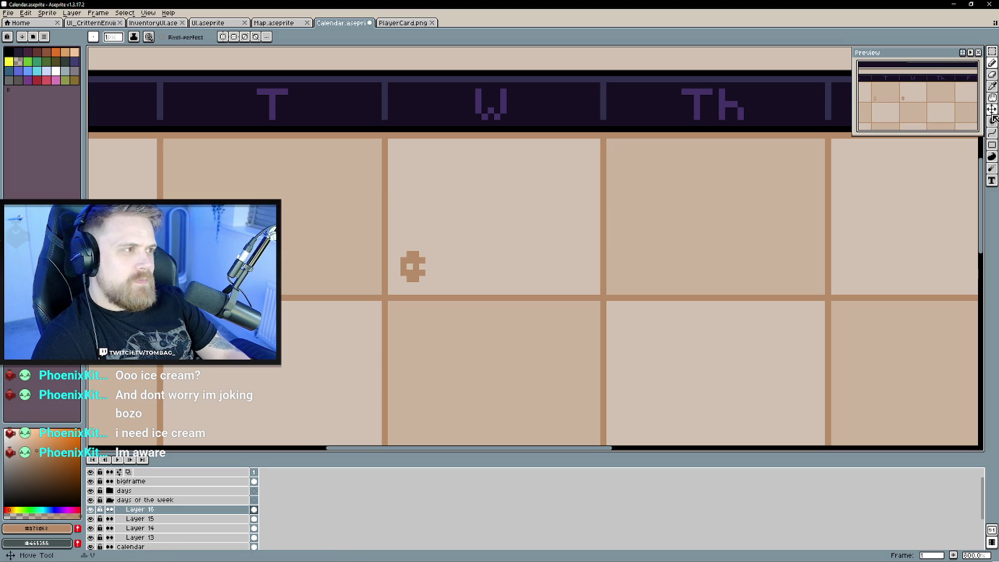
{"action": "key", "text": "v"}
{"action": "left_click_drag", "start_coordinate": [435, 266], "coordinate": [651, 279]}
{"action": "left_click_drag", "start_coordinate": [680, 327], "coordinate": [382, 344]}
Recentre the view on the 4 and add a new Layer 17 above Layer 16.
{"action": "scroll", "coordinate": [382, 344], "scroll_direction": "down", "scroll_amount": 1}
{"action": "scroll", "coordinate": [370, 350], "scroll_direction": "down", "scroll_amount": 1}
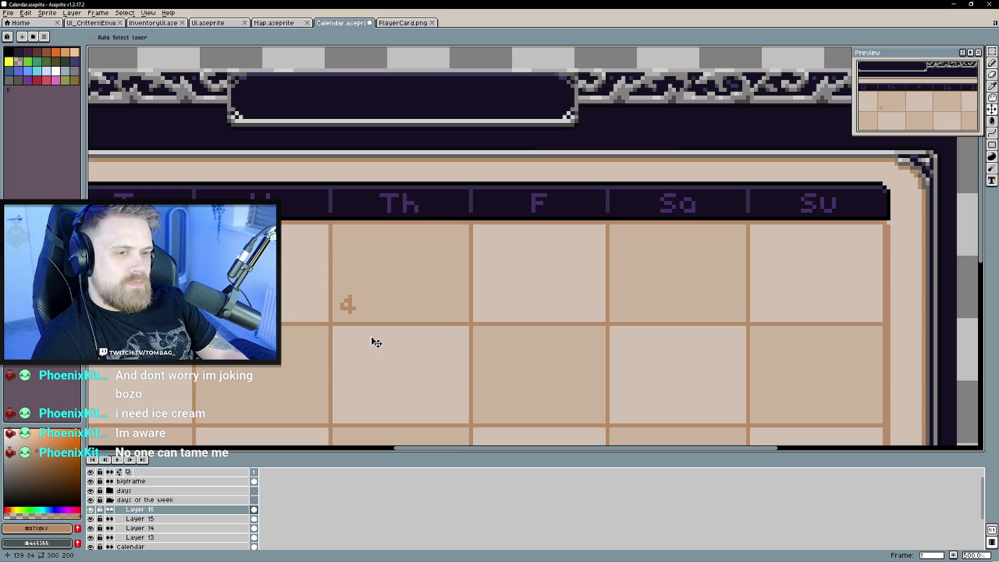
{"action": "mouse_move", "coordinate": [361, 347]}
{"action": "left_mouse_down"}
{"action": "mouse_move", "coordinate": [621, 326]}
{"action": "mouse_move", "coordinate": [371, 328]}
{"action": "left_mouse_up"}
{"action": "scroll", "coordinate": [364, 333], "scroll_direction": "up", "scroll_amount": 1}
{"action": "right_click", "coordinate": [190, 509]}
{"action": "mouse_move", "coordinate": [212, 498]}
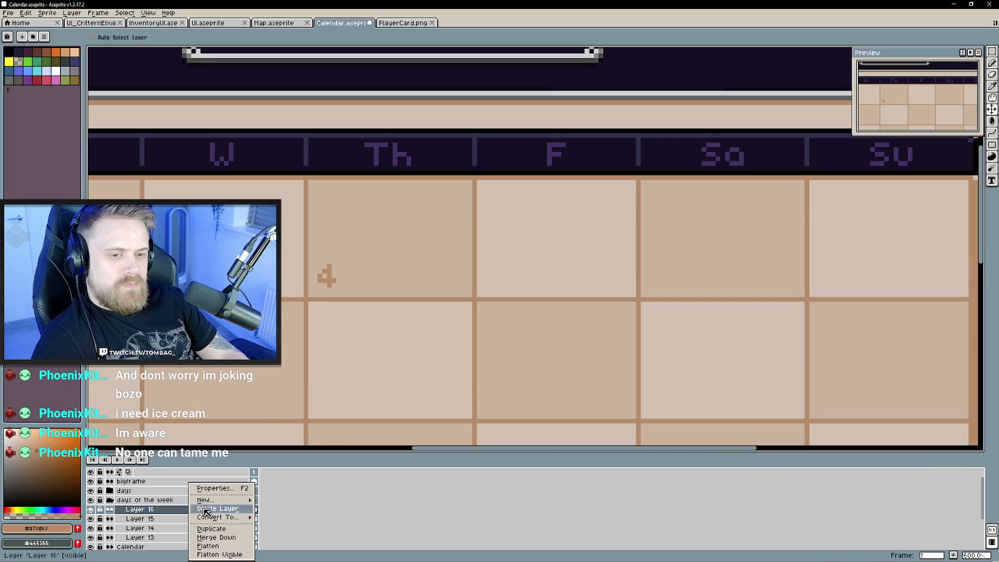
{"action": "left_click", "coordinate": [299, 505]}
Draw the 5 on Layer 17, touching it up with pencil and eraser.
{"action": "scroll", "coordinate": [391, 303], "scroll_direction": "up", "scroll_amount": 1}
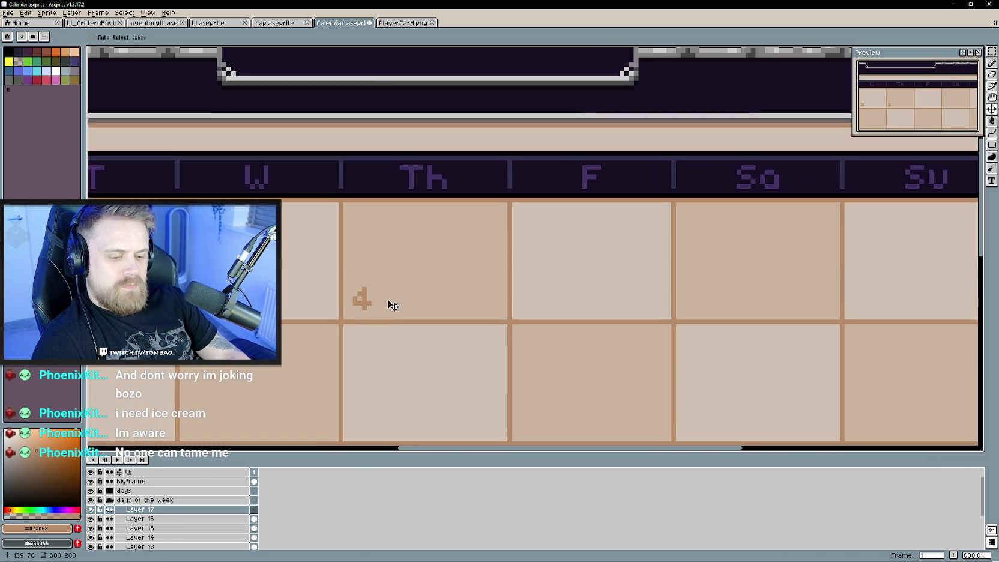
{"action": "scroll", "coordinate": [384, 309], "scroll_direction": "up", "scroll_amount": 1}
{"action": "key", "text": "b"}
{"action": "left_click_drag", "start_coordinate": [390, 284], "coordinate": [373, 283]}
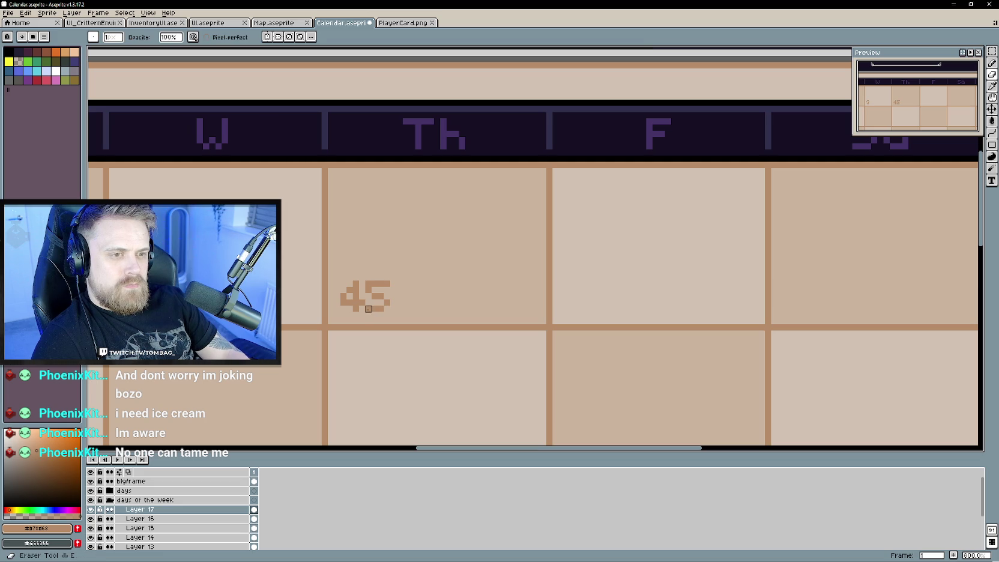
{"action": "key", "text": "v"}
{"action": "key", "text": "b"}
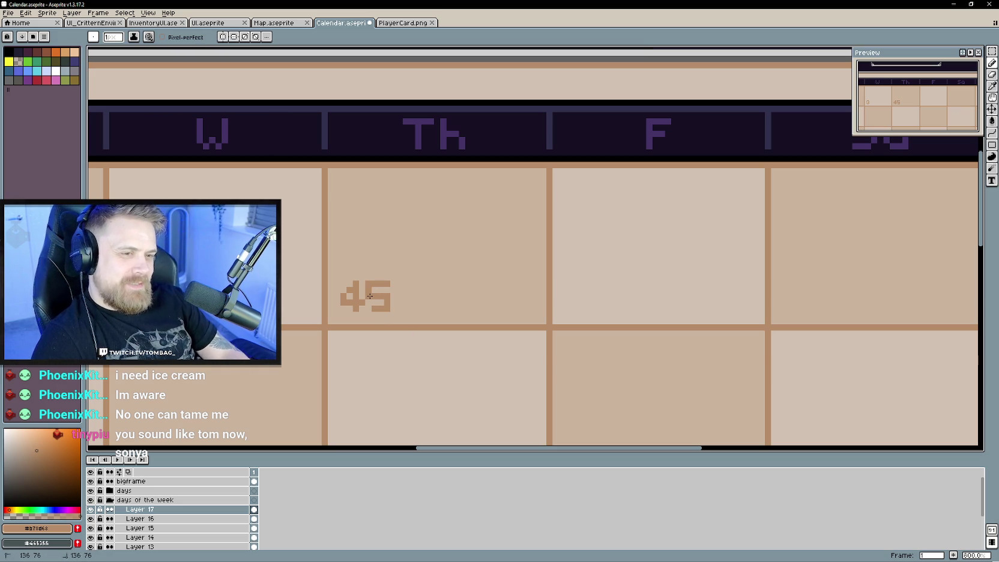
{"action": "key", "text": "e"}
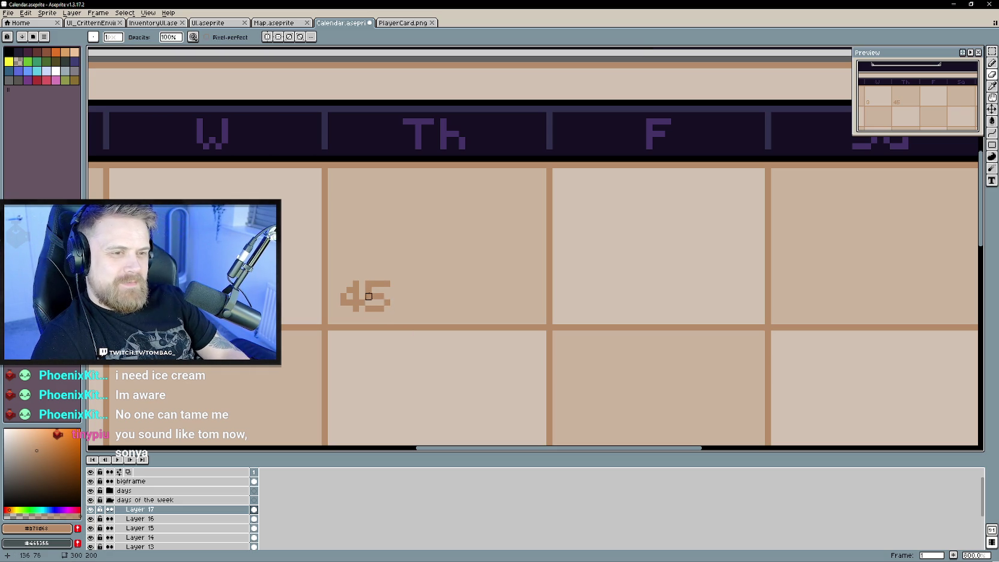
{"action": "key", "text": "b"}
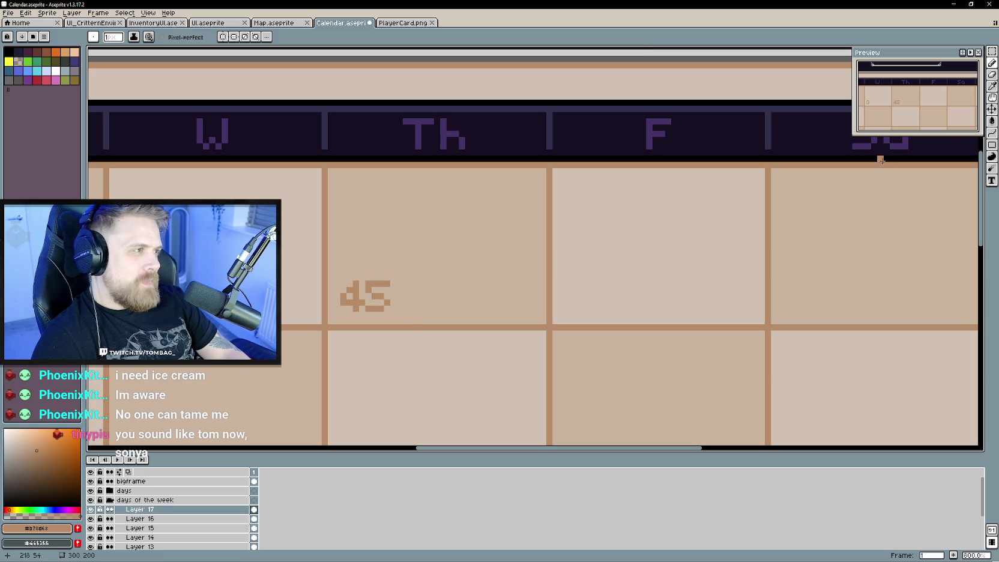
Shift the 5 away from the 4 into Friday's cell and undo stray strokes.
{"action": "left_click", "coordinate": [992, 109]}
{"action": "mouse_move", "coordinate": [412, 283]}
{"action": "left_mouse_down"}
{"action": "mouse_move", "coordinate": [388, 301]}
{"action": "mouse_move", "coordinate": [581, 308]}
{"action": "left_mouse_up"}
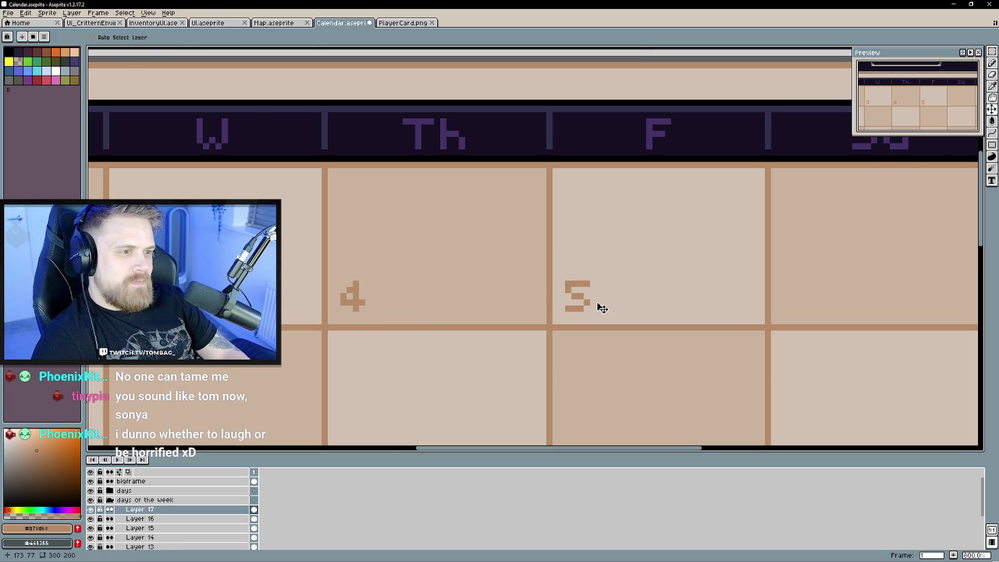
{"action": "key", "text": "b"}
{"action": "key", "text": "ctrl+z"}
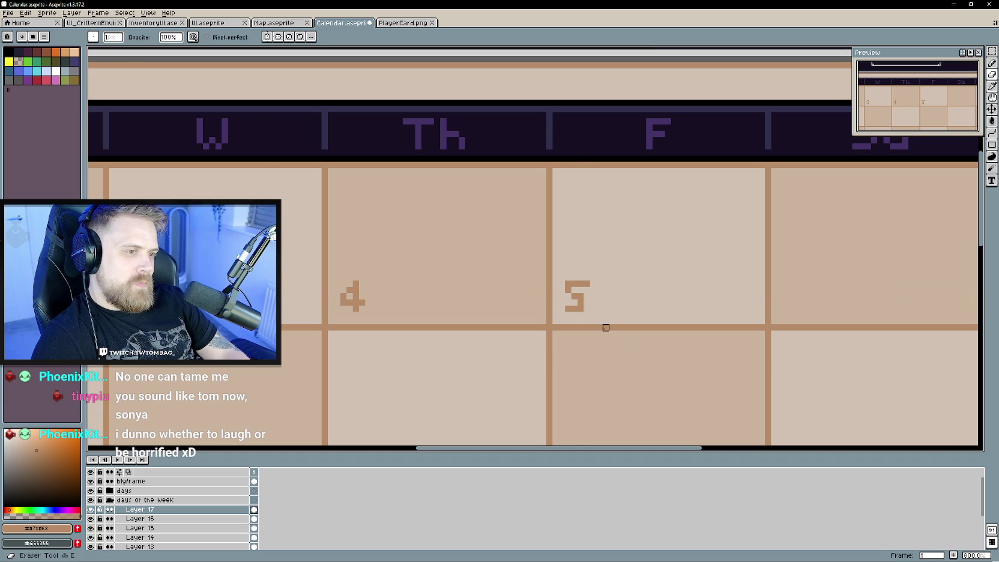
{"action": "key", "text": "ctrl+z"}
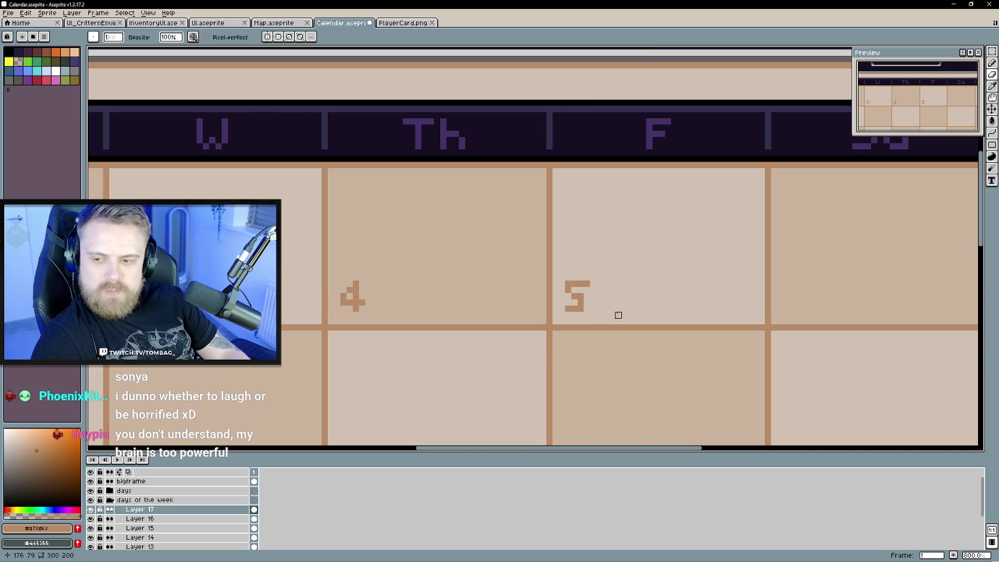
{"action": "left_click_drag", "start_coordinate": [611, 312], "coordinate": [521, 326]}
{"action": "key", "text": "ctrl+z"}
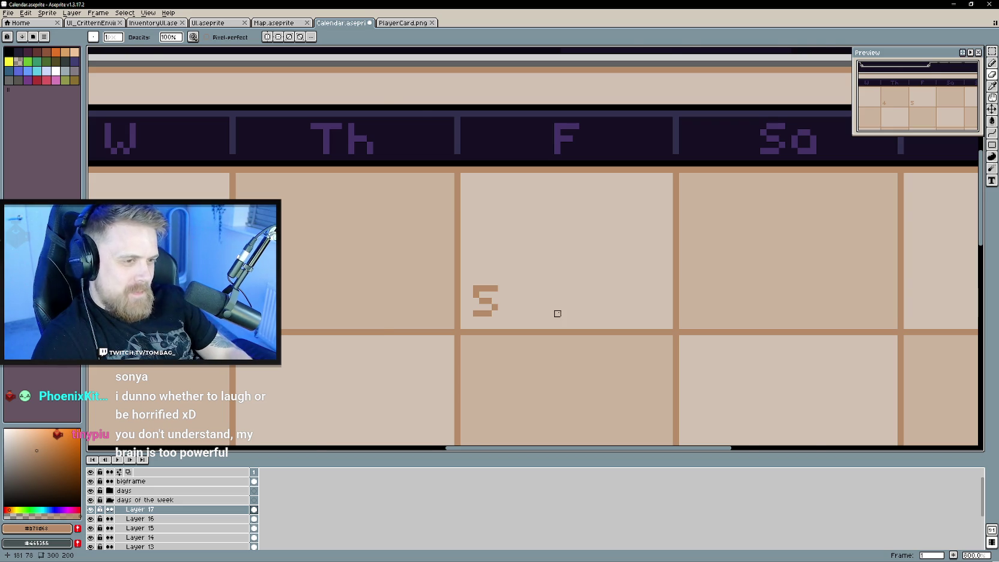
Zoom out to view the whole calendar with 4 and 5 separated.
{"action": "scroll", "coordinate": [558, 313], "scroll_direction": "down", "scroll_amount": 1}
{"action": "scroll", "coordinate": [555, 341], "scroll_direction": "down", "scroll_amount": 2}
{"action": "scroll", "coordinate": [565, 297], "scroll_direction": "down", "scroll_amount": 1}
{"action": "mouse_move", "coordinate": [589, 322]}
{"action": "left_mouse_down"}
{"action": "mouse_move", "coordinate": [558, 301]}
{"action": "mouse_move", "coordinate": [537, 309]}
{"action": "left_mouse_up"}
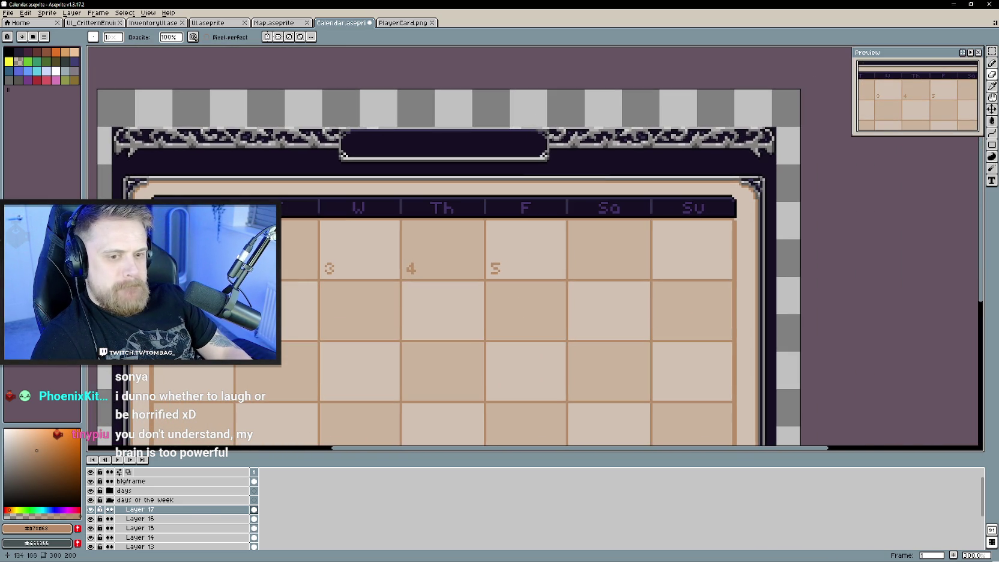
{"action": "right_click", "coordinate": [202, 509]}
Add a new layer above Layer 17 and draw the digit 6 on it.
{"action": "left_click", "coordinate": [313, 500]}
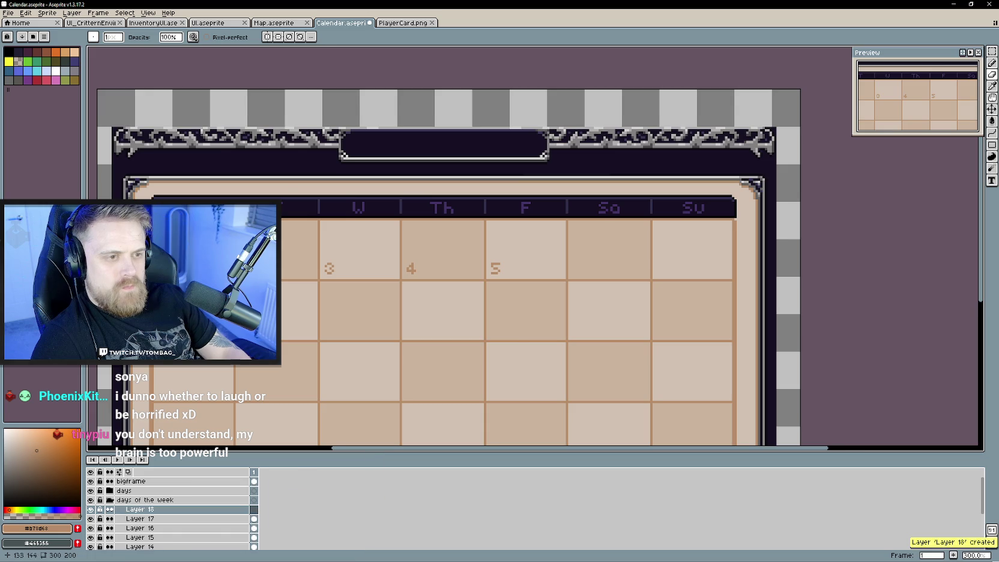
{"action": "scroll", "coordinate": [499, 324], "scroll_direction": "up", "scroll_amount": 1}
{"action": "scroll", "coordinate": [497, 326], "scroll_direction": "up", "scroll_amount": 1}
{"action": "scroll", "coordinate": [375, 315], "scroll_direction": "up", "scroll_amount": 1}
{"action": "scroll", "coordinate": [569, 266], "scroll_direction": "up", "scroll_amount": 1}
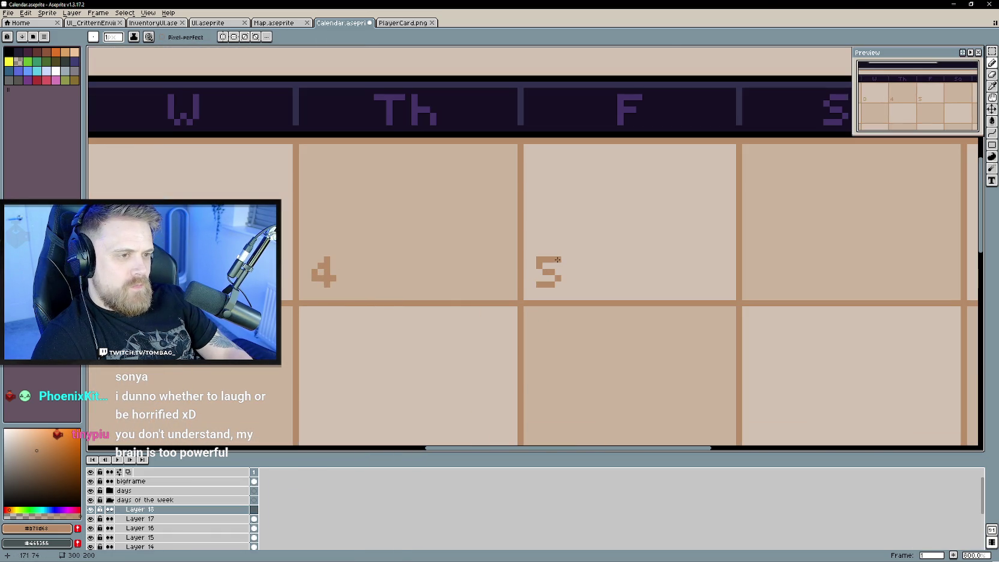
{"action": "left_click", "coordinate": [558, 260]}
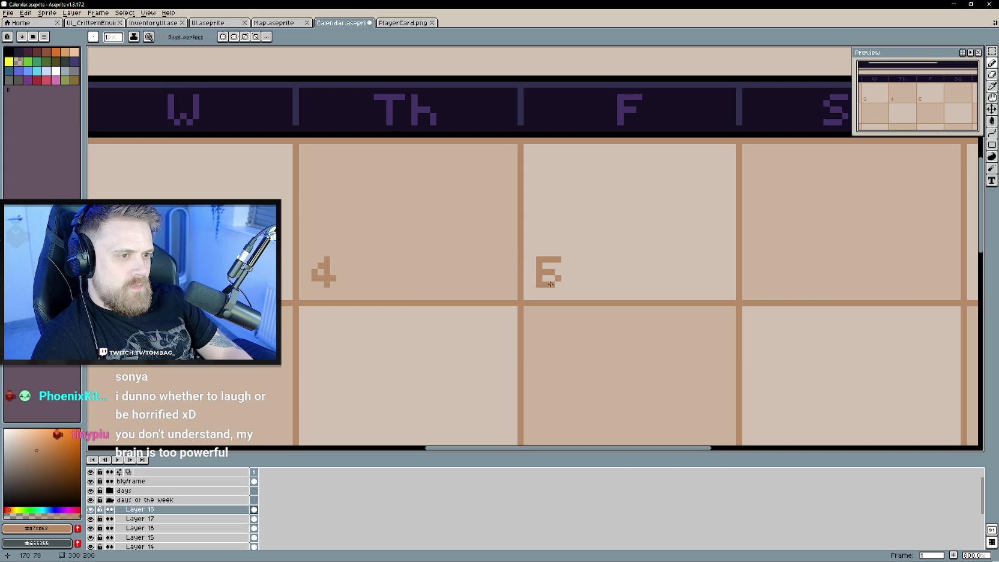
Move the 6 into Saturday's cell.
{"action": "scroll", "coordinate": [547, 271], "scroll_direction": "right", "scroll_amount": 4}
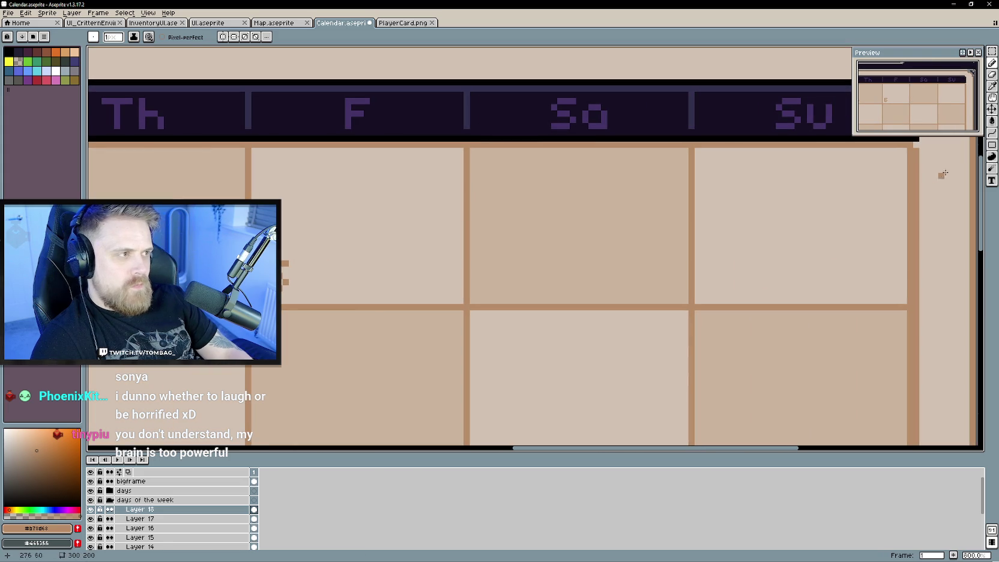
{"action": "key", "text": "v"}
{"action": "left_click_drag", "start_coordinate": [356, 296], "coordinate": [545, 290]}
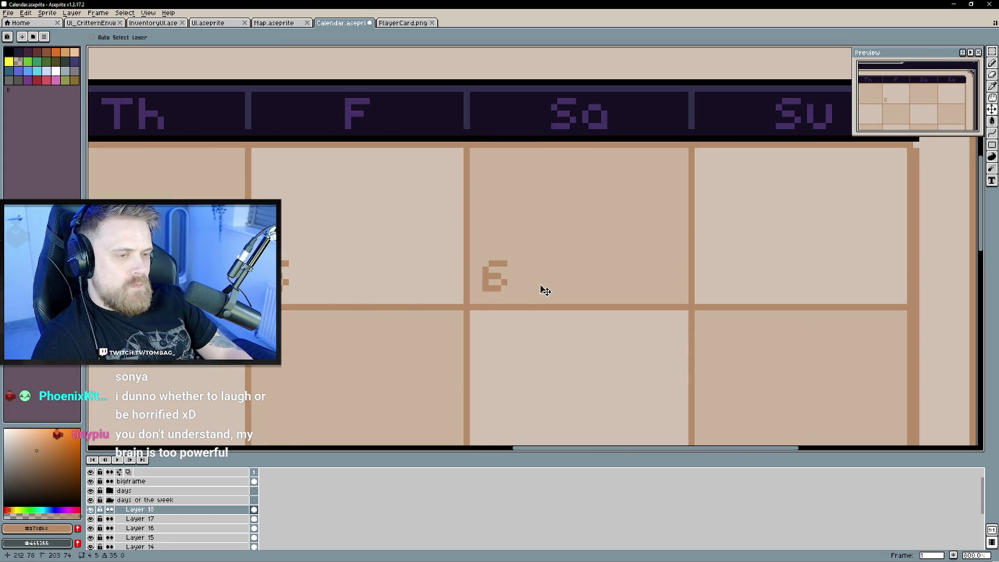
{"action": "key", "text": "b"}
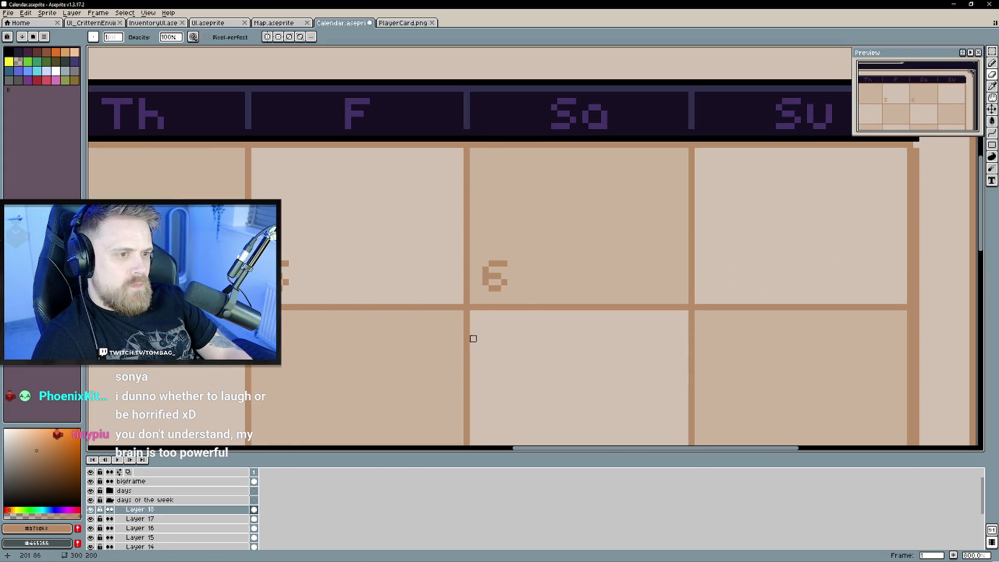
{"action": "scroll", "coordinate": [486, 358], "scroll_direction": "down", "scroll_amount": 3}
{"action": "left_click_drag", "start_coordinate": [495, 381], "coordinate": [457, 372]}
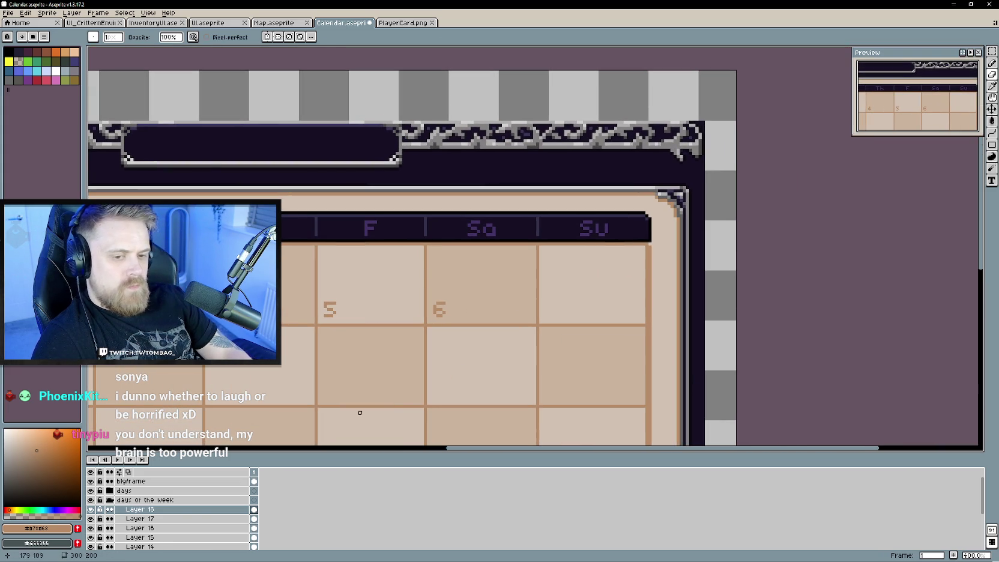
Add another layer for the 7 and move it into Sunday's cell.
{"action": "right_click", "coordinate": [201, 516]}
{"action": "mouse_move", "coordinate": [226, 499]}
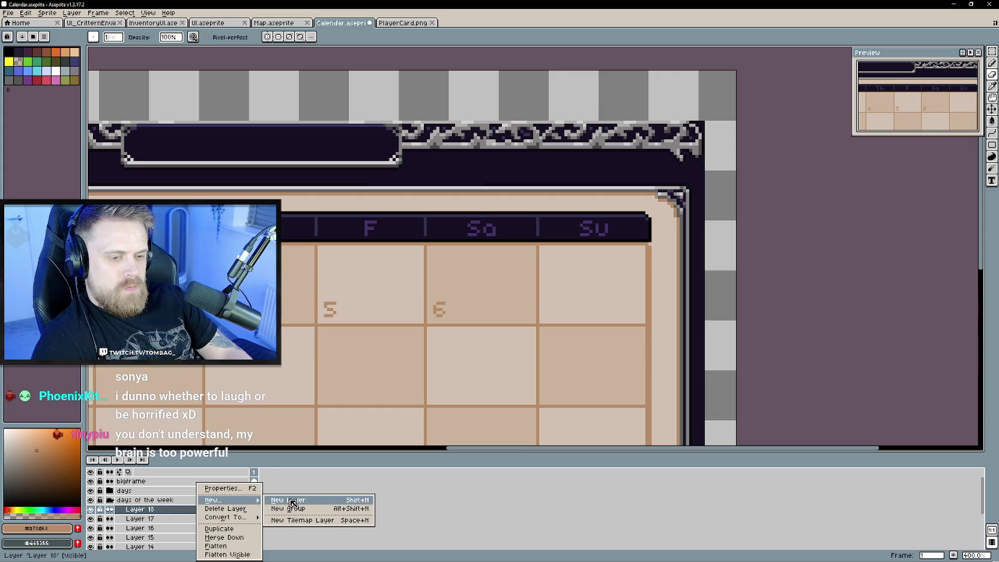
{"action": "left_click", "coordinate": [286, 504]}
{"action": "scroll", "coordinate": [394, 376], "scroll_direction": "up", "scroll_amount": 1}
{"action": "scroll", "coordinate": [470, 321], "scroll_direction": "up", "scroll_amount": 1}
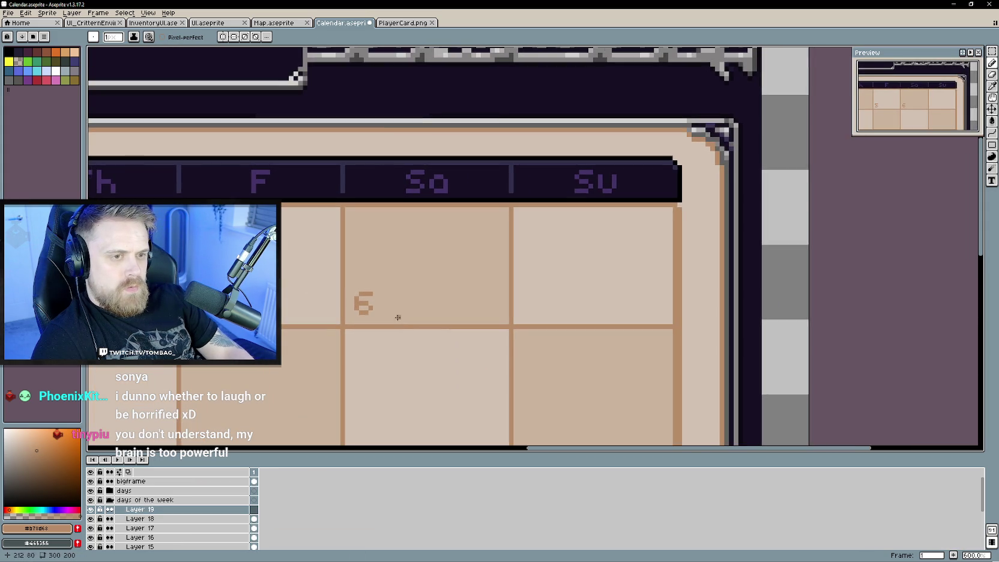
{"action": "scroll", "coordinate": [356, 279], "scroll_direction": "up", "scroll_amount": 3}
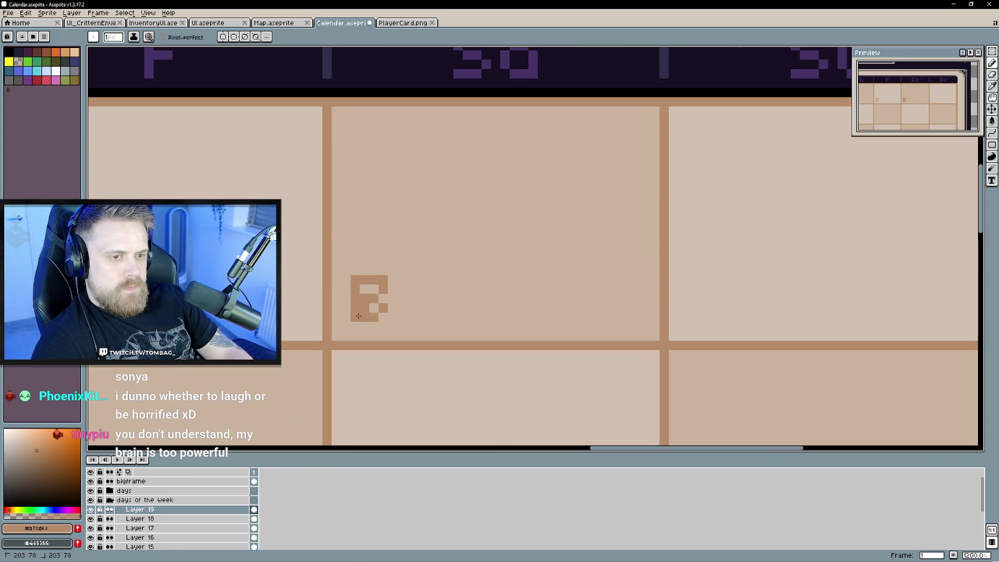
{"action": "key", "text": "v"}
{"action": "left_click_drag", "start_coordinate": [379, 303], "coordinate": [721, 310]}
Zoom out and re-centre to view the completed 1–7 first row.
{"action": "scroll", "coordinate": [520, 326], "scroll_direction": "down", "scroll_amount": 3}
{"action": "scroll", "coordinate": [495, 354], "scroll_direction": "down", "scroll_amount": 2}
{"action": "scroll", "coordinate": [483, 336], "scroll_direction": "down", "scroll_amount": 1}
{"action": "left_click_drag", "start_coordinate": [445, 352], "coordinate": [413, 331]}
{"action": "scroll", "coordinate": [438, 336], "scroll_direction": "right", "scroll_amount": 3}
{"action": "scroll", "coordinate": [480, 335], "scroll_direction": "left", "scroll_amount": 2}
{"action": "scroll", "coordinate": [495, 327], "scroll_direction": "left", "scroll_amount": 2}
{"action": "scroll", "coordinate": [477, 318], "scroll_direction": "right", "scroll_amount": 2}
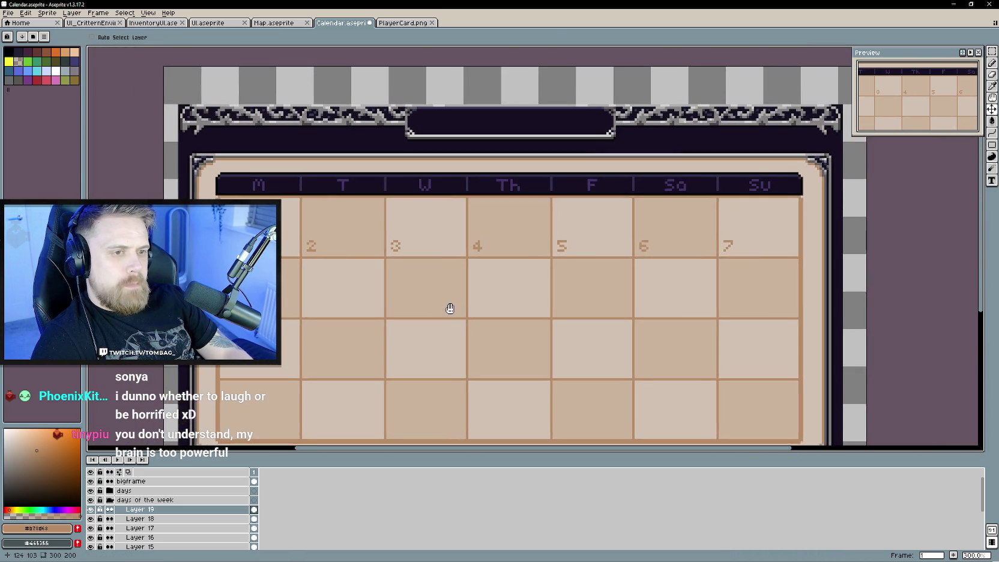
{"action": "scroll", "coordinate": [466, 313], "scroll_direction": "left", "scroll_amount": 2}
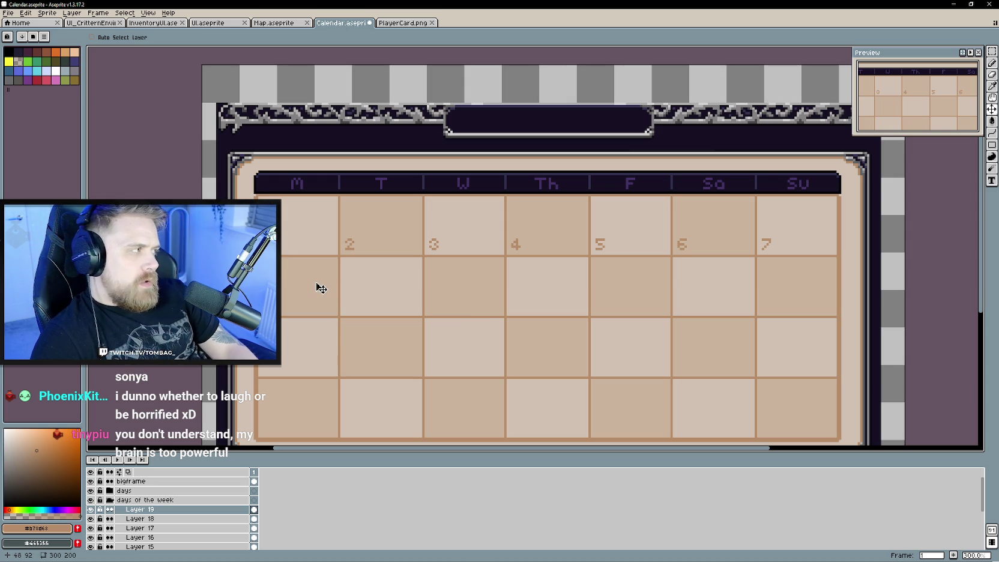
{"action": "left_click_drag", "start_coordinate": [316, 284], "coordinate": [390, 290]}
{"action": "mouse_move", "coordinate": [517, 300]}
{"action": "left_mouse_down"}
{"action": "mouse_move", "coordinate": [411, 289]}
{"action": "mouse_move", "coordinate": [459, 311]}
{"action": "left_mouse_up"}
{"action": "scroll", "coordinate": [410, 291], "scroll_direction": "down", "scroll_amount": 1}
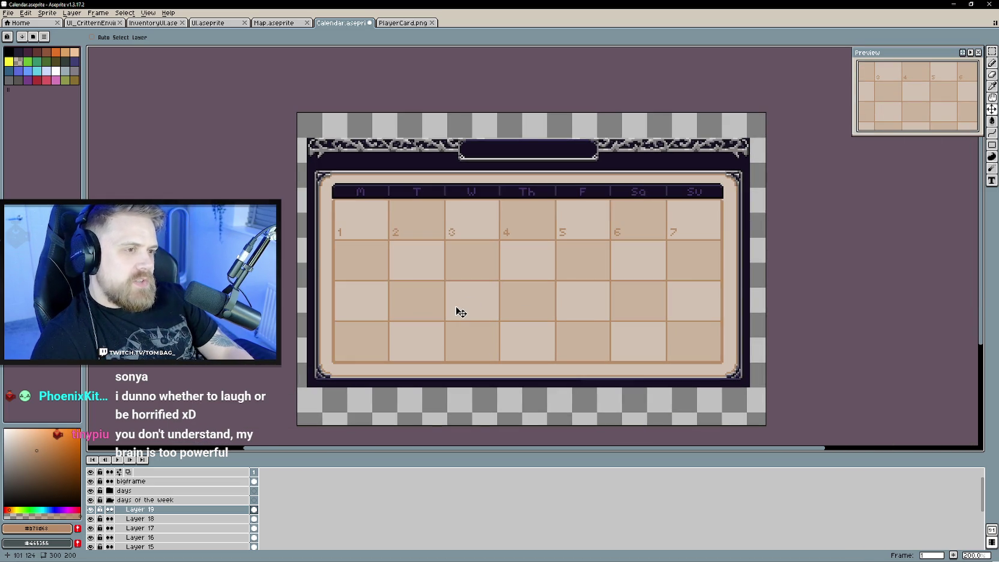
{"action": "scroll", "coordinate": [459, 311], "scroll_direction": "up", "scroll_amount": 2}
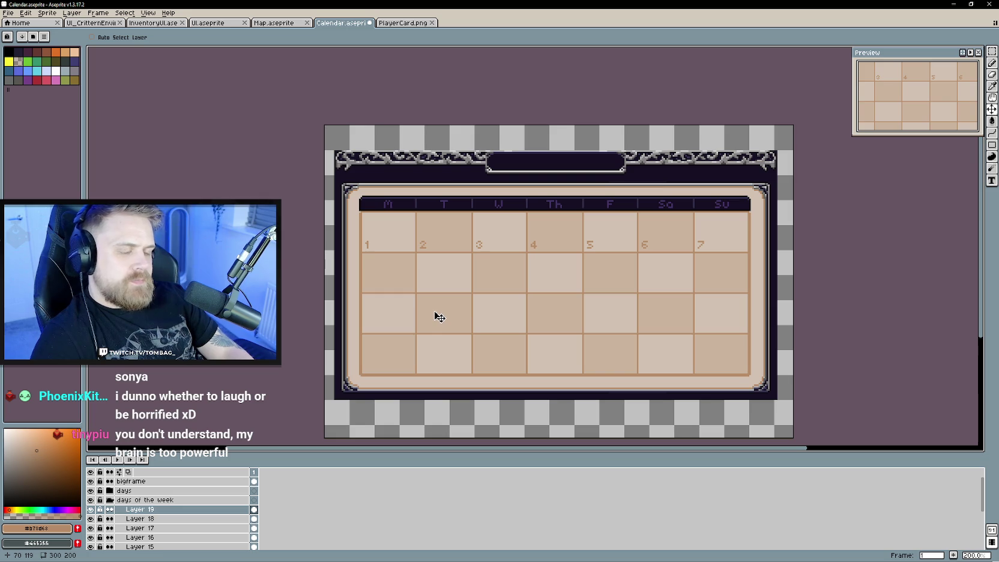
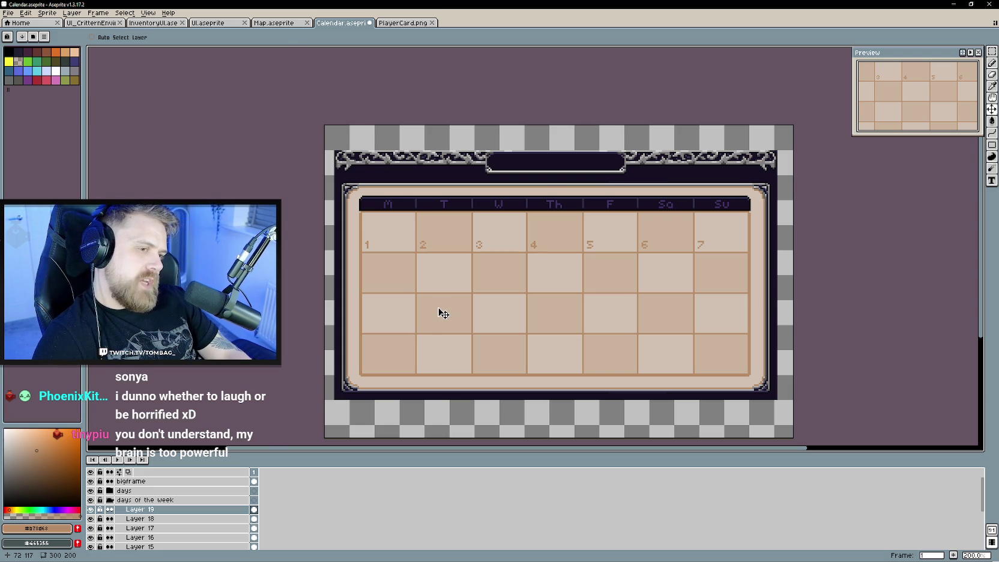
Frame the calendar's first cells and add a new Layer 20 above Layer 19.
{"action": "scroll", "coordinate": [443, 313], "scroll_direction": "up", "scroll_amount": 1}
{"action": "scroll", "coordinate": [448, 327], "scroll_direction": "up", "scroll_amount": 2}
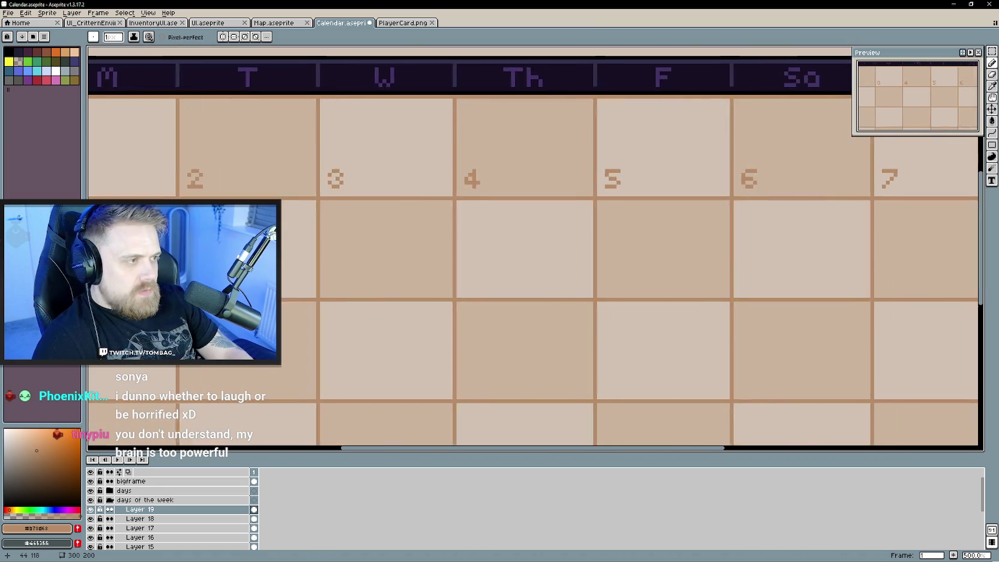
{"action": "left_click_drag", "start_coordinate": [171, 328], "coordinate": [424, 363]}
{"action": "scroll", "coordinate": [380, 295], "scroll_direction": "up", "scroll_amount": 1}
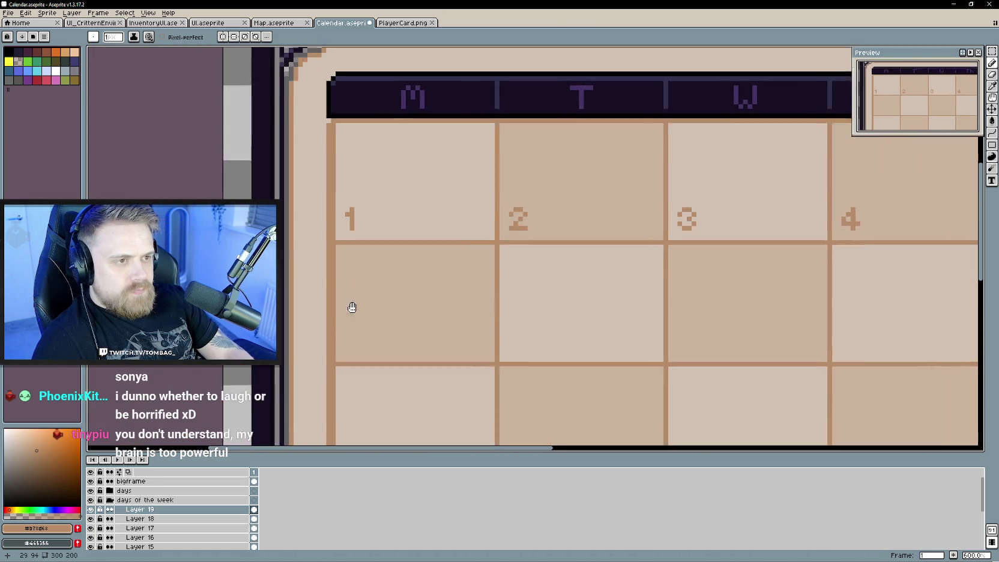
{"action": "left_click_drag", "start_coordinate": [380, 295], "coordinate": [262, 343]}
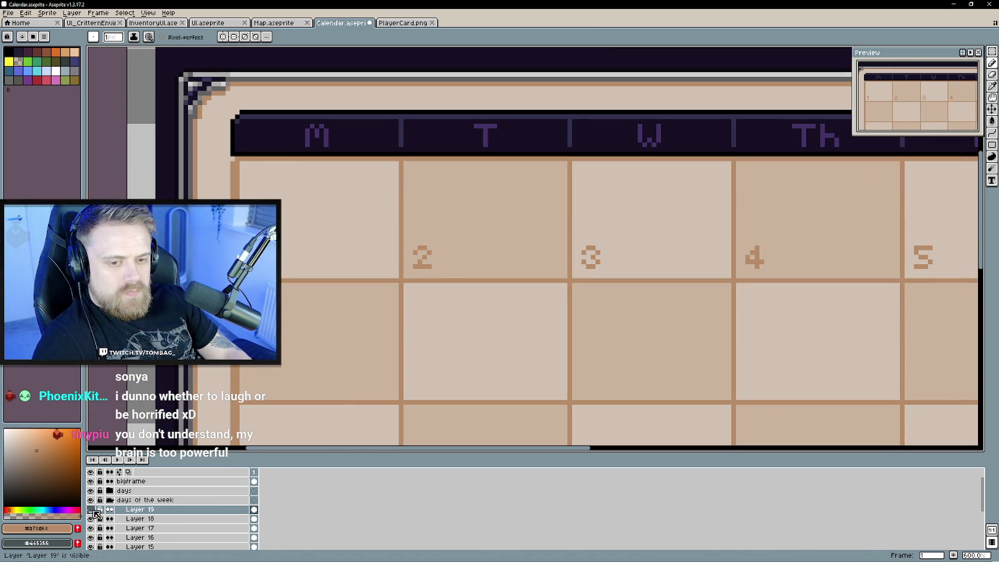
{"action": "key", "text": "minus"}
{"action": "key", "text": "minus"}
{"action": "key", "text": "minus"}
{"action": "key", "text": "minus"}
{"action": "key", "text": "minus"}
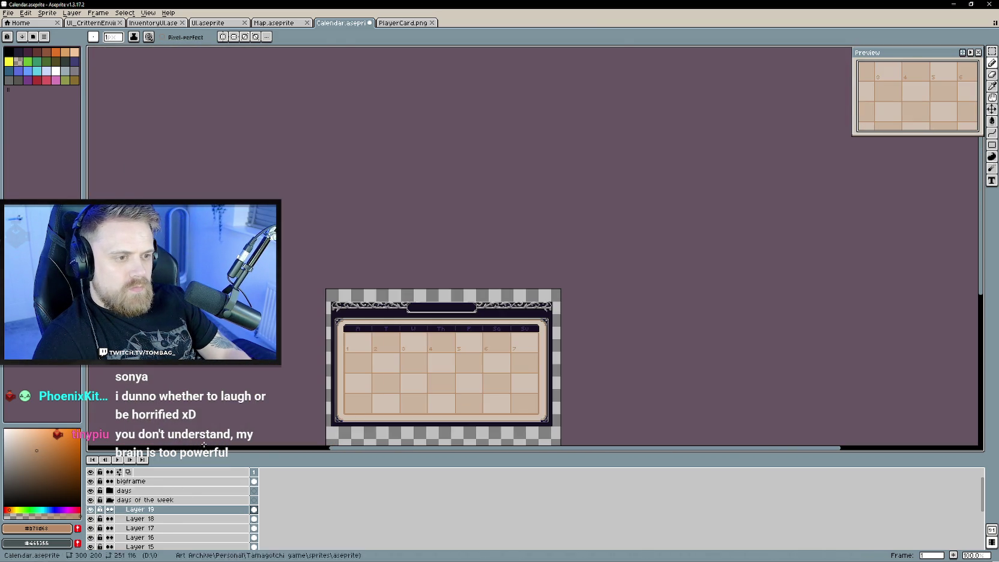
{"action": "key", "text": "3"}
{"action": "right_click", "coordinate": [183, 509]}
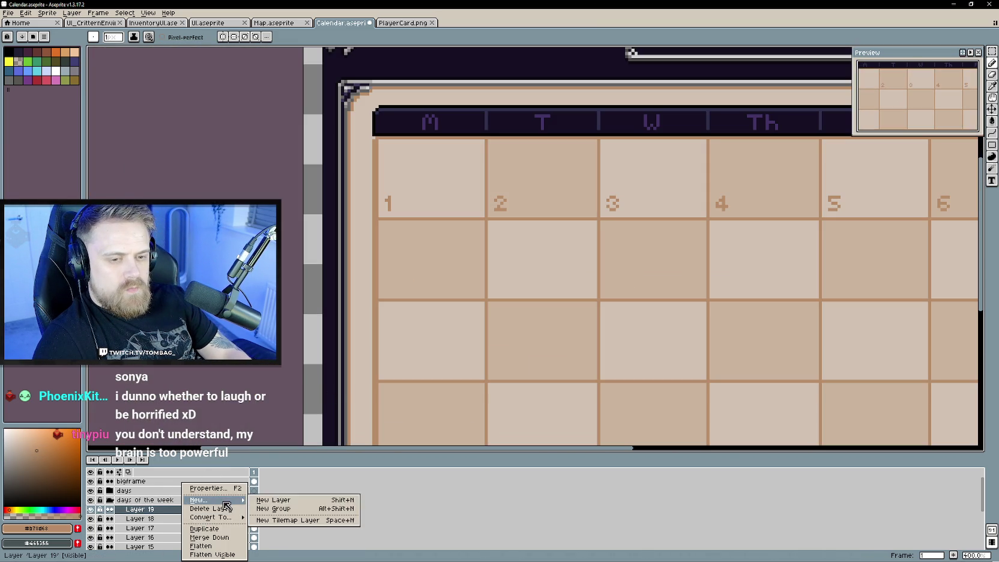
{"action": "left_click", "coordinate": [276, 503]}
Move the 8 into the second row's Monday cell, directly below day 1.
{"action": "scroll", "coordinate": [424, 182], "scroll_direction": "up", "scroll_amount": 1}
{"action": "scroll", "coordinate": [402, 256], "scroll_direction": "up", "scroll_amount": 2}
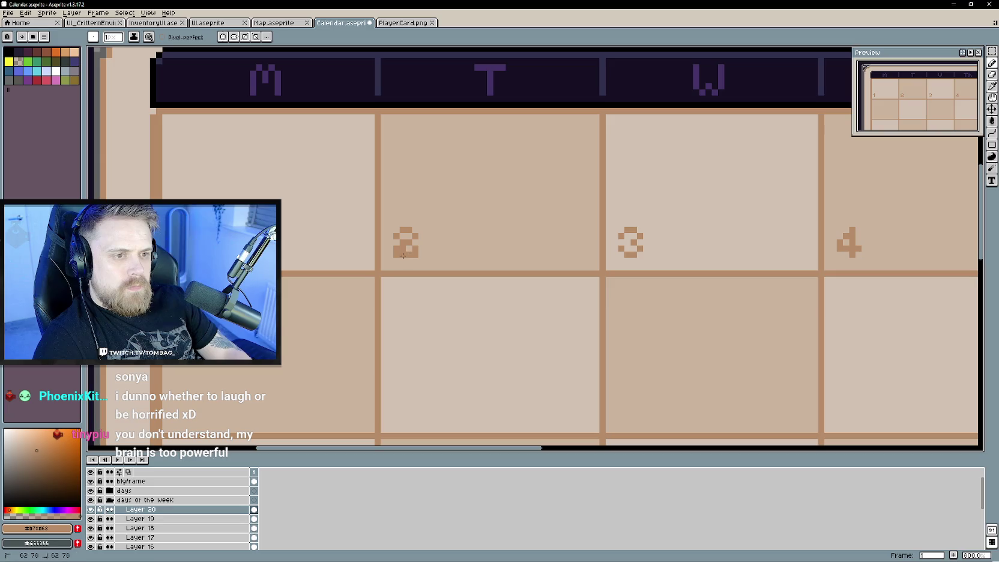
{"action": "key", "text": "v"}
{"action": "left_click_drag", "start_coordinate": [418, 250], "coordinate": [259, 246]}
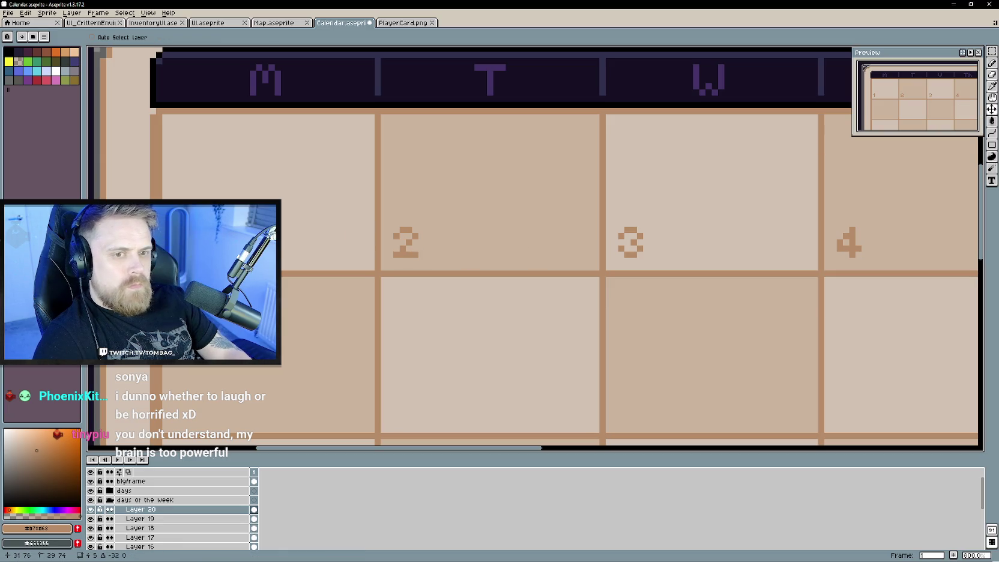
{"action": "left_click_drag", "start_coordinate": [205, 287], "coordinate": [291, 113]}
{"action": "left_click_drag", "start_coordinate": [277, 71], "coordinate": [281, 233]}
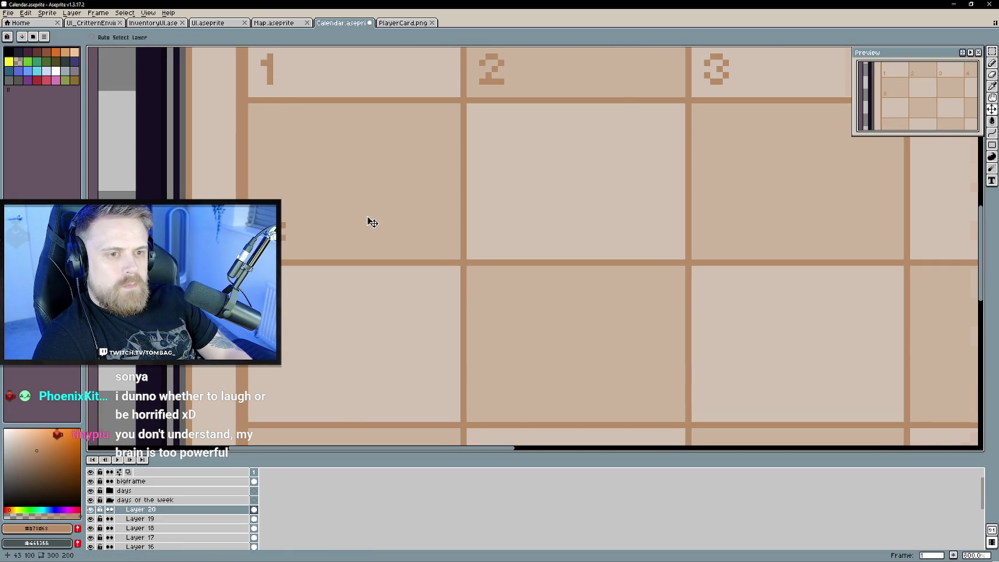
{"action": "scroll", "coordinate": [368, 219], "scroll_direction": "down", "scroll_amount": 2}
{"action": "left_click_drag", "start_coordinate": [374, 223], "coordinate": [347, 280]}
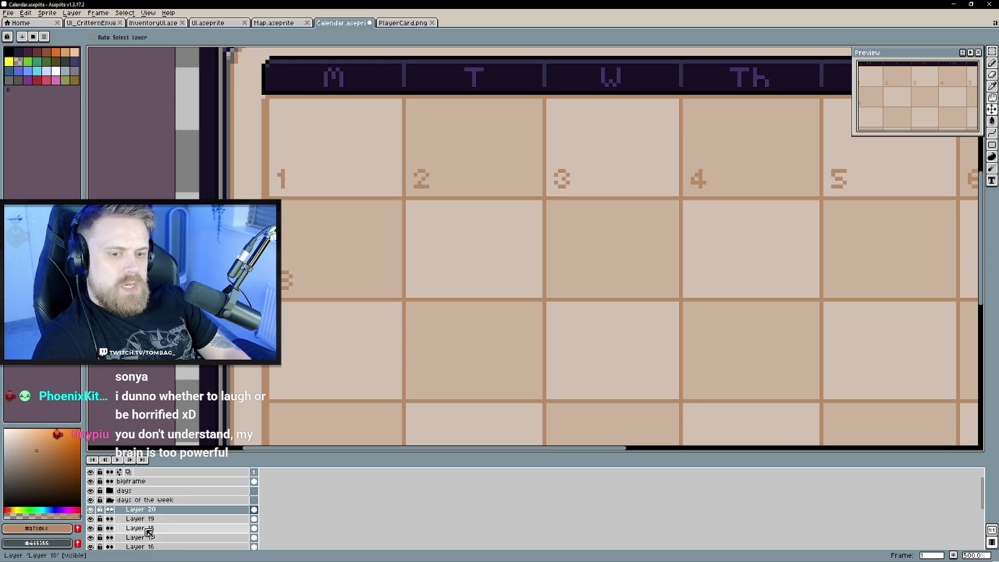
Add a new Layer 21 above Layer 20 with the weekday header in view.
{"action": "right_click", "coordinate": [163, 509]}
{"action": "left_click", "coordinate": [207, 504]}
{"action": "scroll", "coordinate": [385, 358], "scroll_direction": "up", "scroll_amount": 1}
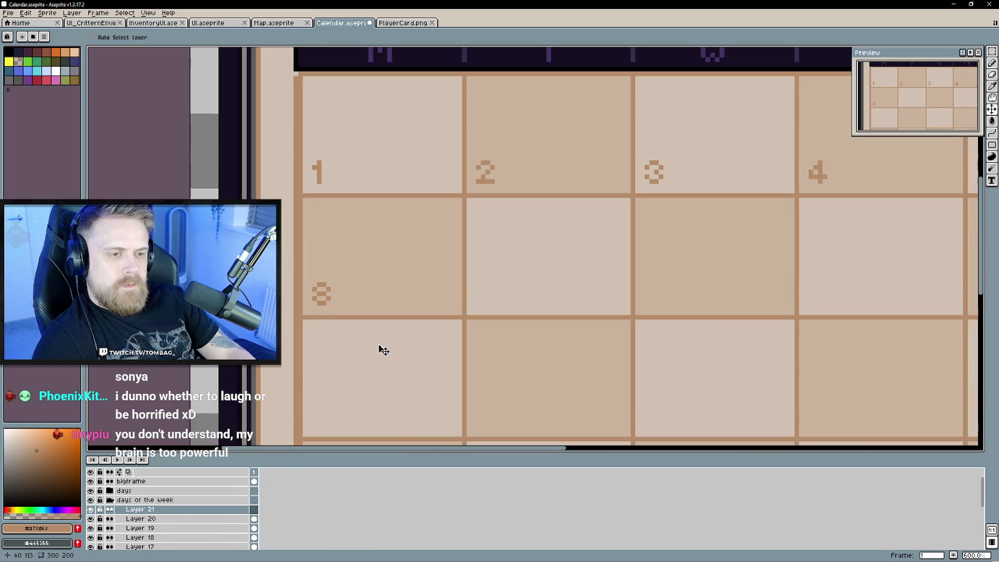
{"action": "left_click_drag", "start_coordinate": [361, 297], "coordinate": [391, 310]}
{"action": "left_click_drag", "start_coordinate": [574, 248], "coordinate": [503, 305]}
{"action": "scroll", "coordinate": [504, 305], "scroll_direction": "up", "scroll_amount": 1}
Move the 9 into the second row's Tuesday cell below day 2.
{"action": "key", "text": "b"}
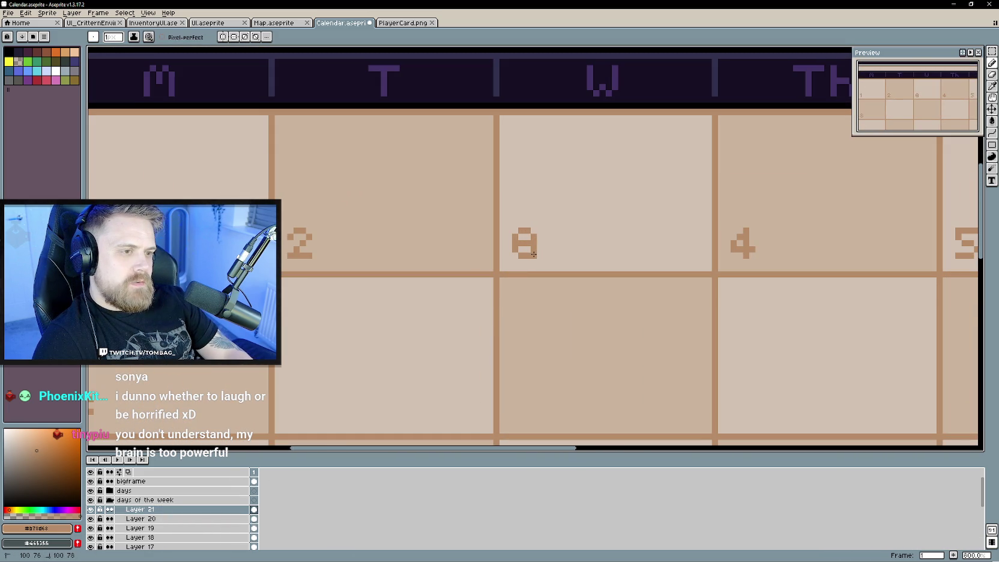
{"action": "left_click_drag", "start_coordinate": [762, 210], "coordinate": [919, 145]}
{"action": "left_click", "coordinate": [992, 109]}
{"action": "mouse_move", "coordinate": [683, 183]}
{"action": "left_mouse_down"}
{"action": "mouse_move", "coordinate": [462, 295]}
{"action": "mouse_move", "coordinate": [462, 345]}
{"action": "left_mouse_up"}
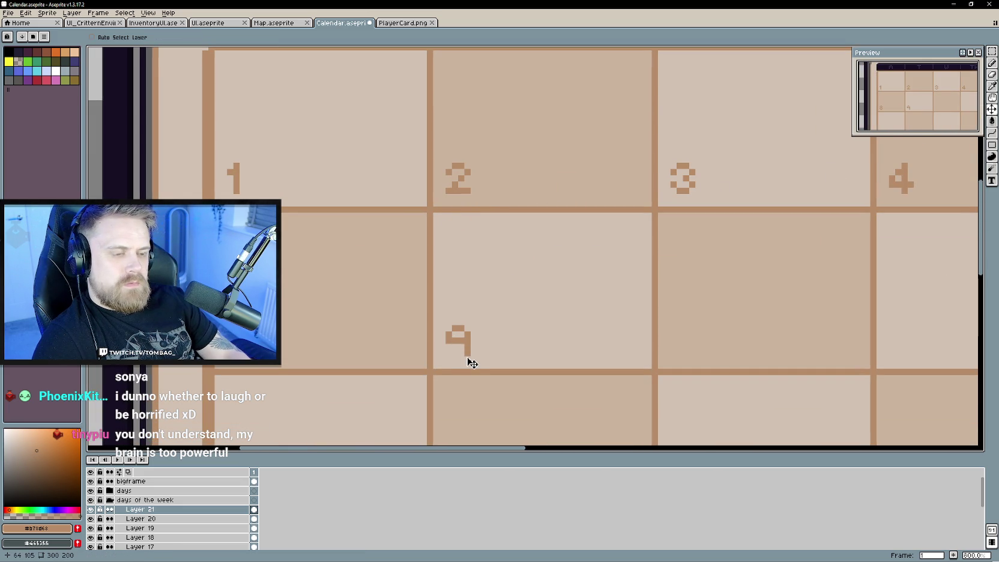
Touch up the 9 with the Pencil and Eraser, removing stray pixels.
{"action": "key", "text": "b"}
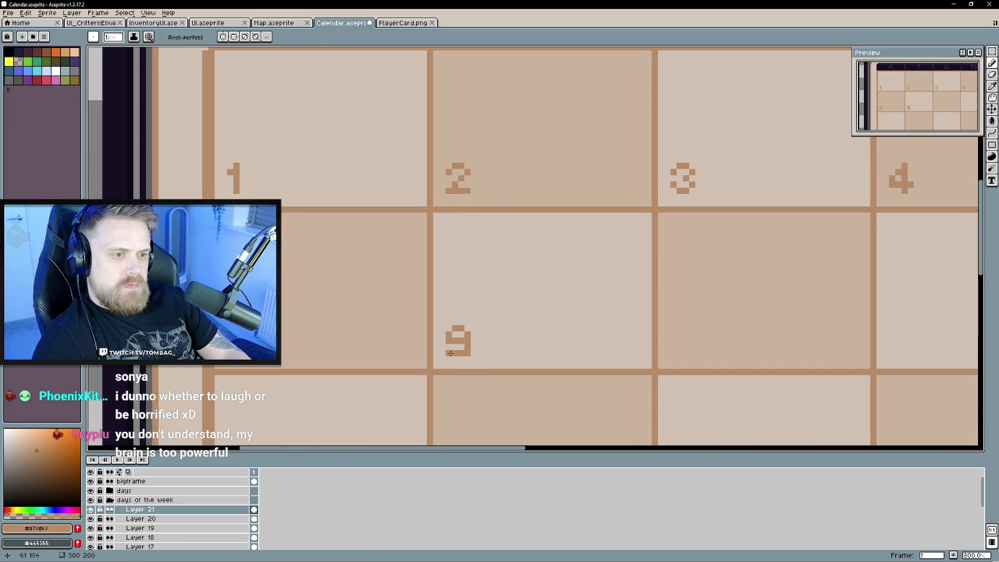
{"action": "key", "text": "e"}
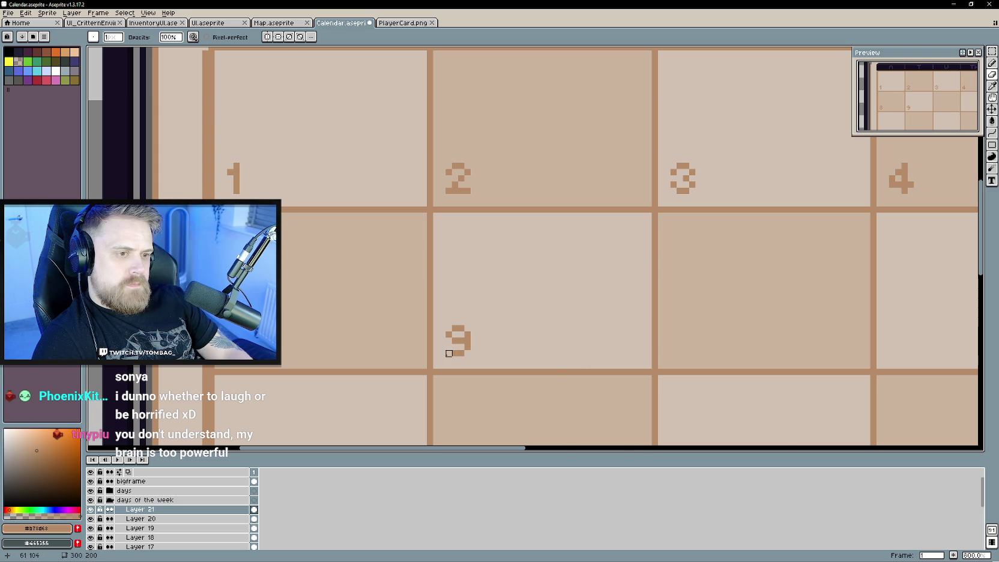
{"action": "scroll", "coordinate": [524, 353], "scroll_direction": "down", "scroll_amount": 2}
{"action": "left_click_drag", "start_coordinate": [527, 363], "coordinate": [501, 349]}
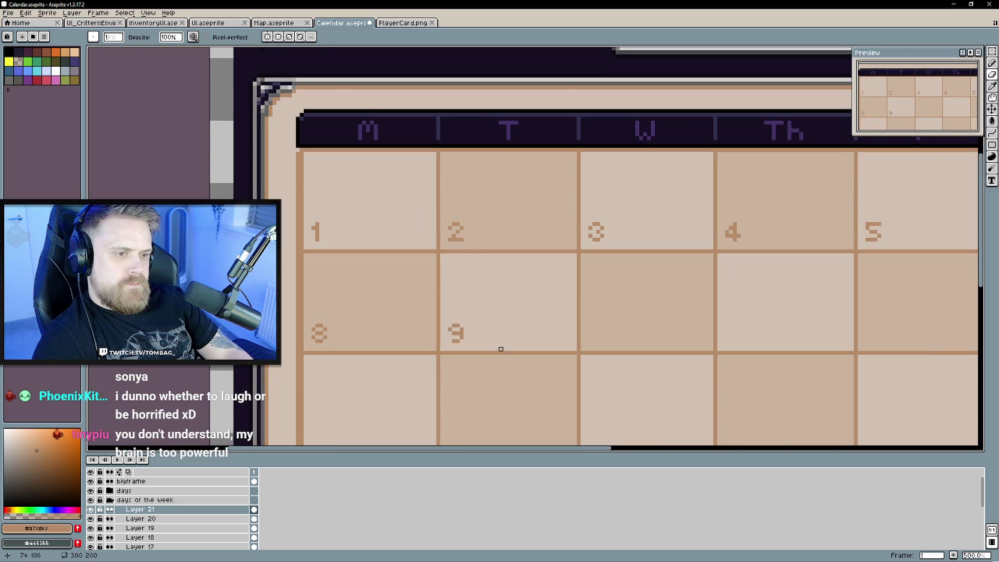
{"action": "scroll", "coordinate": [477, 349], "scroll_direction": "up", "scroll_amount": 1}
{"action": "scroll", "coordinate": [473, 348], "scroll_direction": "up", "scroll_amount": 1}
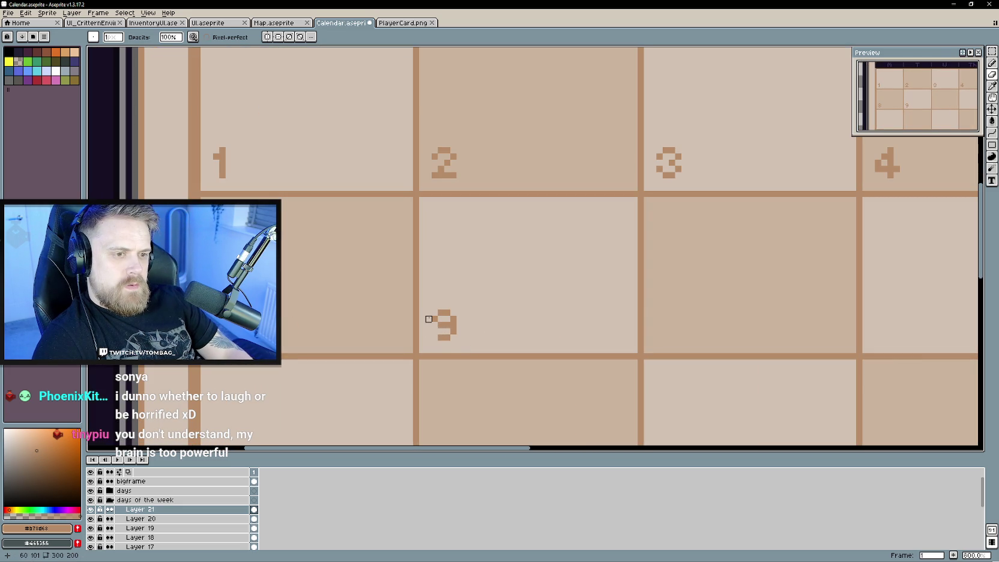
{"action": "scroll", "coordinate": [485, 337], "scroll_direction": "down", "scroll_amount": 1}
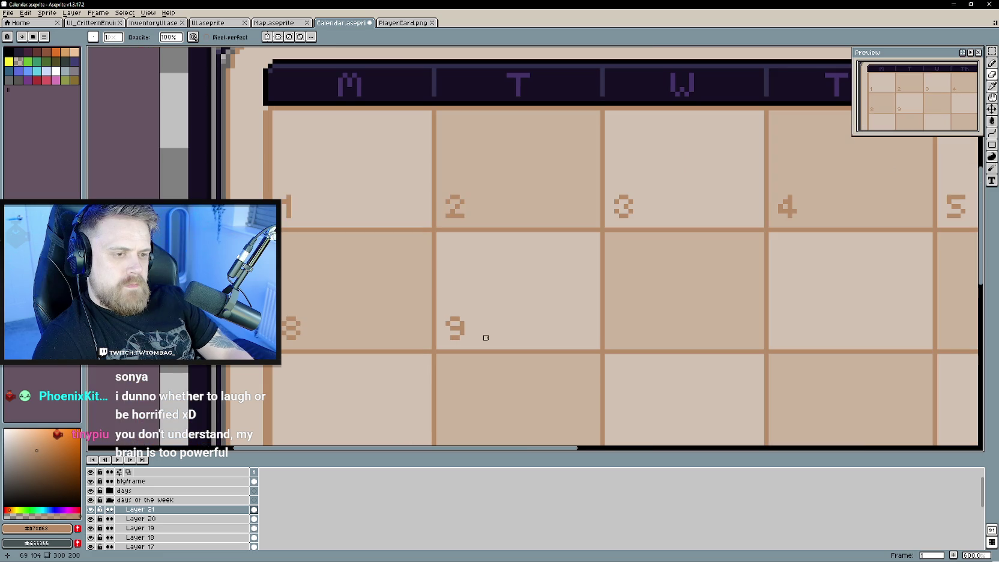
{"action": "key", "text": "e"}
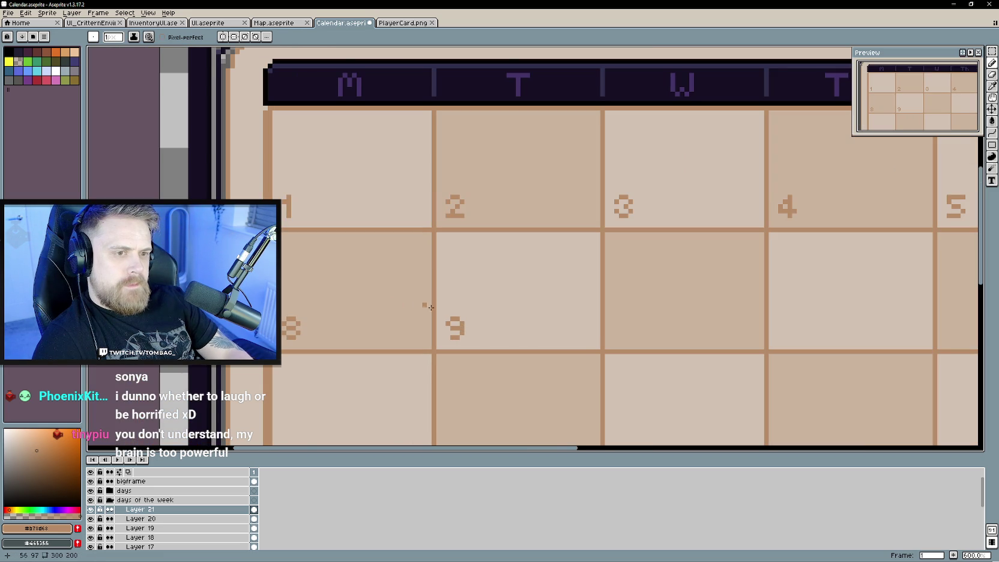
{"action": "left_click_drag", "start_coordinate": [407, 304], "coordinate": [495, 344]}
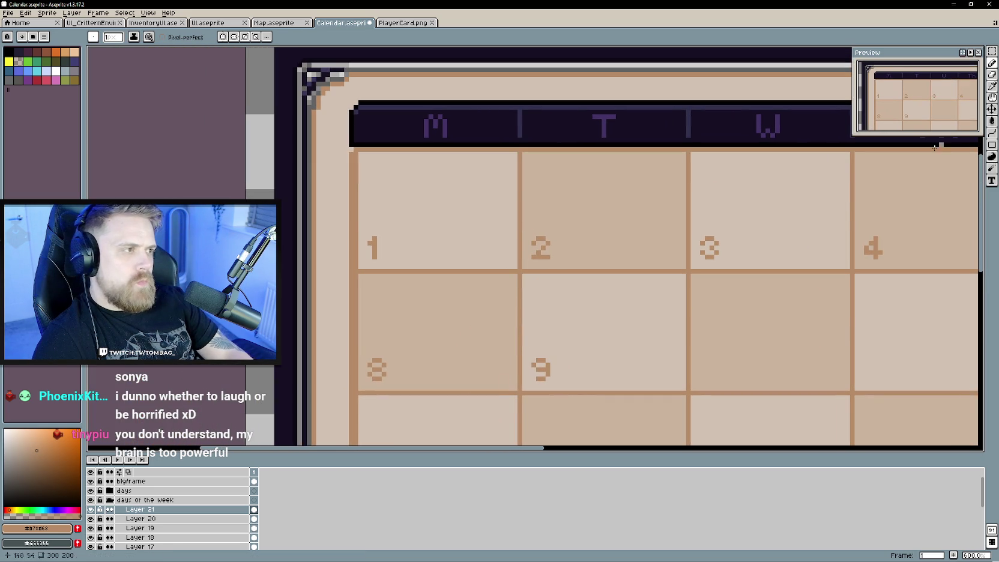
{"action": "right_click", "coordinate": [160, 509]}
On new Layer 22, draw a 10 and move it into the second-row Wednesday cell.
{"action": "left_click", "coordinate": [258, 499]}
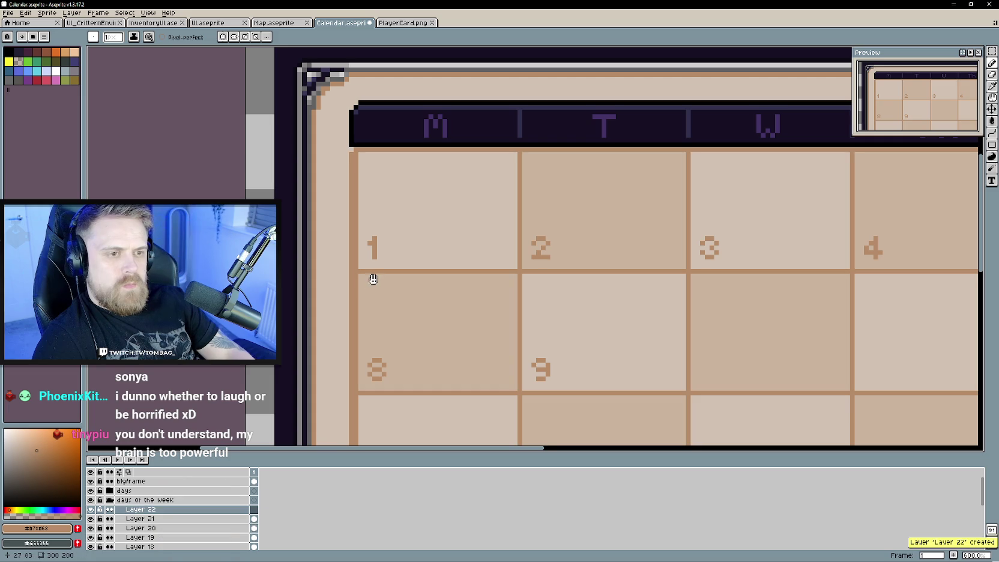
{"action": "scroll", "coordinate": [369, 280], "scroll_direction": "up", "scroll_amount": 3}
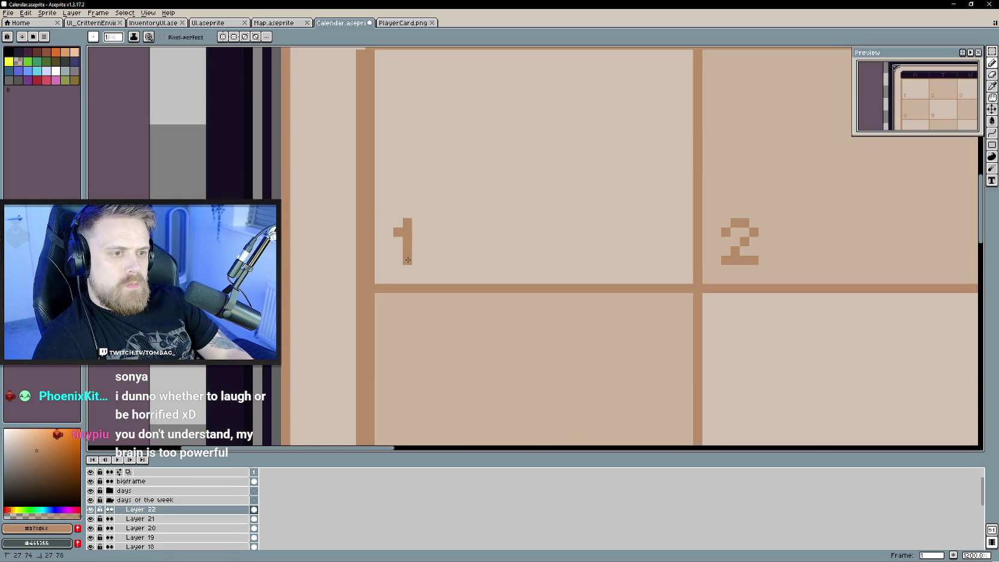
{"action": "left_click", "coordinate": [426, 223]}
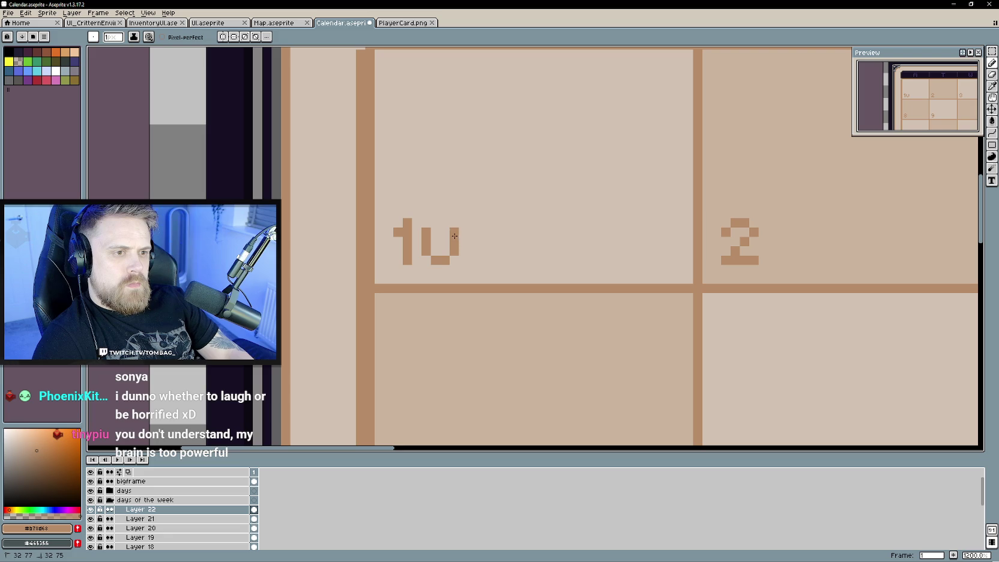
{"action": "scroll", "coordinate": [436, 225], "scroll_direction": "down", "scroll_amount": 3}
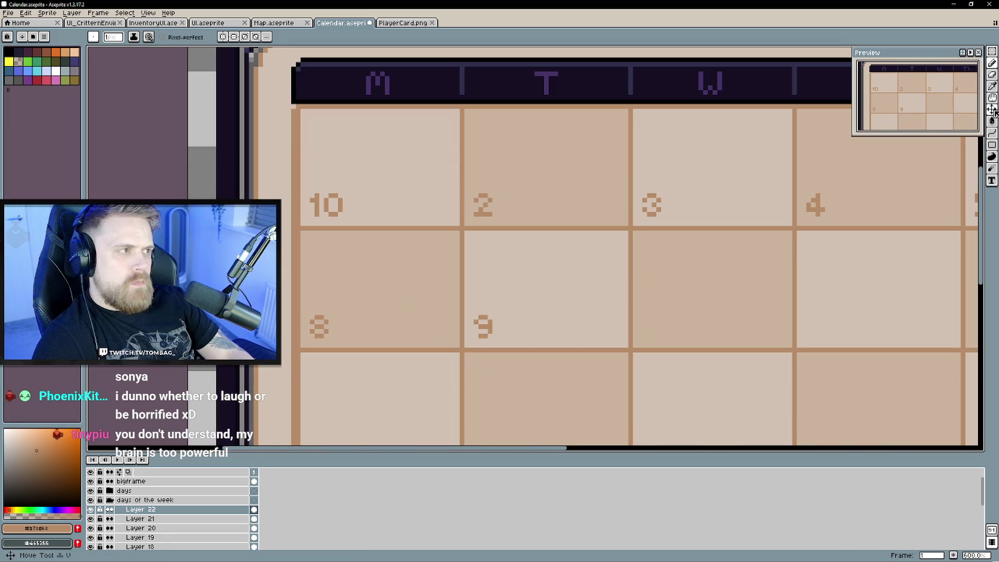
{"action": "key", "text": "v"}
{"action": "left_click_drag", "start_coordinate": [374, 208], "coordinate": [671, 330]}
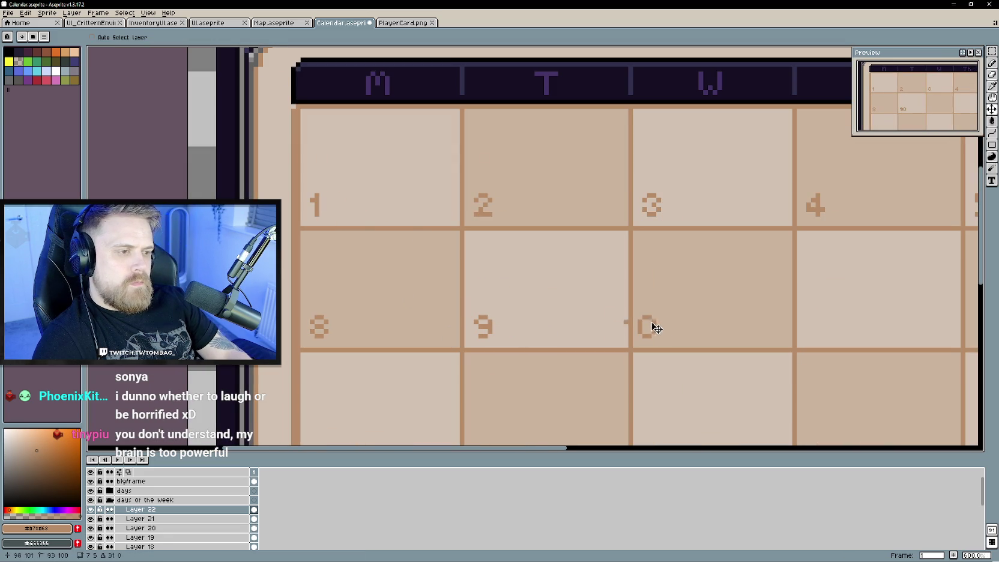
On new Layer 23, draw an 11 and place it in the Thursday cell.
{"action": "scroll", "coordinate": [600, 343], "scroll_direction": "right", "scroll_amount": 3}
{"action": "scroll", "coordinate": [485, 331], "scroll_direction": "down", "scroll_amount": 2}
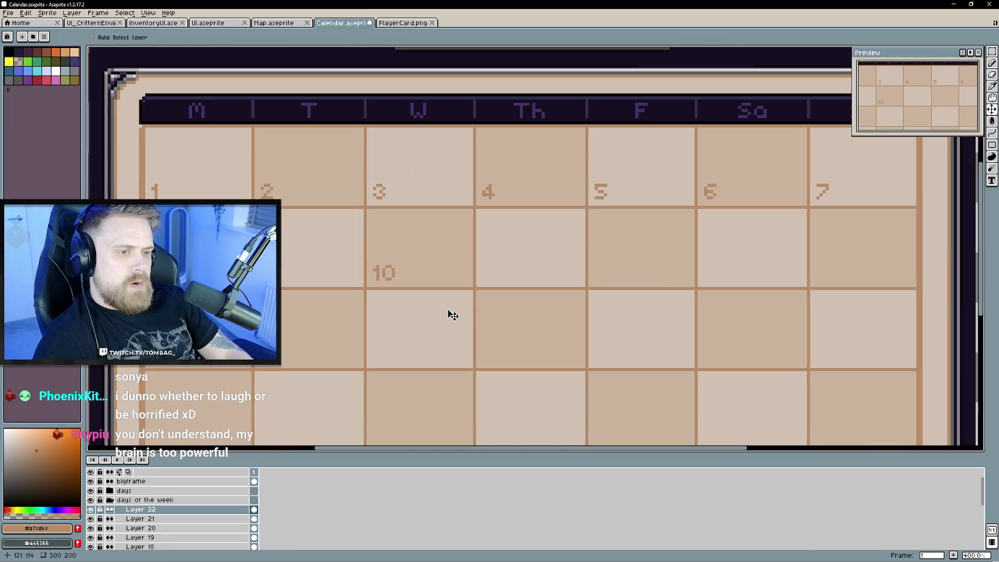
{"action": "scroll", "coordinate": [440, 316], "scroll_direction": "up", "scroll_amount": 1}
{"action": "right_click", "coordinate": [184, 510]}
{"action": "mouse_move", "coordinate": [201, 500]}
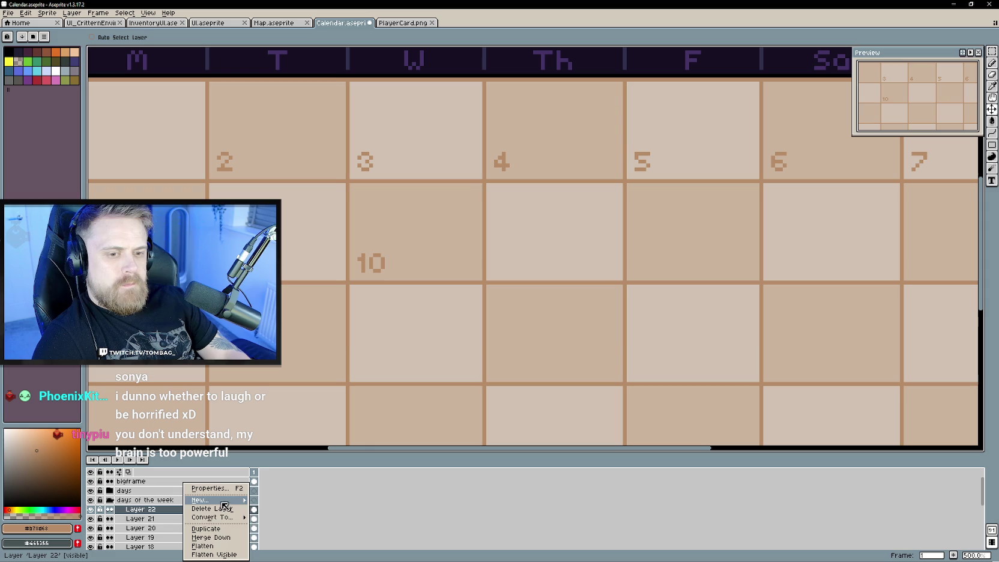
{"action": "left_click", "coordinate": [278, 500]}
{"action": "scroll", "coordinate": [415, 355], "scroll_direction": "up", "scroll_amount": 4}
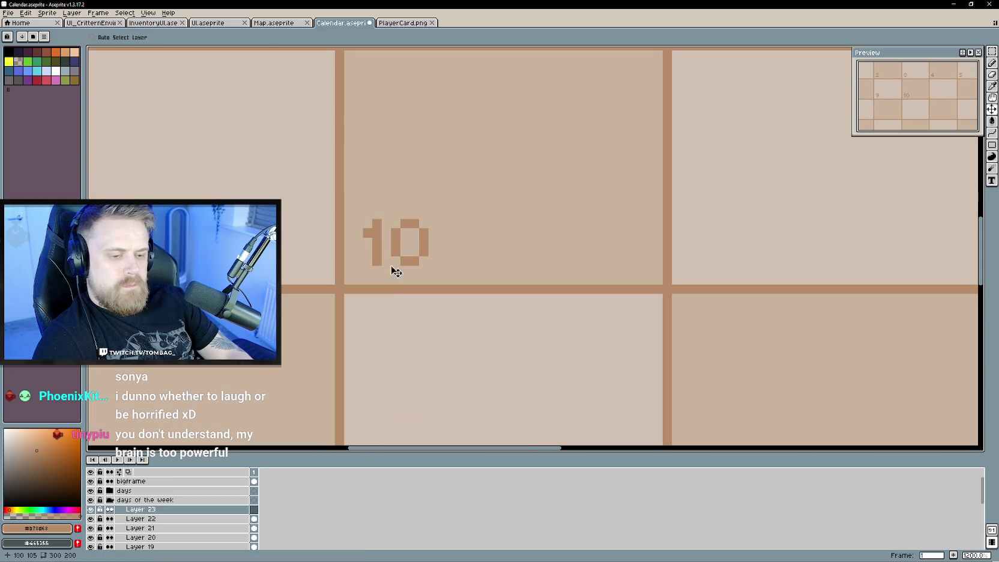
{"action": "key", "text": "b"}
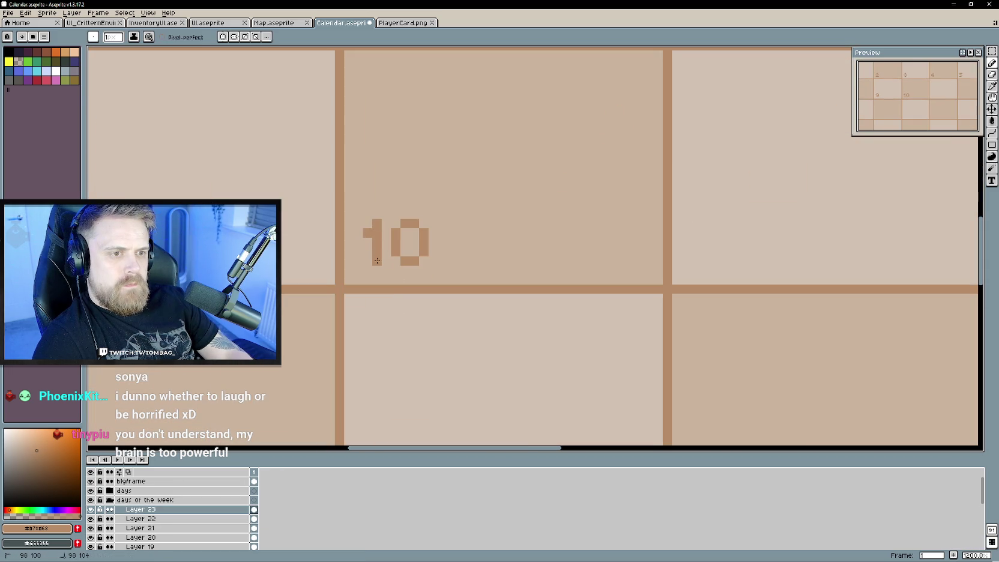
{"action": "mouse_move", "coordinate": [403, 226]}
{"action": "left_mouse_down"}
{"action": "mouse_move", "coordinate": [742, 253]}
{"action": "mouse_move", "coordinate": [725, 253]}
{"action": "left_mouse_up"}
{"action": "key", "text": "v"}
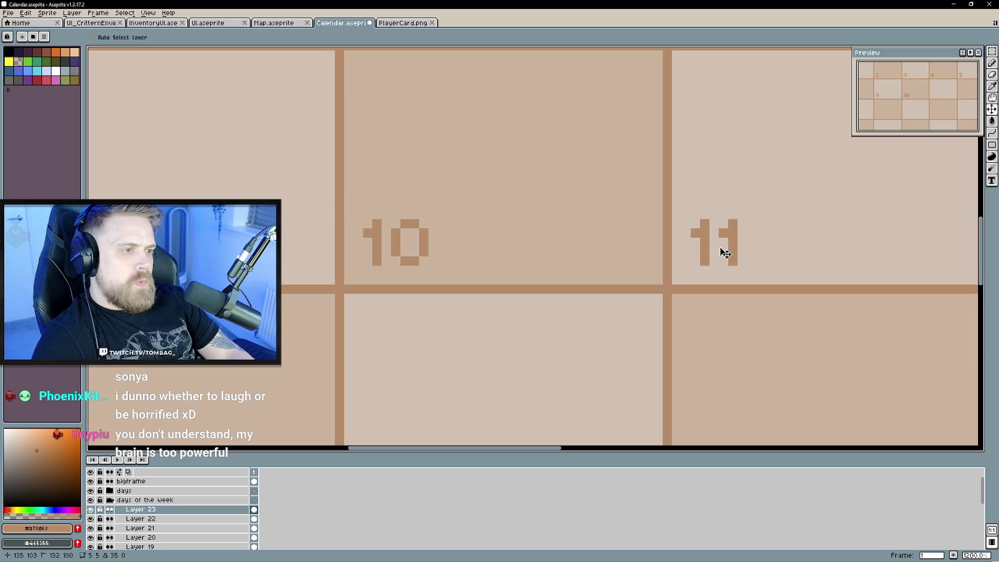
{"action": "left_click_drag", "start_coordinate": [742, 350], "coordinate": [374, 373]}
{"action": "scroll", "coordinate": [375, 372], "scroll_direction": "down", "scroll_amount": 2}
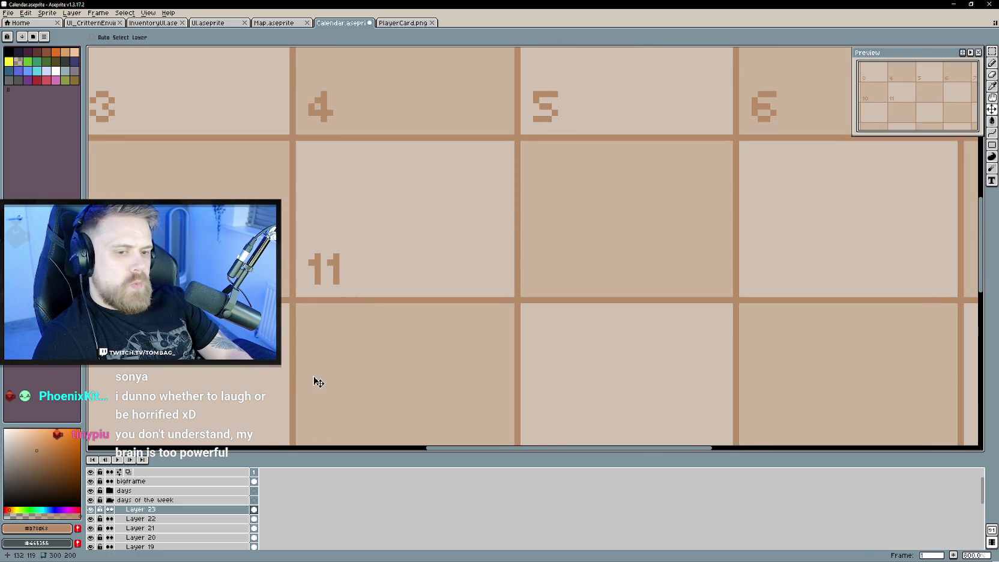
{"action": "right_click", "coordinate": [183, 508]}
On new Layer 24, draw a 12 and move it into the cell right of 11.
{"action": "left_click", "coordinate": [283, 495]}
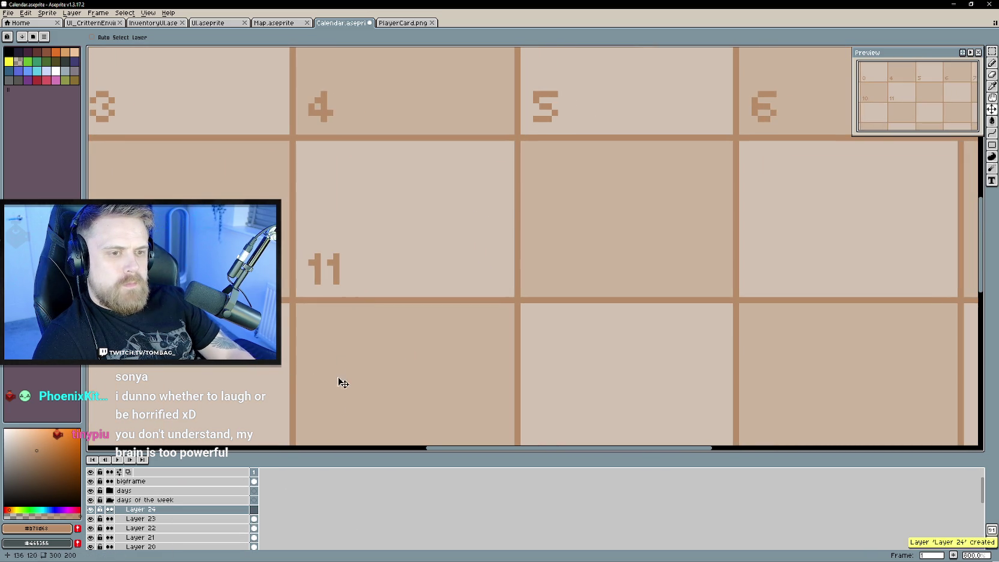
{"action": "scroll", "coordinate": [342, 391], "scroll_direction": "up", "scroll_amount": 2}
{"action": "key", "text": "b"}
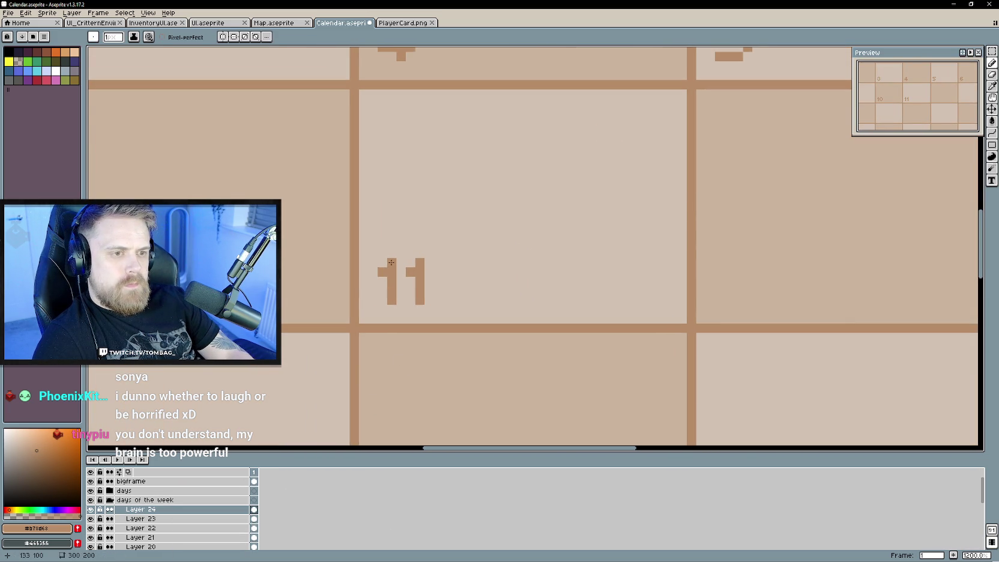
{"action": "scroll", "coordinate": [327, 318], "scroll_direction": "down", "scroll_amount": 2}
{"action": "mouse_move", "coordinate": [252, 291]}
{"action": "left_mouse_down"}
{"action": "mouse_move", "coordinate": [464, 314]}
{"action": "mouse_move", "coordinate": [341, 310]}
{"action": "mouse_move", "coordinate": [397, 311]}
{"action": "left_mouse_up"}
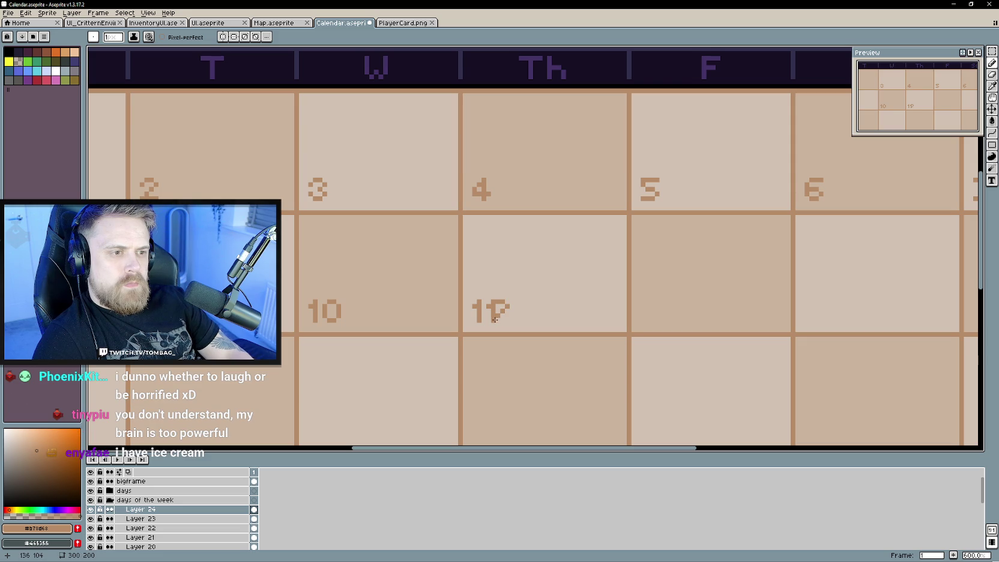
{"action": "left_click_drag", "start_coordinate": [601, 320], "coordinate": [496, 312]}
{"action": "left_click", "coordinate": [992, 109]}
{"action": "left_click_drag", "start_coordinate": [390, 301], "coordinate": [568, 302]}
Refine the 12 in the Friday cell using rectangular selections around its digits.
{"action": "scroll", "coordinate": [539, 341], "scroll_direction": "right", "scroll_amount": 1}
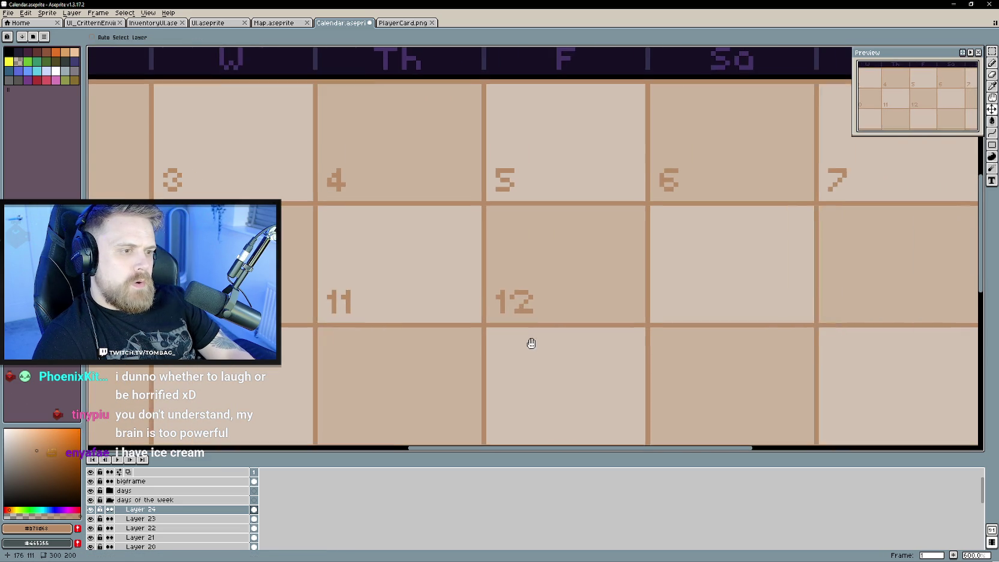
{"action": "scroll", "coordinate": [515, 312], "scroll_direction": "up", "scroll_amount": 1}
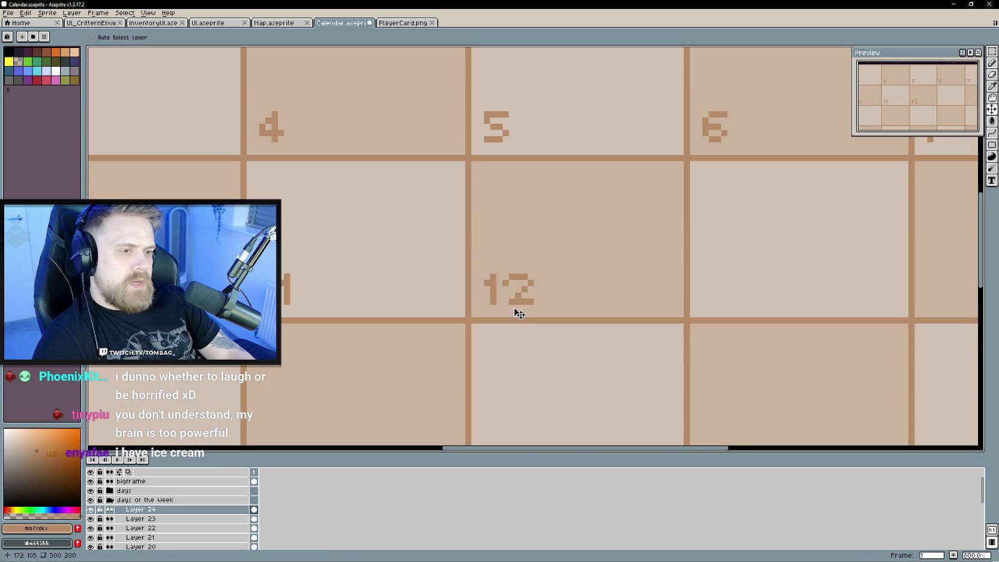
{"action": "left_click", "coordinate": [992, 52]}
{"action": "left_click_drag", "start_coordinate": [534, 281], "coordinate": [539, 291]}
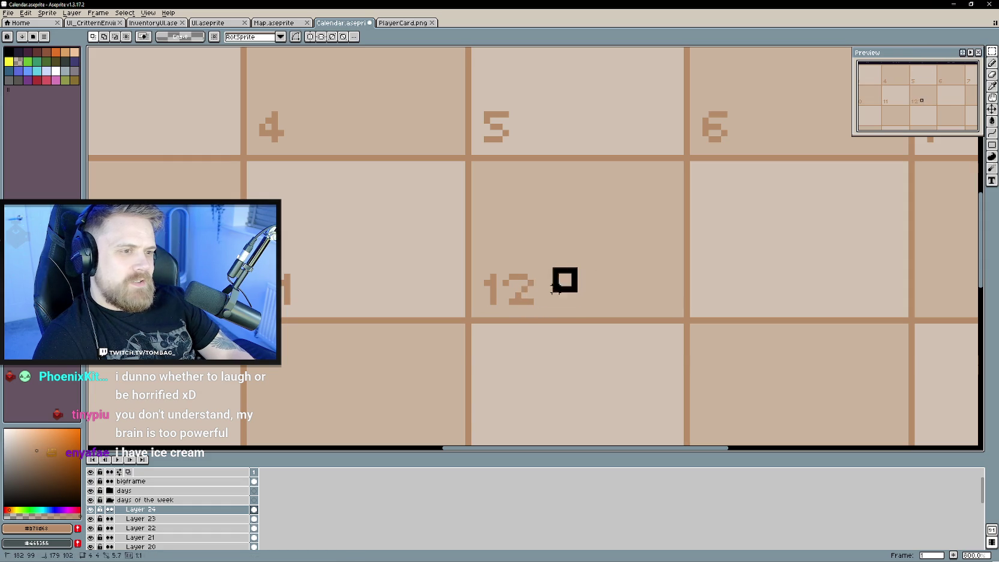
{"action": "mouse_move", "coordinate": [578, 265]}
{"action": "left_mouse_down"}
{"action": "mouse_move", "coordinate": [508, 312]}
{"action": "mouse_move", "coordinate": [528, 303]}
{"action": "left_mouse_up"}
{"action": "key", "text": "u"}
{"action": "mouse_move", "coordinate": [557, 263]}
{"action": "left_mouse_down"}
{"action": "mouse_move", "coordinate": [515, 309]}
{"action": "mouse_move", "coordinate": [522, 287]}
{"action": "left_mouse_up"}
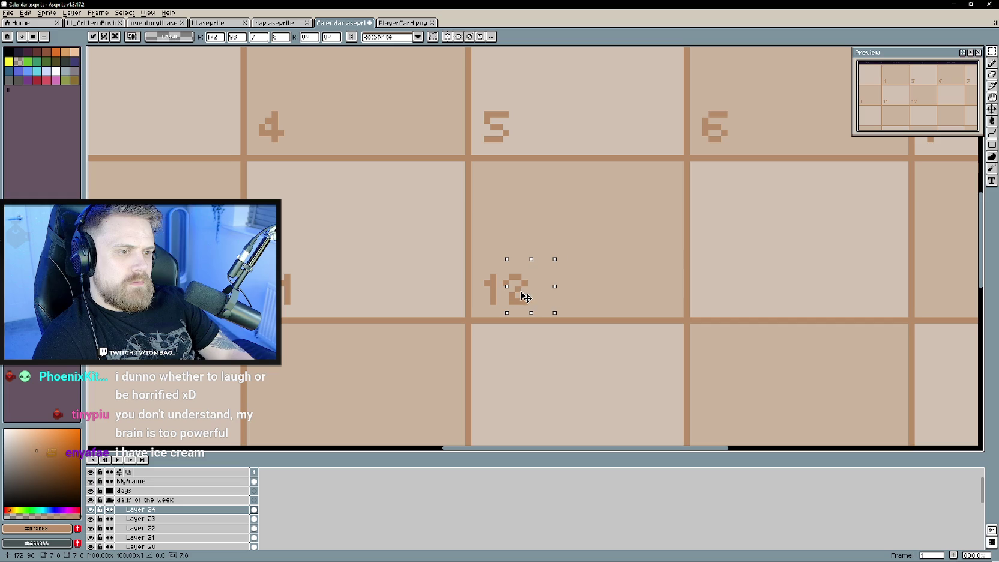
{"action": "key", "text": "b"}
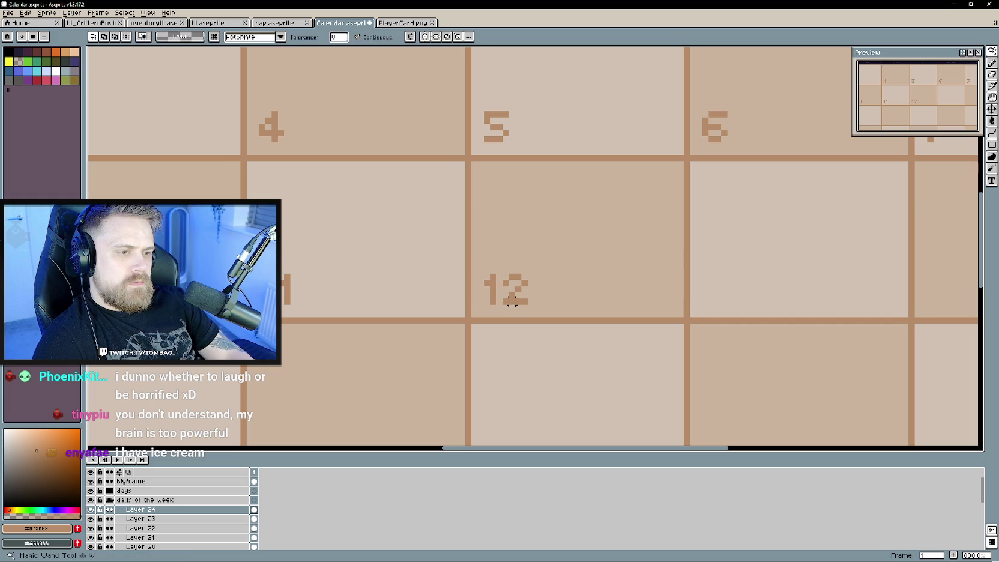
{"action": "scroll", "coordinate": [460, 326], "scroll_direction": "down", "scroll_amount": 1}
{"action": "left_click_drag", "start_coordinate": [459, 327], "coordinate": [489, 340]}
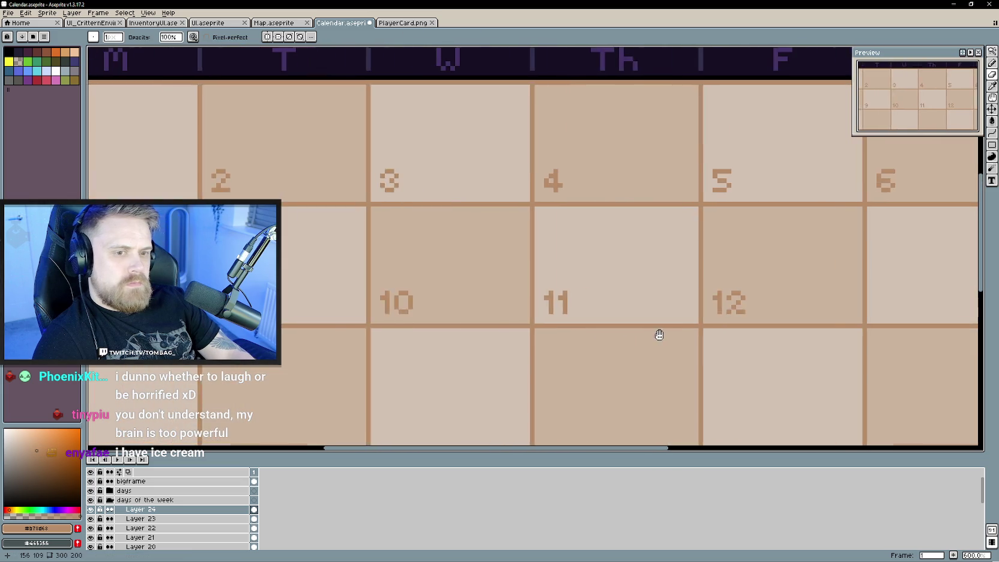
{"action": "key", "text": "v"}
{"action": "key", "text": "b"}
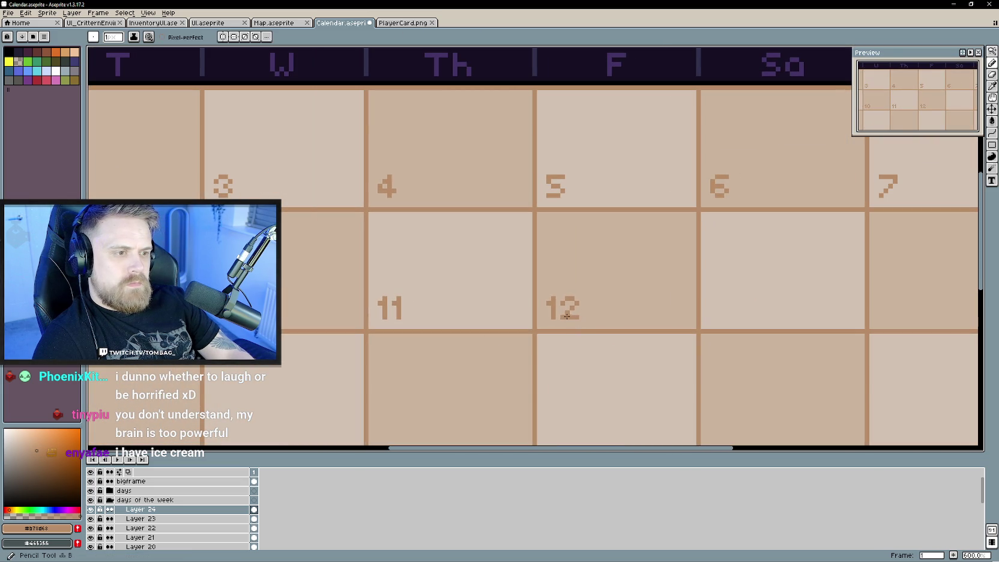
{"action": "mouse_move", "coordinate": [446, 345]}
{"action": "left_mouse_down"}
{"action": "mouse_move", "coordinate": [457, 348]}
{"action": "mouse_move", "coordinate": [338, 334]}
{"action": "left_mouse_up"}
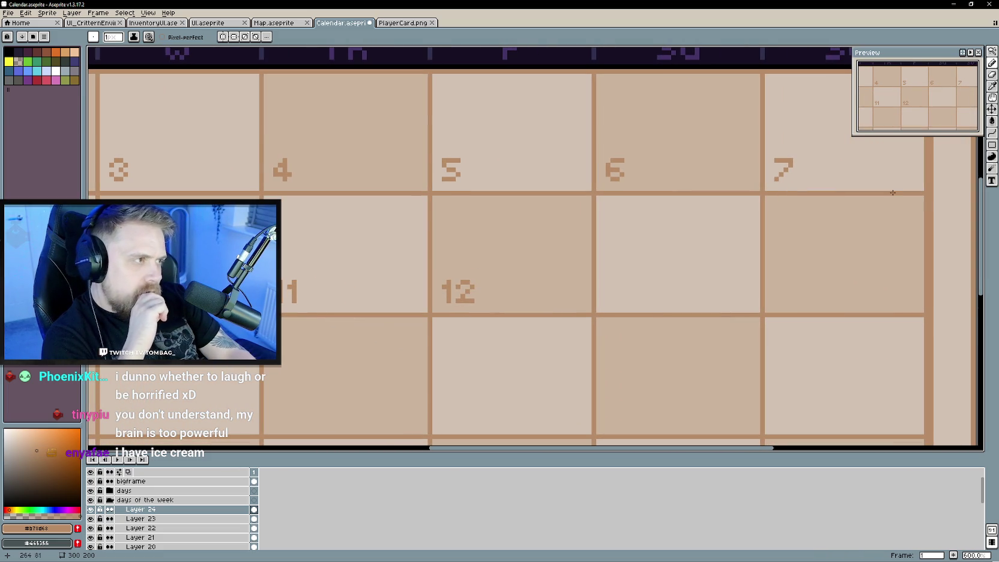
On new Layer 25, draw a 13 and move it into the Saturday cell after 12.
{"action": "left_click_drag", "start_coordinate": [219, 414], "coordinate": [385, 448]}
{"action": "right_click", "coordinate": [230, 509]}
{"action": "mouse_move", "coordinate": [246, 499]}
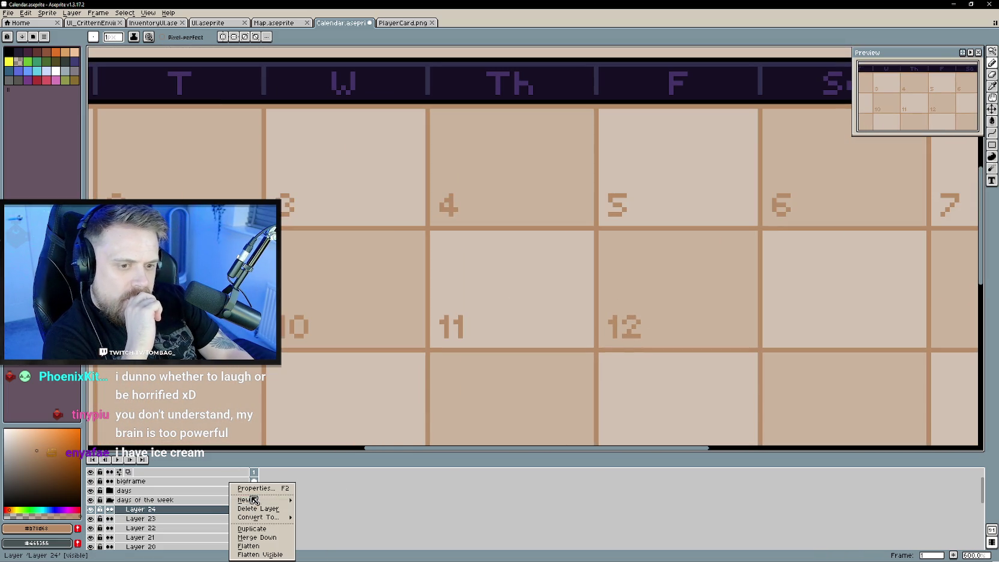
{"action": "left_click", "coordinate": [312, 500]}
{"action": "scroll", "coordinate": [408, 280], "scroll_direction": "up", "scroll_amount": 3}
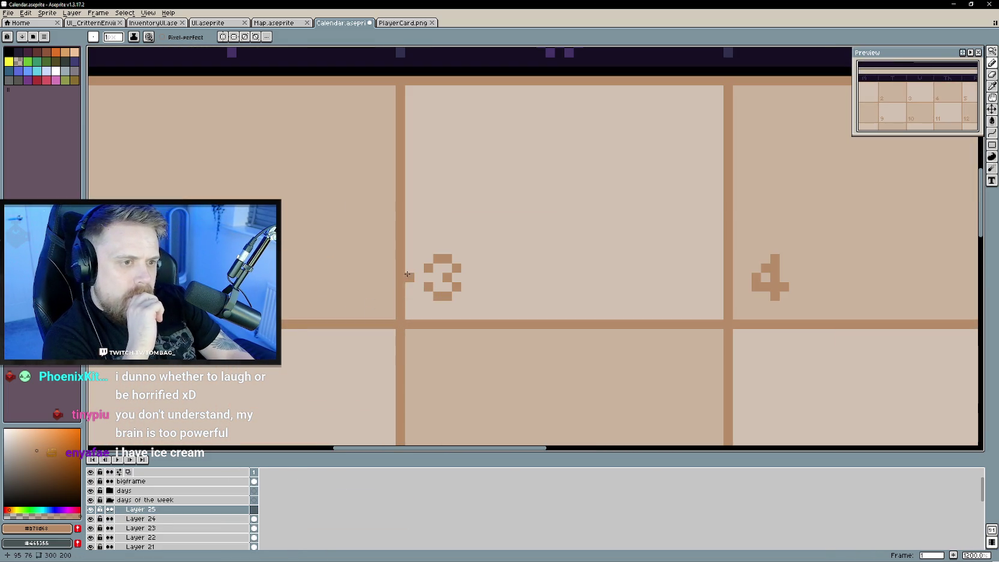
{"action": "left_click_drag", "start_coordinate": [407, 272], "coordinate": [408, 284]}
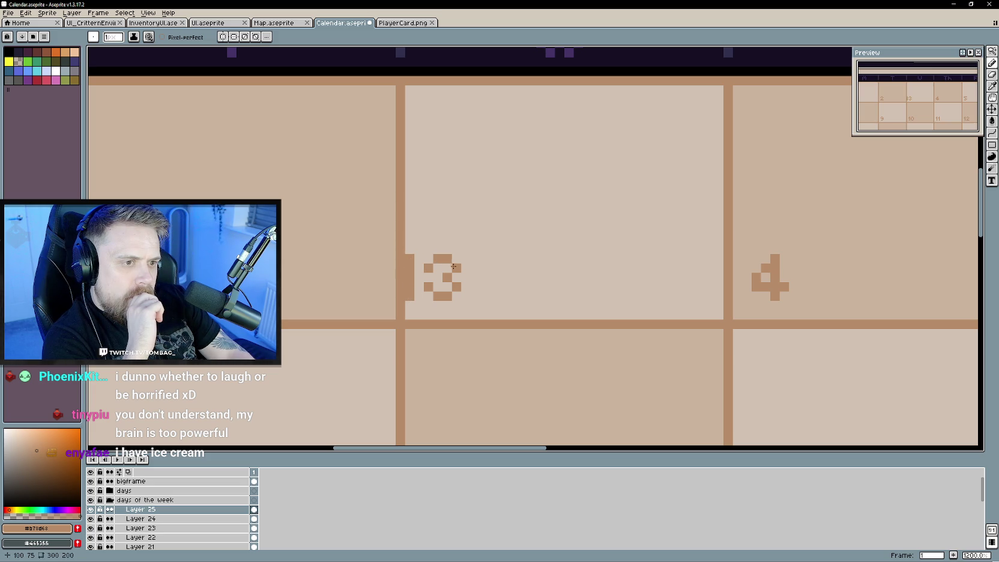
{"action": "scroll", "coordinate": [427, 285], "scroll_direction": "down", "scroll_amount": 1}
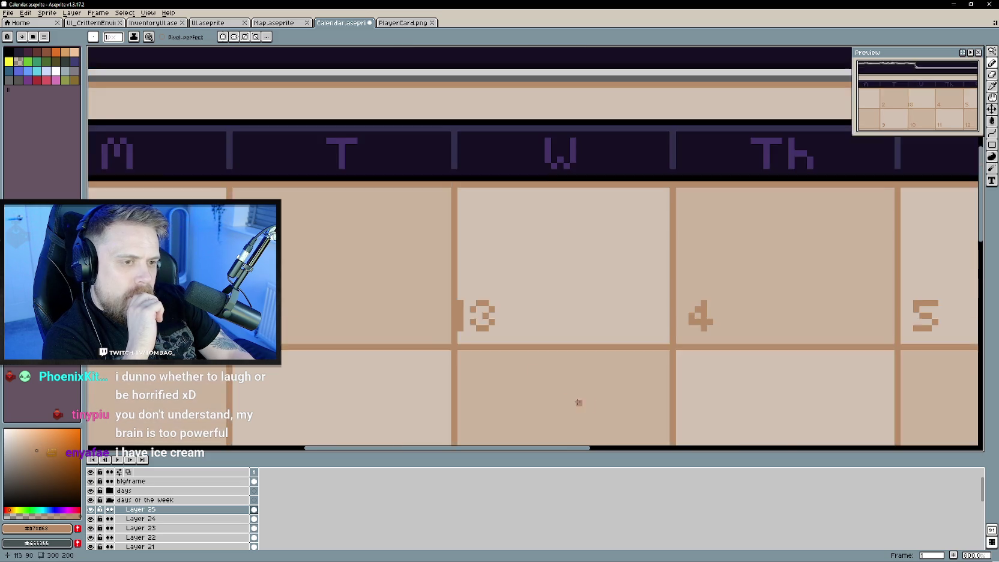
{"action": "left_click_drag", "start_coordinate": [566, 397], "coordinate": [484, 274]}
{"action": "key", "text": "v"}
{"action": "mouse_move", "coordinate": [192, 147]}
{"action": "left_mouse_down"}
{"action": "mouse_move", "coordinate": [568, 250]}
{"action": "mouse_move", "coordinate": [651, 310]}
{"action": "mouse_move", "coordinate": [393, 288]}
{"action": "mouse_move", "coordinate": [576, 295]}
{"action": "mouse_move", "coordinate": [566, 285]}
{"action": "left_mouse_up"}
Pan and zoom across the calendar to review the nearly complete second row.
{"action": "scroll", "coordinate": [412, 319], "scroll_direction": "down", "scroll_amount": 2}
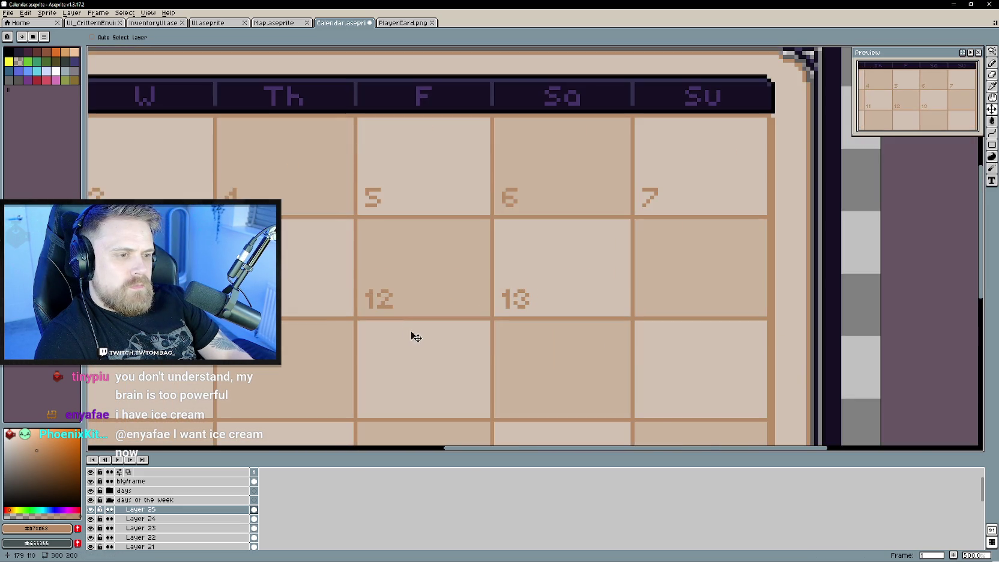
{"action": "scroll", "coordinate": [419, 341], "scroll_direction": "right", "scroll_amount": 2}
{"action": "scroll", "coordinate": [447, 342], "scroll_direction": "down", "scroll_amount": 2}
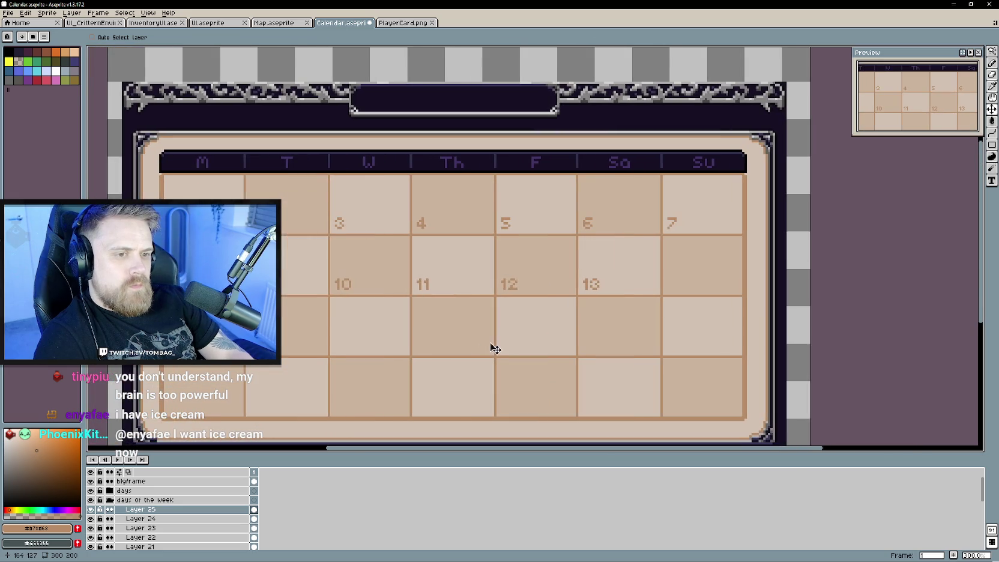
{"action": "left_click_drag", "start_coordinate": [460, 345], "coordinate": [480, 338]}
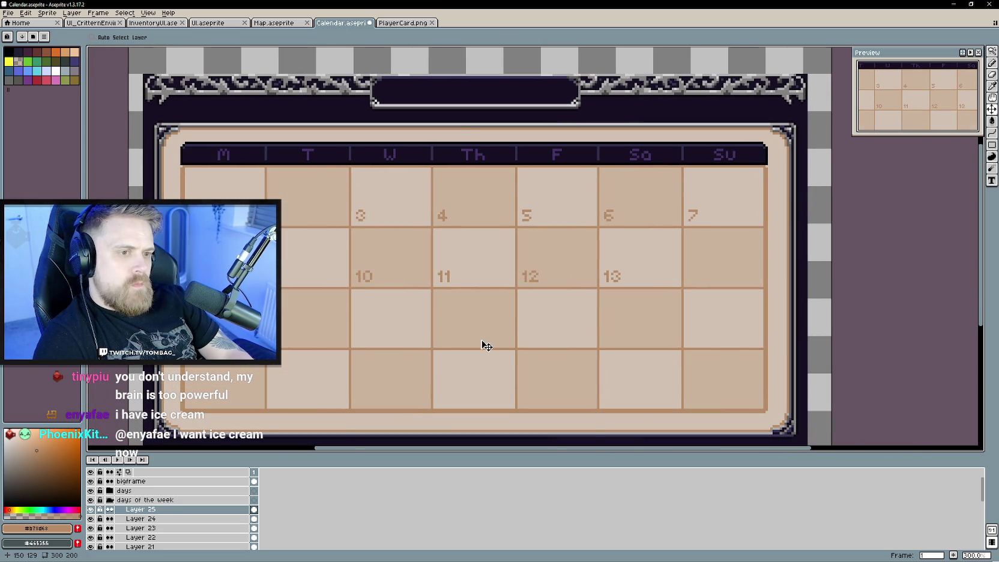
{"action": "scroll", "coordinate": [483, 341], "scroll_direction": "down", "scroll_amount": 1}
{"action": "scroll", "coordinate": [486, 347], "scroll_direction": "up", "scroll_amount": 1}
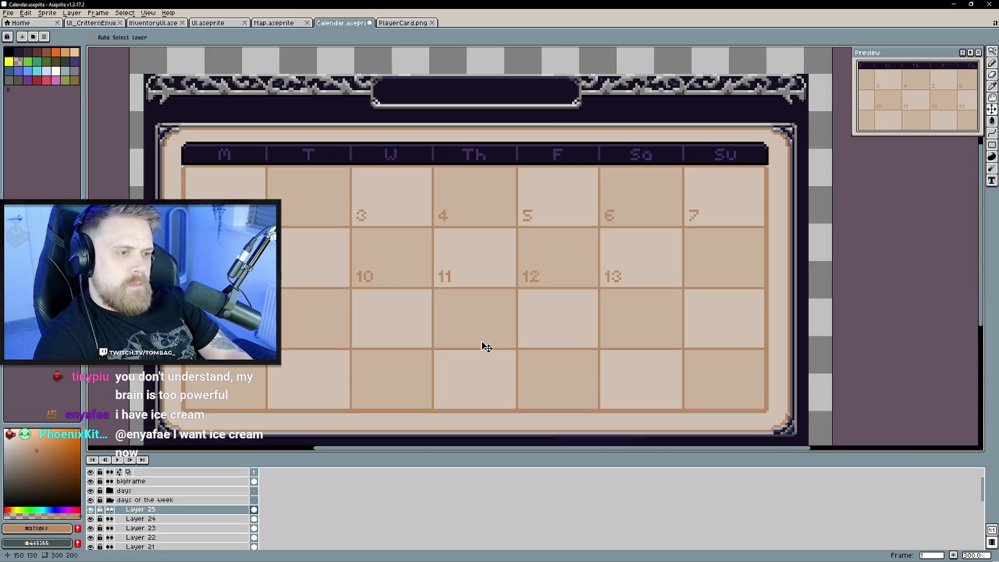
{"action": "left_click_drag", "start_coordinate": [605, 319], "coordinate": [446, 328]}
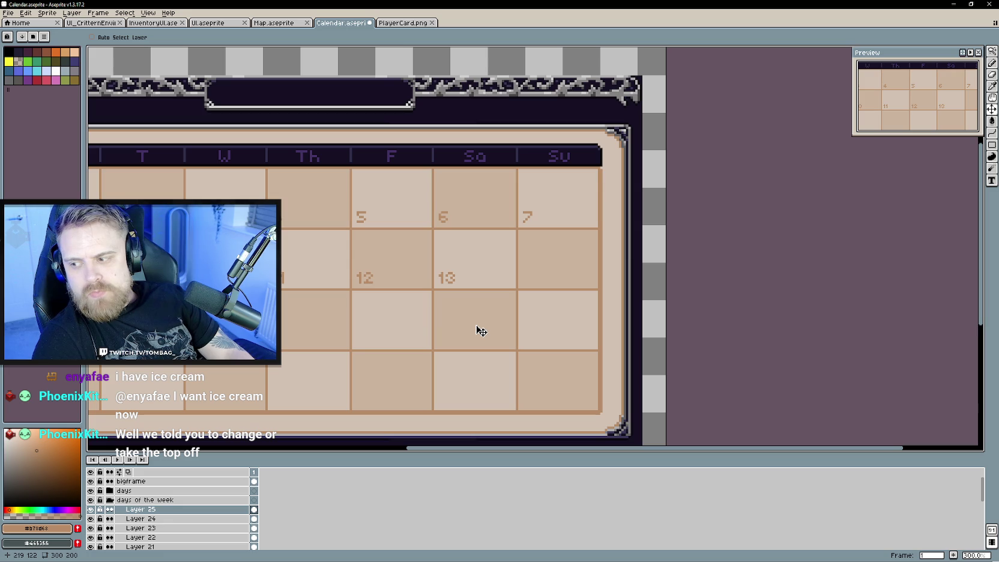
{"action": "scroll", "coordinate": [432, 325], "scroll_direction": "up", "scroll_amount": 1}
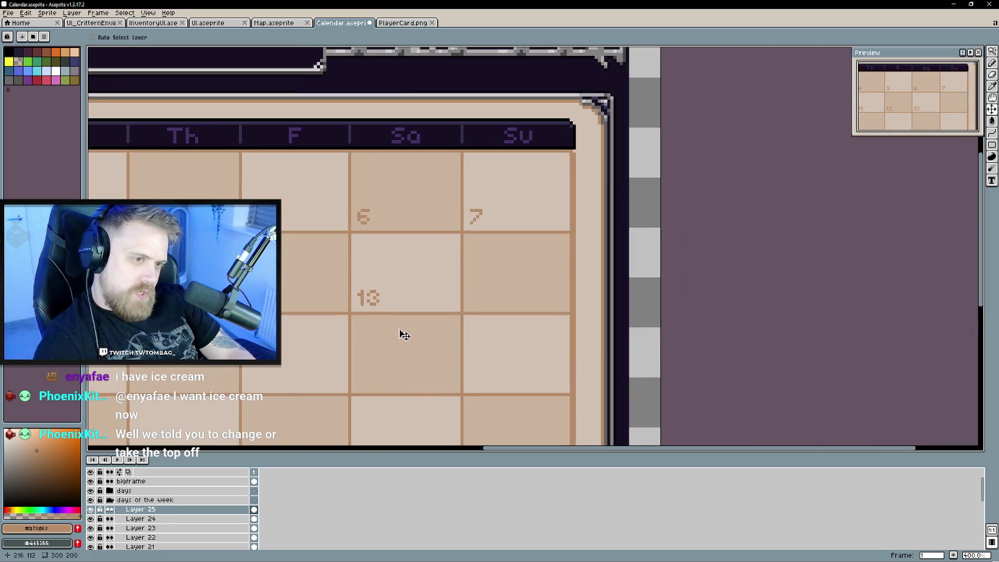
{"action": "scroll", "coordinate": [372, 322], "scroll_direction": "up", "scroll_amount": 2}
{"action": "right_click", "coordinate": [210, 509]}
{"action": "mouse_move", "coordinate": [234, 499]}
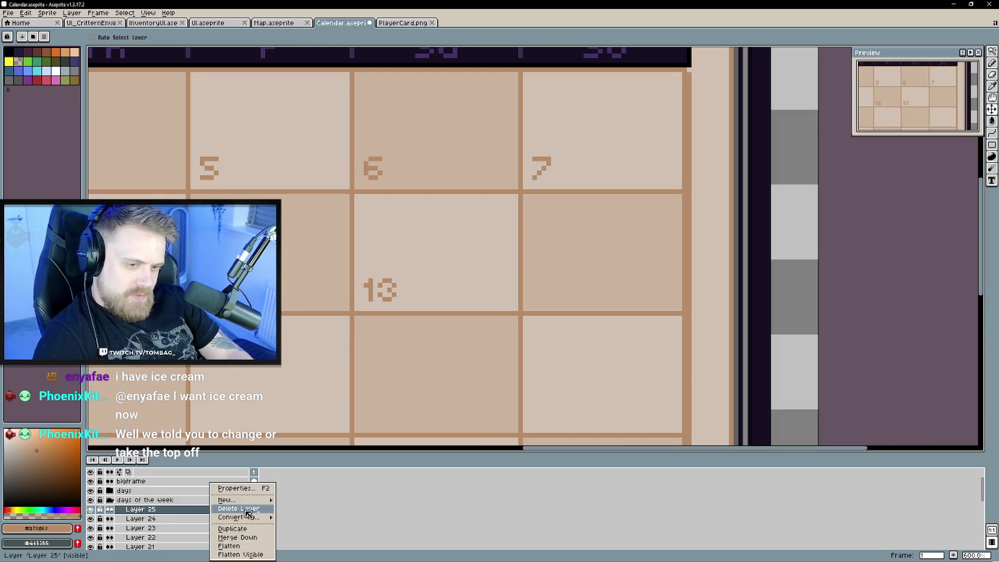
Add Layer 26 and draw the 14 numeral with the Pencil.
{"action": "left_click", "coordinate": [301, 500]}
{"action": "scroll", "coordinate": [412, 401], "scroll_direction": "up", "scroll_amount": 1}
{"action": "key", "text": "b"}
{"action": "scroll", "coordinate": [369, 333], "scroll_direction": "up", "scroll_amount": 3}
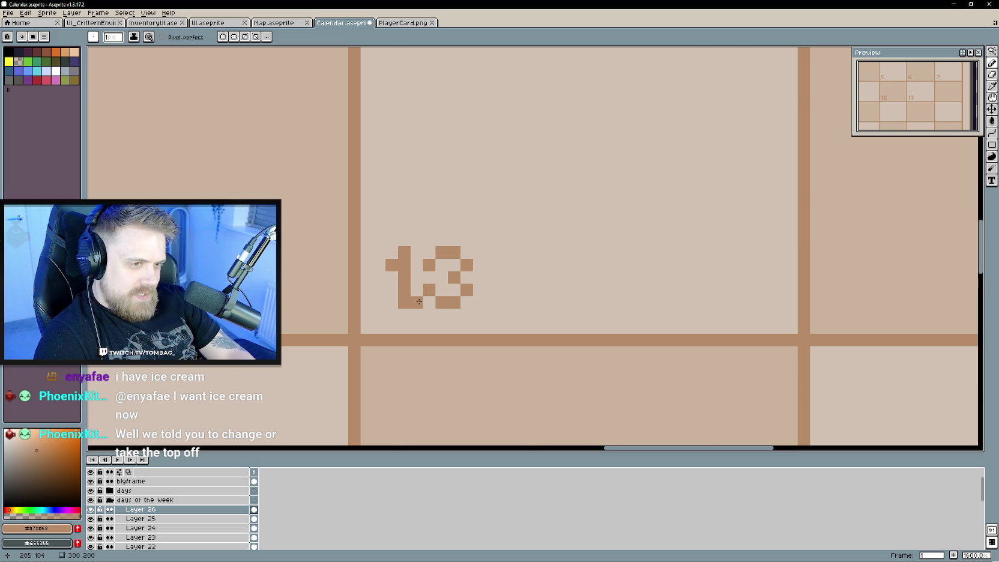
{"action": "scroll", "coordinate": [421, 291], "scroll_direction": "down", "scroll_amount": 3}
{"action": "mouse_move", "coordinate": [412, 318]}
{"action": "left_mouse_down"}
{"action": "mouse_move", "coordinate": [439, 352]}
{"action": "mouse_move", "coordinate": [681, 339]}
{"action": "mouse_move", "coordinate": [952, 308]}
{"action": "mouse_move", "coordinate": [464, 357]}
{"action": "left_mouse_up"}
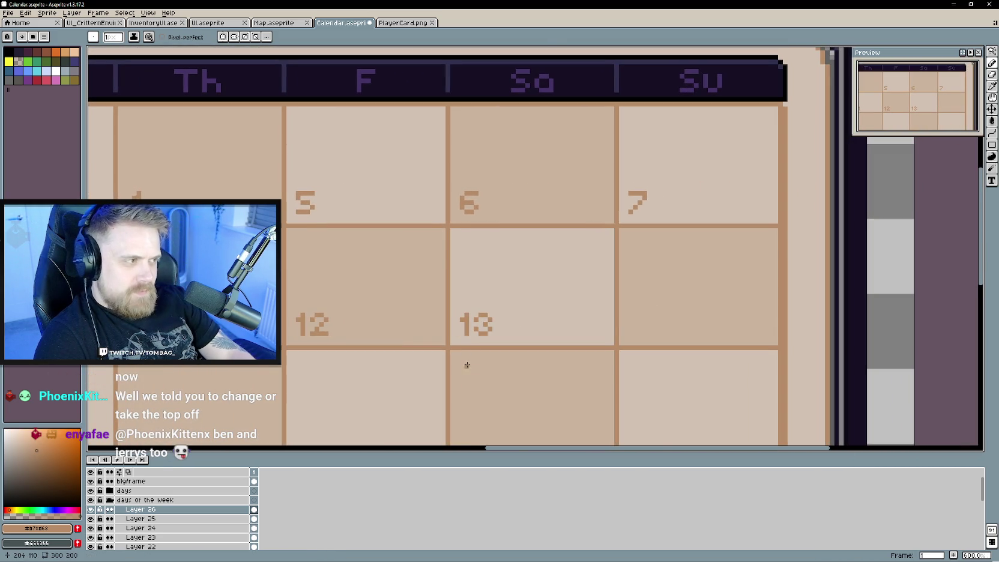
{"action": "scroll", "coordinate": [468, 369], "scroll_direction": "up", "scroll_amount": 1}
{"action": "scroll", "coordinate": [500, 311], "scroll_direction": "up", "scroll_amount": 2}
{"action": "scroll", "coordinate": [480, 294], "scroll_direction": "up", "scroll_amount": 1}
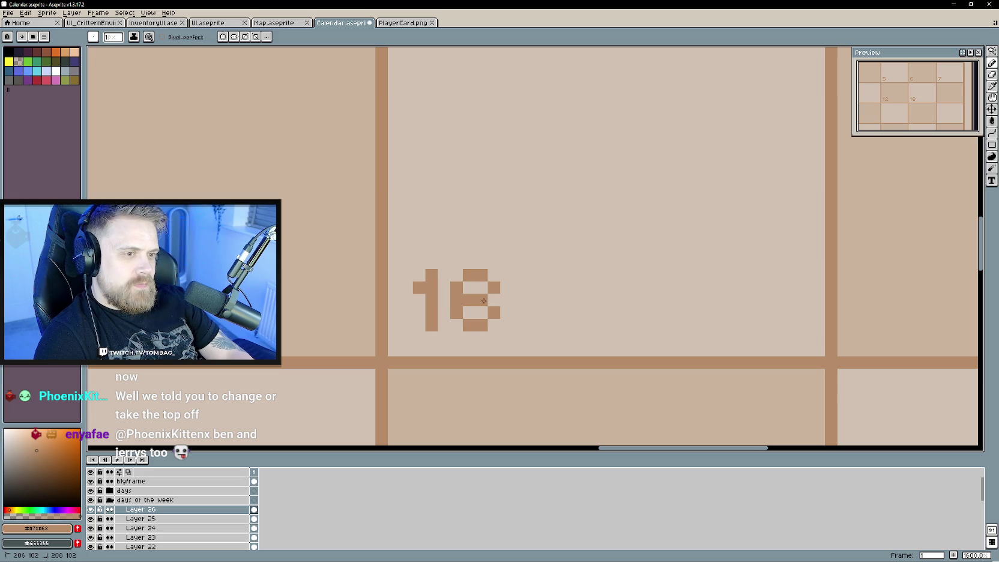
{"action": "left_click_drag", "start_coordinate": [481, 278], "coordinate": [480, 316]}
Place the 14 beside the 13 and clean up its pixels with Eraser and Pencil.
{"action": "key", "text": "ctrl+v"}
{"action": "left_click_drag", "start_coordinate": [631, 292], "coordinate": [660, 294]}
{"action": "scroll", "coordinate": [631, 353], "scroll_direction": "down", "scroll_amount": 3}
{"action": "scroll", "coordinate": [631, 353], "scroll_direction": "down", "scroll_amount": 1}
{"action": "scroll", "coordinate": [629, 352], "scroll_direction": "up", "scroll_amount": 1}
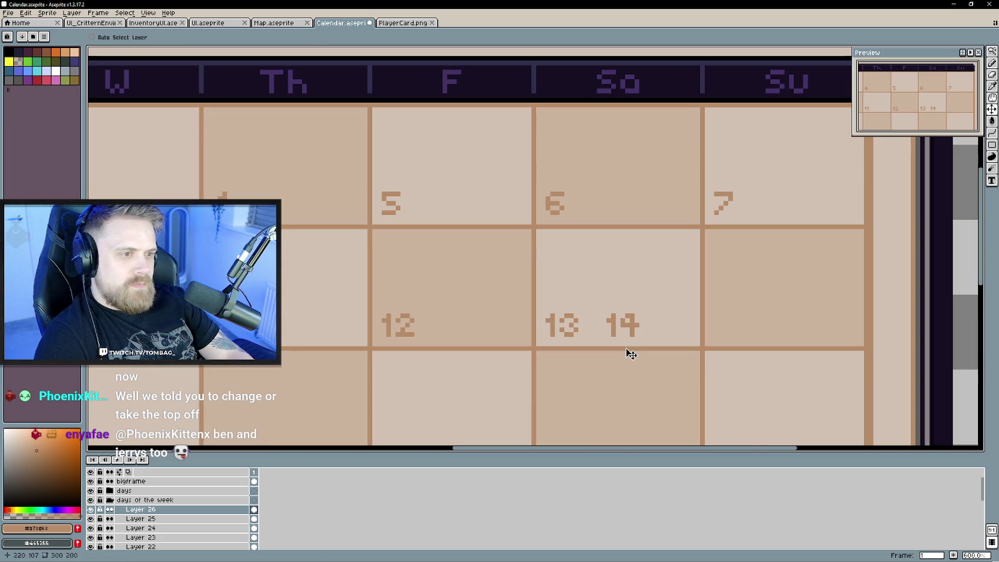
{"action": "key", "text": "e"}
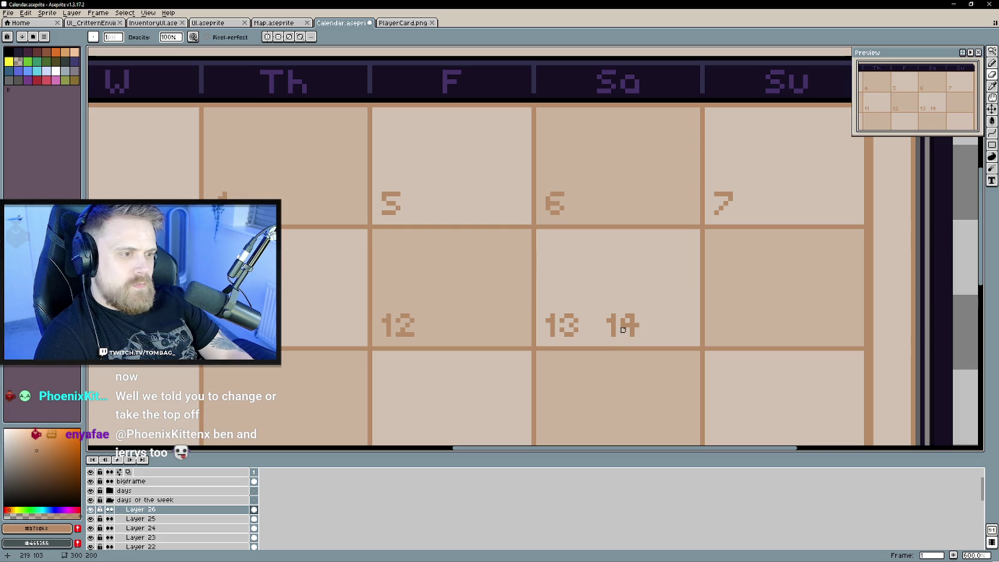
{"action": "key", "text": "b"}
{"action": "key", "text": "e"}
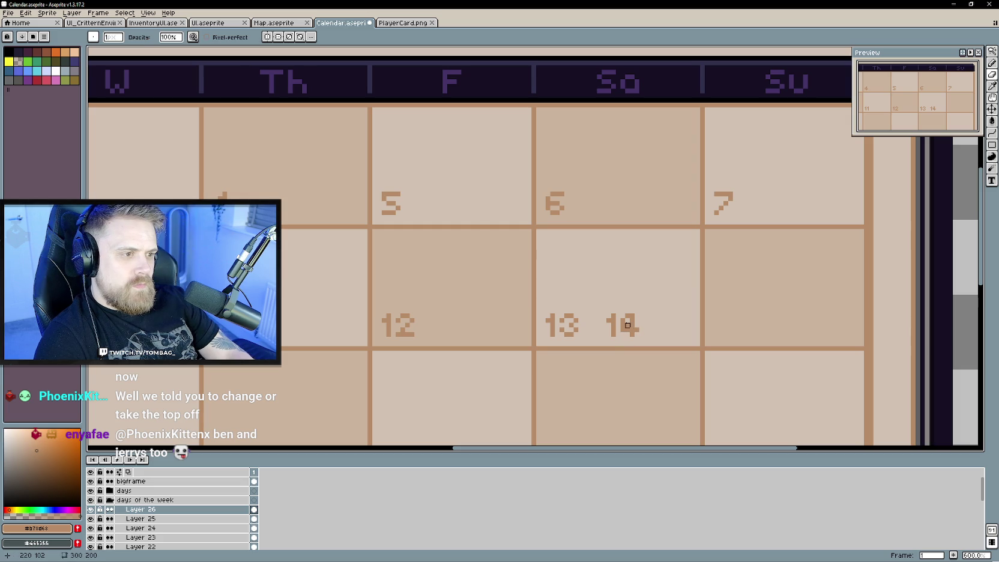
{"action": "key", "text": "b"}
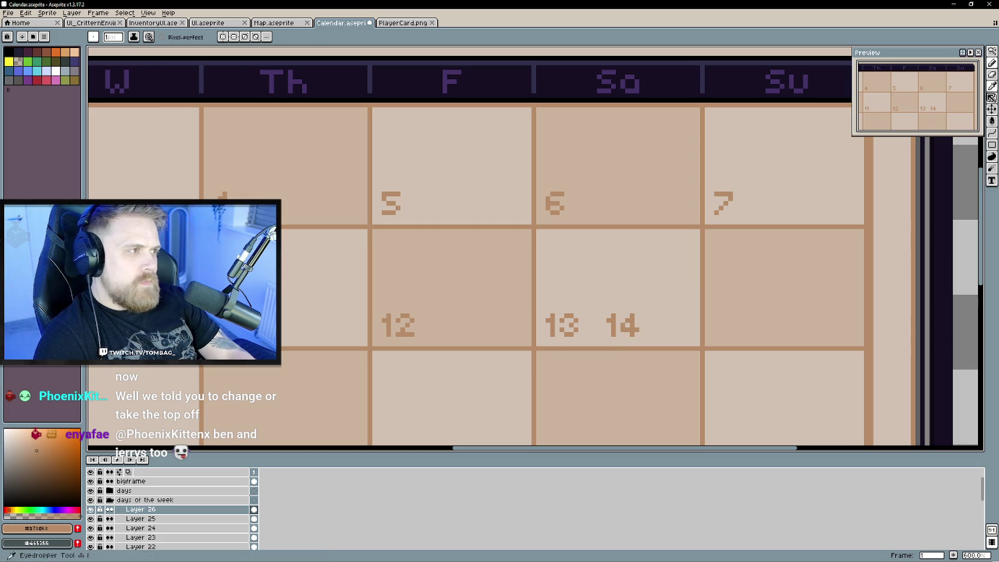
Move the 14 into the Sunday cell and zoom out over days 2–14.
{"action": "left_click", "coordinate": [992, 109]}
{"action": "mouse_move", "coordinate": [631, 327]}
{"action": "left_mouse_down"}
{"action": "mouse_move", "coordinate": [746, 338]}
{"action": "mouse_move", "coordinate": [737, 332]}
{"action": "left_mouse_up"}
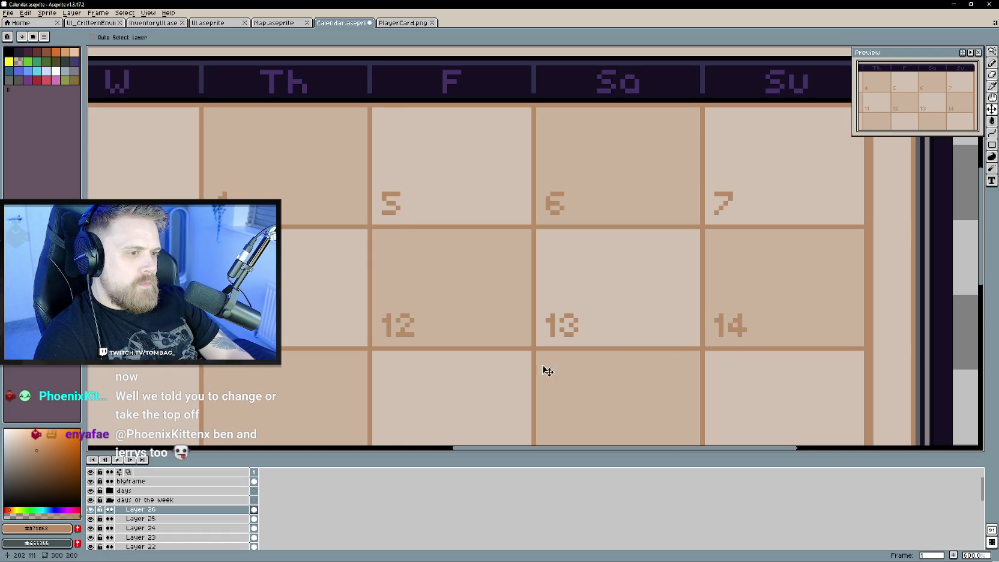
{"action": "scroll", "coordinate": [558, 372], "scroll_direction": "down", "scroll_amount": 1}
{"action": "left_click_drag", "start_coordinate": [558, 372], "coordinate": [617, 298]}
{"action": "scroll", "coordinate": [462, 328], "scroll_direction": "down", "scroll_amount": 1}
{"action": "scroll", "coordinate": [543, 326], "scroll_direction": "down", "scroll_amount": 1}
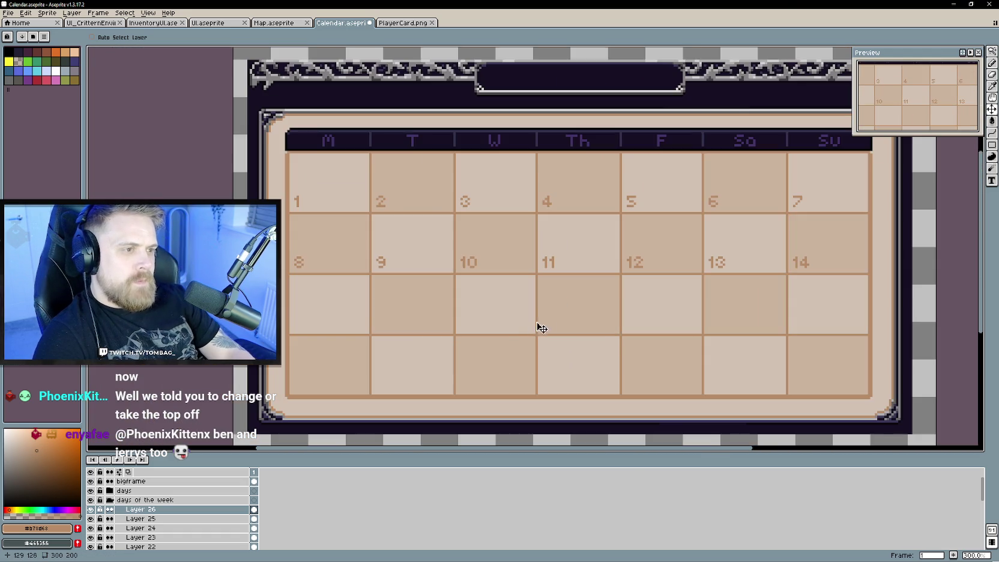
Add Layer 27 and draw the 15 numeral with the Pencil.
{"action": "right_click", "coordinate": [159, 509]}
{"action": "left_click", "coordinate": [261, 504]}
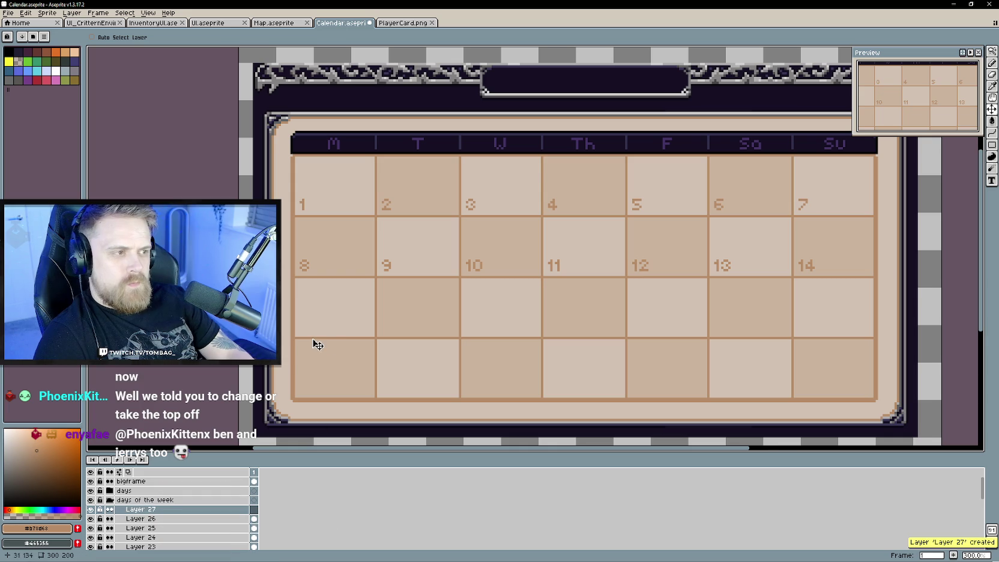
{"action": "scroll", "coordinate": [300, 343], "scroll_direction": "up", "scroll_amount": 1}
{"action": "key", "text": "b"}
{"action": "scroll", "coordinate": [368, 252], "scroll_direction": "up", "scroll_amount": 2}
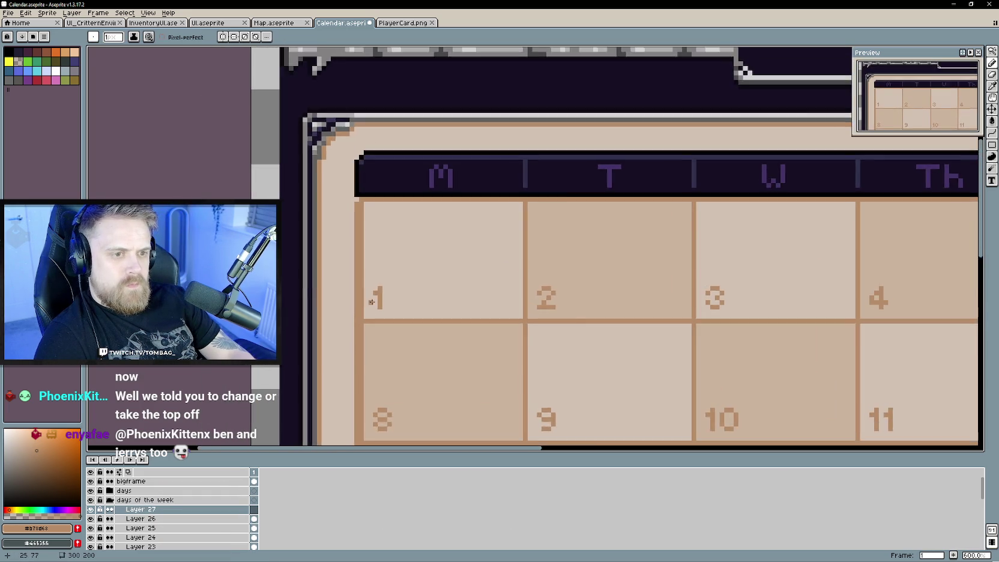
{"action": "scroll", "coordinate": [376, 283], "scroll_direction": "up", "scroll_amount": 3}
{"action": "scroll", "coordinate": [388, 310], "scroll_direction": "down", "scroll_amount": 3}
{"action": "mouse_move", "coordinate": [518, 312]}
{"action": "left_mouse_down"}
{"action": "mouse_move", "coordinate": [319, 290]}
{"action": "mouse_move", "coordinate": [343, 288]}
{"action": "left_mouse_up"}
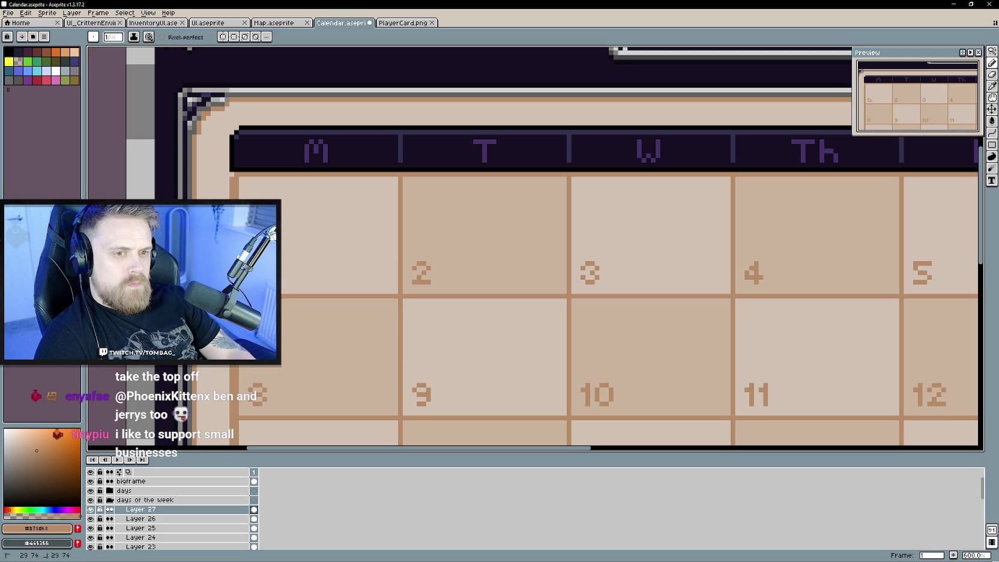
Move the 15 down into the Monday cell of the calendar's third row.
{"action": "mouse_move", "coordinate": [308, 363]}
{"action": "left_mouse_down"}
{"action": "mouse_move", "coordinate": [430, 260]}
{"action": "mouse_move", "coordinate": [423, 187]}
{"action": "left_mouse_up"}
{"action": "key", "text": "v"}
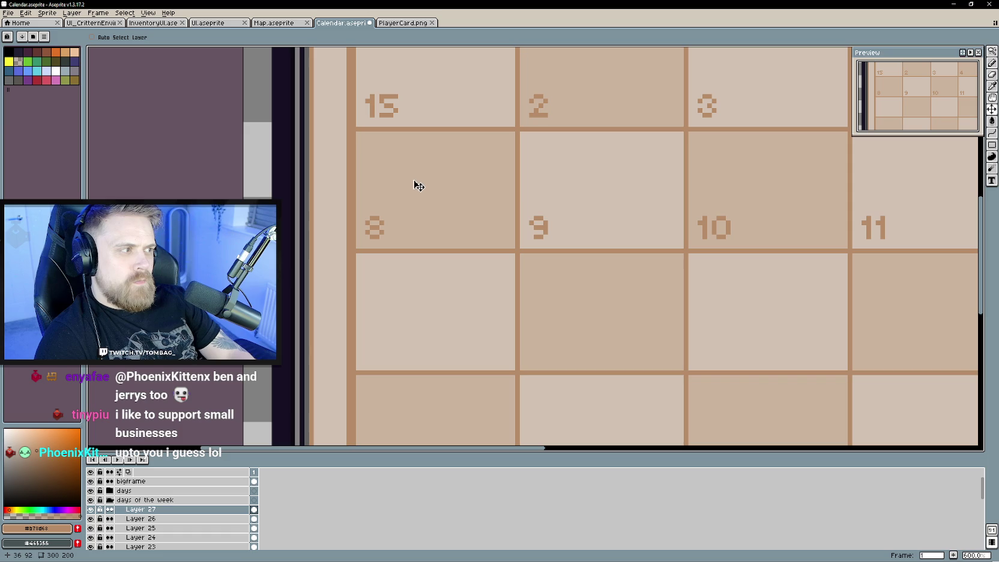
{"action": "left_click_drag", "start_coordinate": [404, 111], "coordinate": [402, 356]}
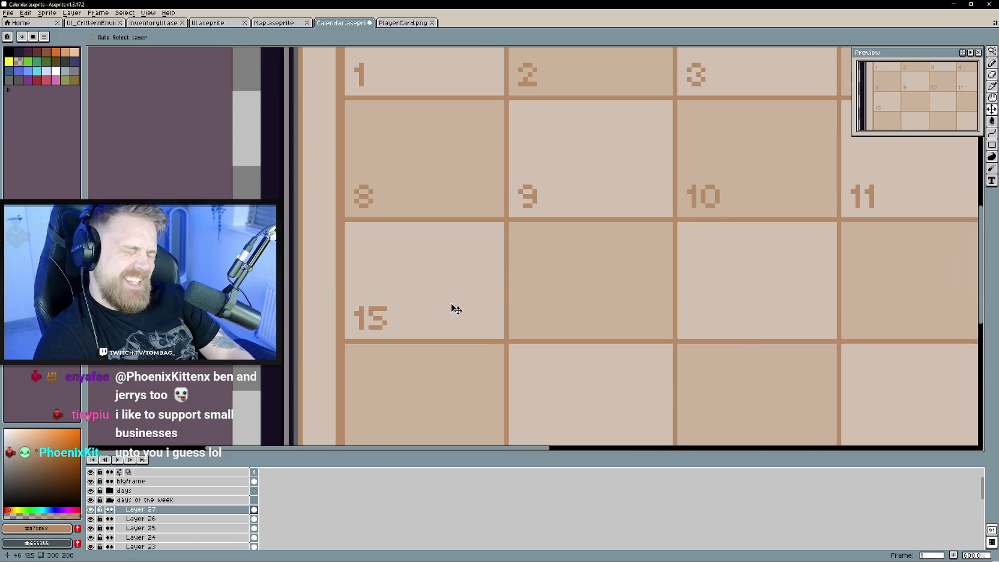
{"action": "scroll", "coordinate": [435, 323], "scroll_direction": "up", "scroll_amount": 1}
{"action": "scroll", "coordinate": [439, 305], "scroll_direction": "up", "scroll_amount": 2}
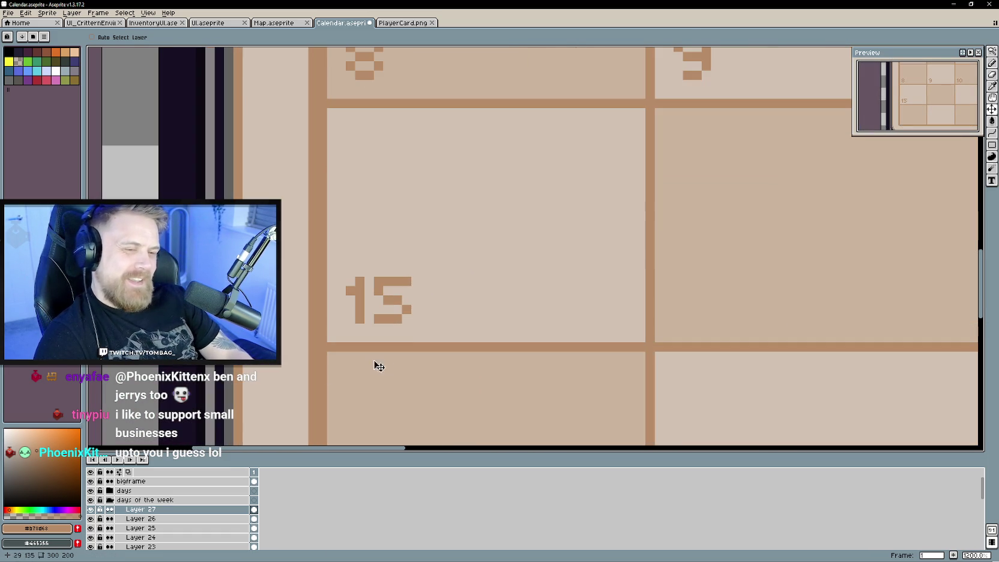
{"action": "right_click", "coordinate": [176, 514]}
Draw a 16 on a new layer and move it into the cell right of 15.
{"action": "left_click", "coordinate": [288, 504]}
{"action": "scroll", "coordinate": [352, 398], "scroll_direction": "up", "scroll_amount": 1}
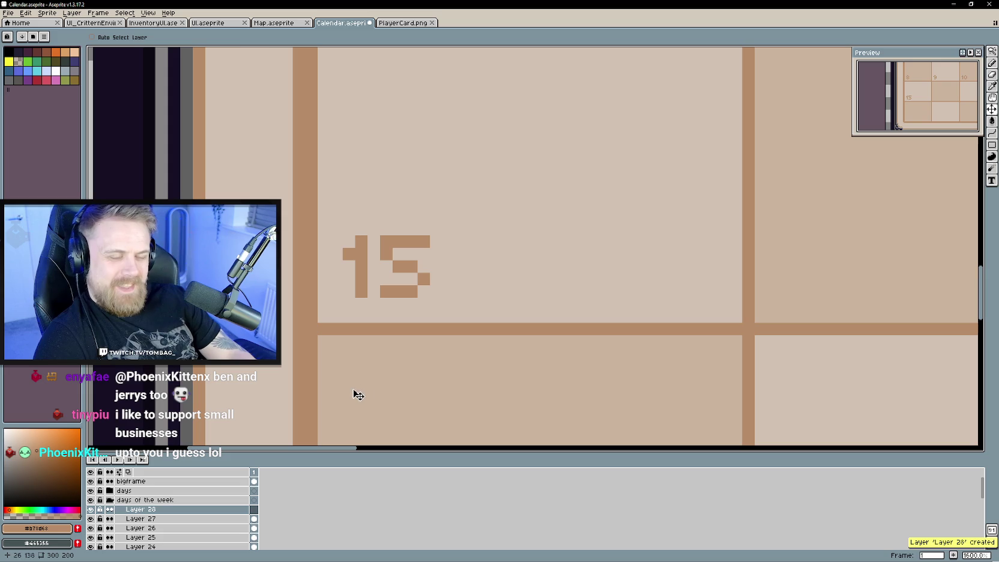
{"action": "key", "text": "b"}
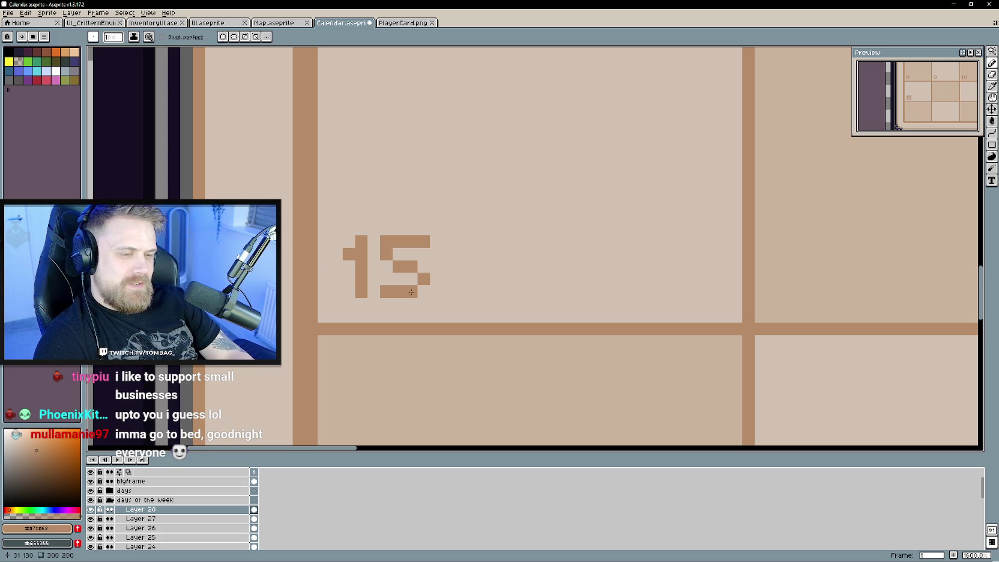
{"action": "left_click_drag", "start_coordinate": [385, 277], "coordinate": [384, 267]}
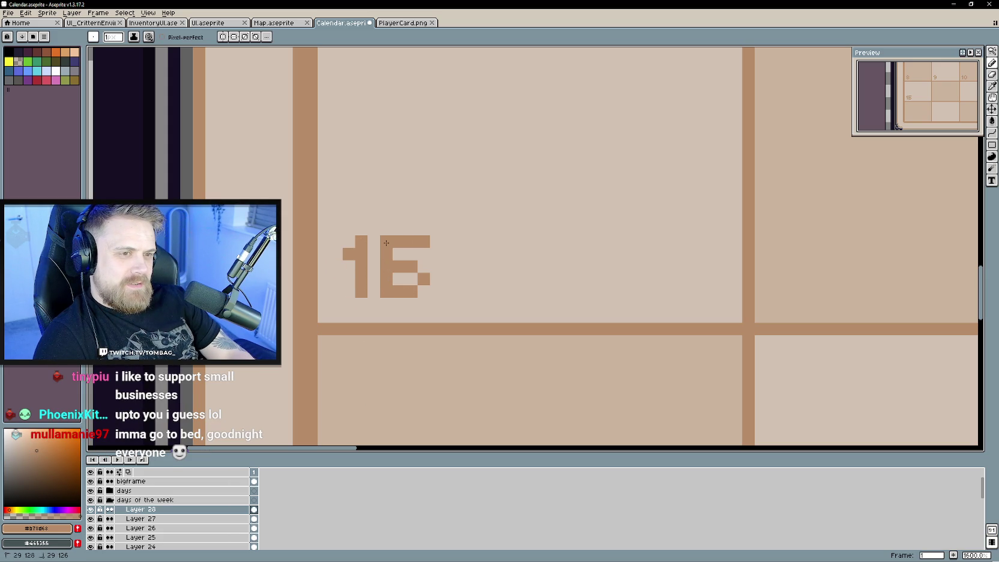
{"action": "scroll", "coordinate": [427, 280], "scroll_direction": "down", "scroll_amount": 3}
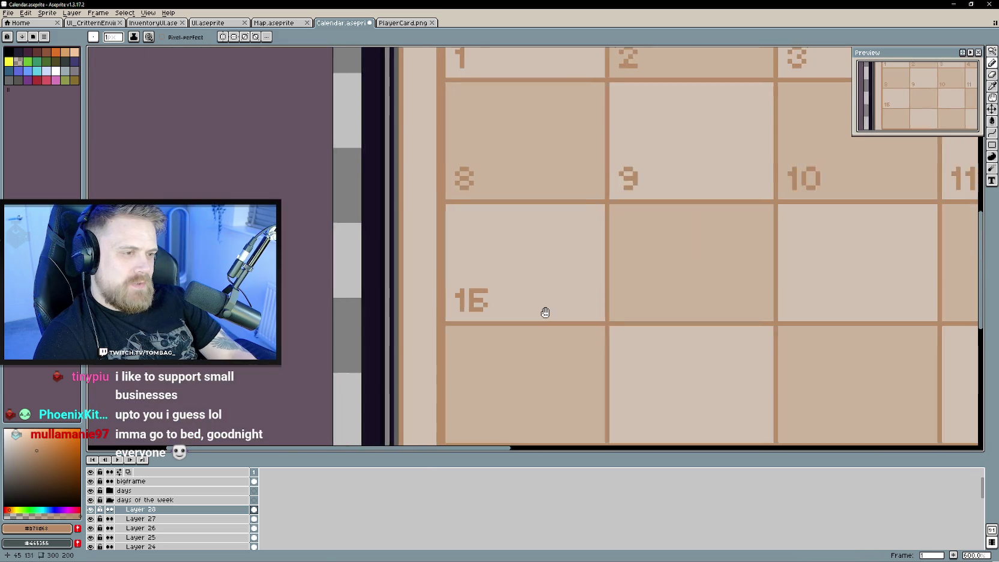
{"action": "key", "text": "v"}
{"action": "mouse_move", "coordinate": [396, 293]}
{"action": "left_mouse_down"}
{"action": "mouse_move", "coordinate": [547, 294]}
{"action": "mouse_move", "coordinate": [526, 295]}
{"action": "left_mouse_up"}
Touch up the pixels of the 16 and pan across the calendar columns.
{"action": "scroll", "coordinate": [526, 295], "scroll_direction": "up", "scroll_amount": 3}
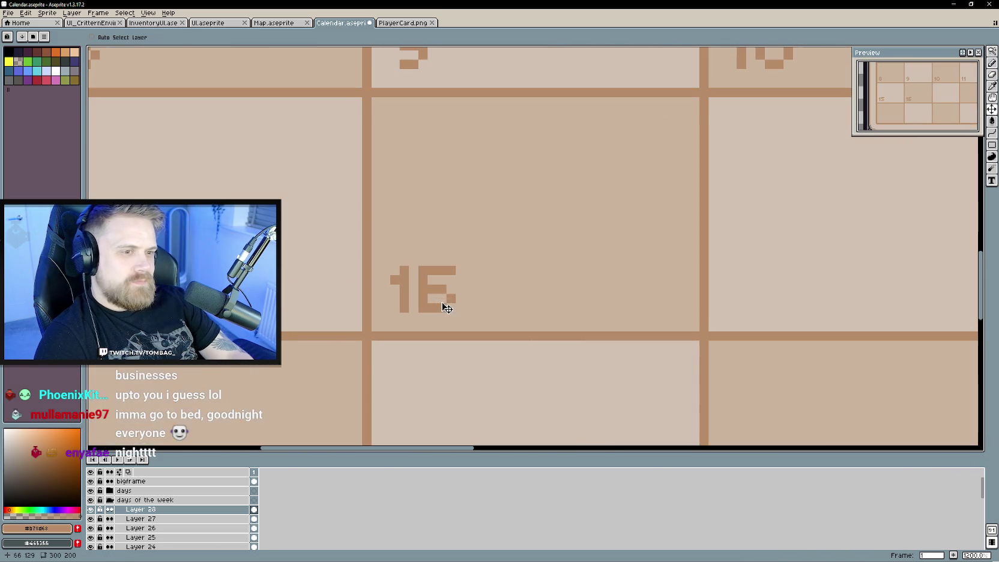
{"action": "key", "text": "b"}
{"action": "left_click", "coordinate": [424, 290]}
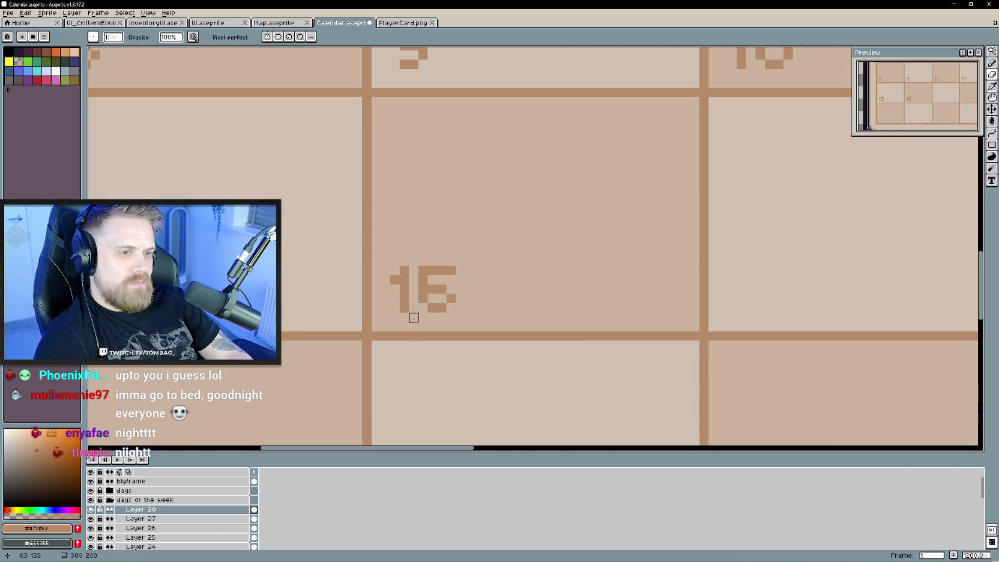
{"action": "scroll", "coordinate": [452, 336], "scroll_direction": "down", "scroll_amount": 4}
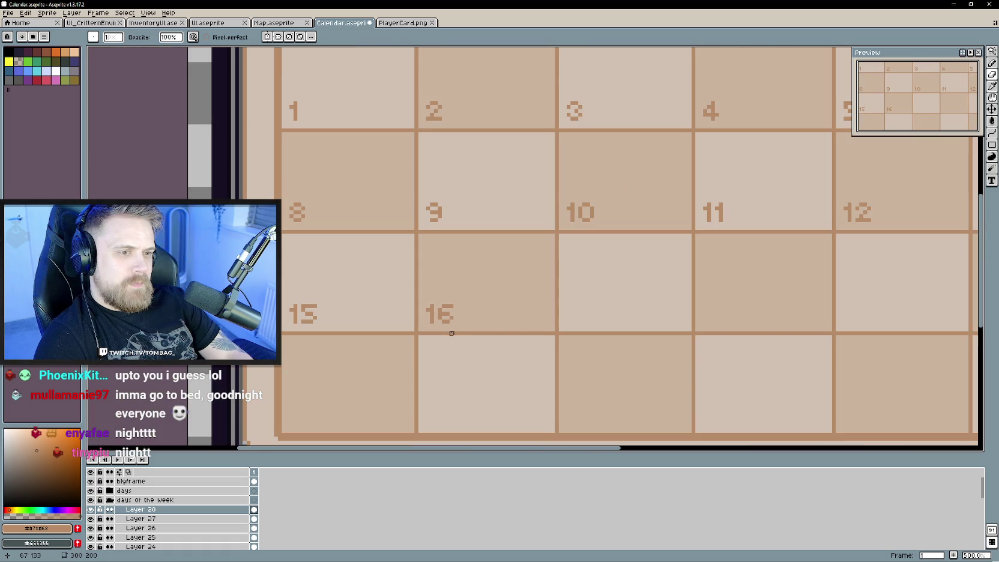
{"action": "mouse_move", "coordinate": [498, 314]}
{"action": "left_mouse_down"}
{"action": "mouse_move", "coordinate": [247, 314]}
{"action": "mouse_move", "coordinate": [311, 308]}
{"action": "left_mouse_up"}
{"action": "scroll", "coordinate": [180, 516], "scroll_direction": "down", "scroll_amount": 2}
{"action": "scroll", "coordinate": [144, 522], "scroll_direction": "down", "scroll_amount": 2}
Toggle layer visibility to find which layers hold the 10 and the 5.
{"action": "left_click", "coordinate": [138, 527]}
{"action": "left_click", "coordinate": [91, 528]}
{"action": "left_click", "coordinate": [92, 529]}
{"action": "scroll", "coordinate": [93, 531], "scroll_direction": "down", "scroll_amount": 3}
{"action": "scroll", "coordinate": [93, 528], "scroll_direction": "down", "scroll_amount": 3}
{"action": "left_click", "coordinate": [91, 518]}
{"action": "left_click", "coordinate": [91, 519]}
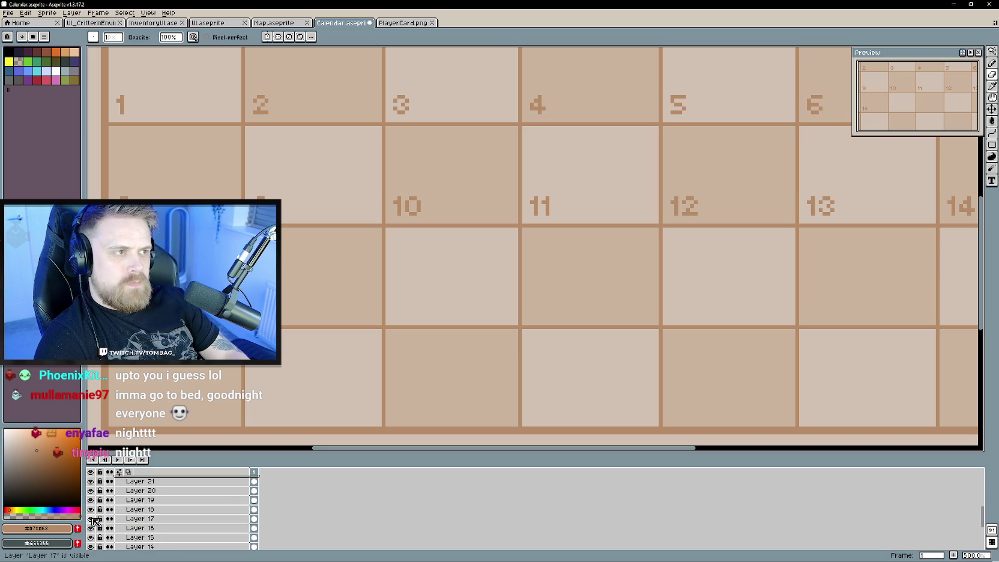
{"action": "left_click", "coordinate": [143, 509]}
{"action": "scroll", "coordinate": [691, 157], "scroll_direction": "right", "scroll_amount": 3}
{"action": "scroll", "coordinate": [692, 157], "scroll_direction": "up", "scroll_amount": 2}
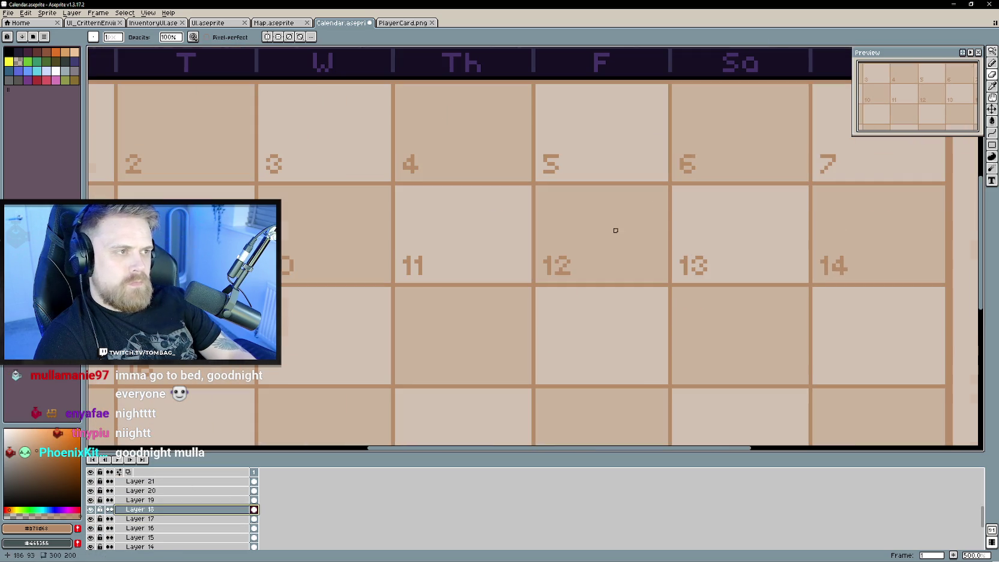
{"action": "scroll", "coordinate": [529, 261], "scroll_direction": "down", "scroll_amount": 2}
{"action": "scroll", "coordinate": [528, 260], "scroll_direction": "left", "scroll_amount": 3}
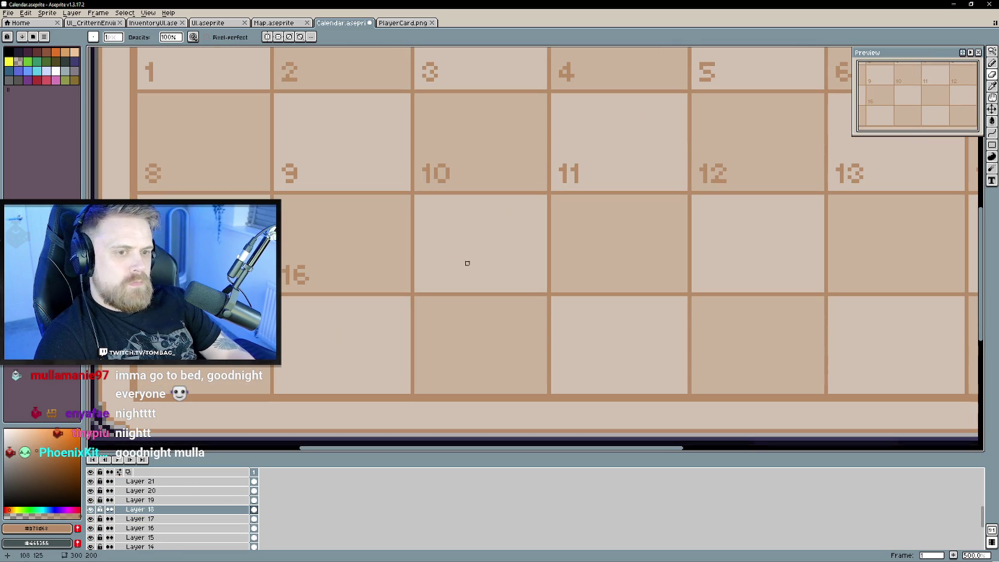
{"action": "scroll", "coordinate": [164, 508], "scroll_direction": "up", "scroll_amount": 4}
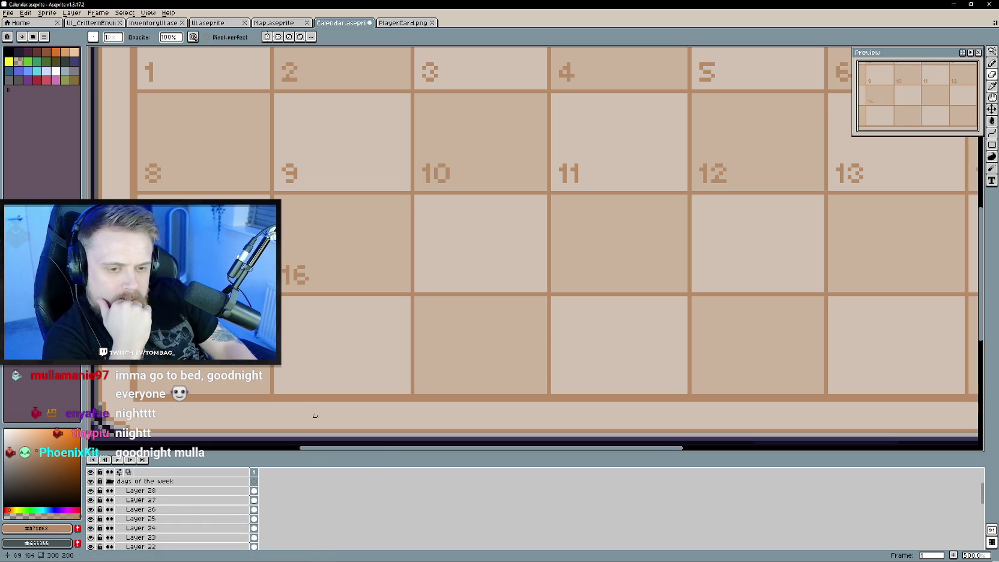
Add Layer 29 beside the 16 cell and edit a copied number into 17.
{"action": "right_click", "coordinate": [167, 488]}
{"action": "left_click", "coordinate": [265, 503]}
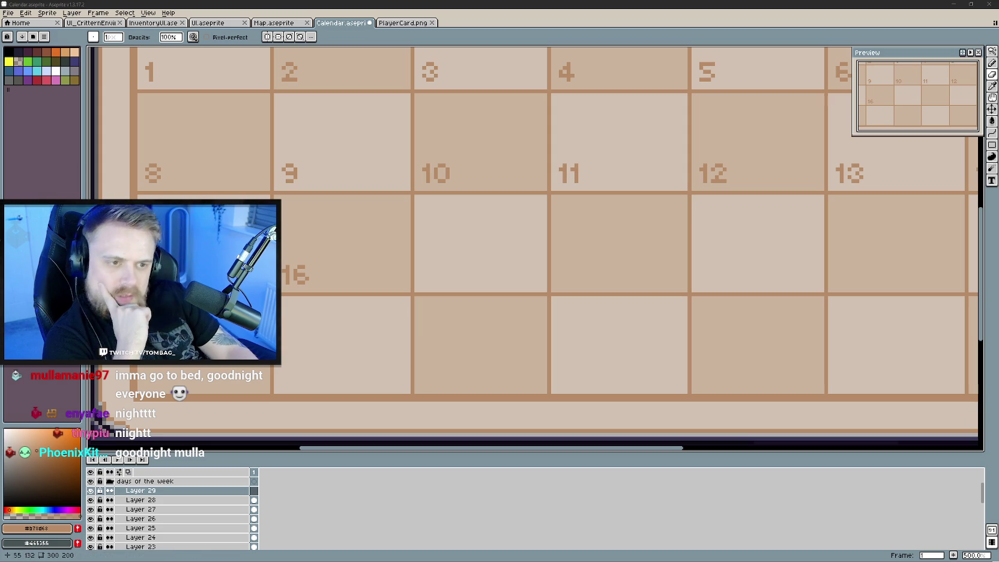
{"action": "left_click_drag", "start_coordinate": [373, 251], "coordinate": [417, 276]}
{"action": "scroll", "coordinate": [300, 317], "scroll_direction": "up", "scroll_amount": 1}
{"action": "left_click_drag", "start_coordinate": [301, 317], "coordinate": [374, 305]}
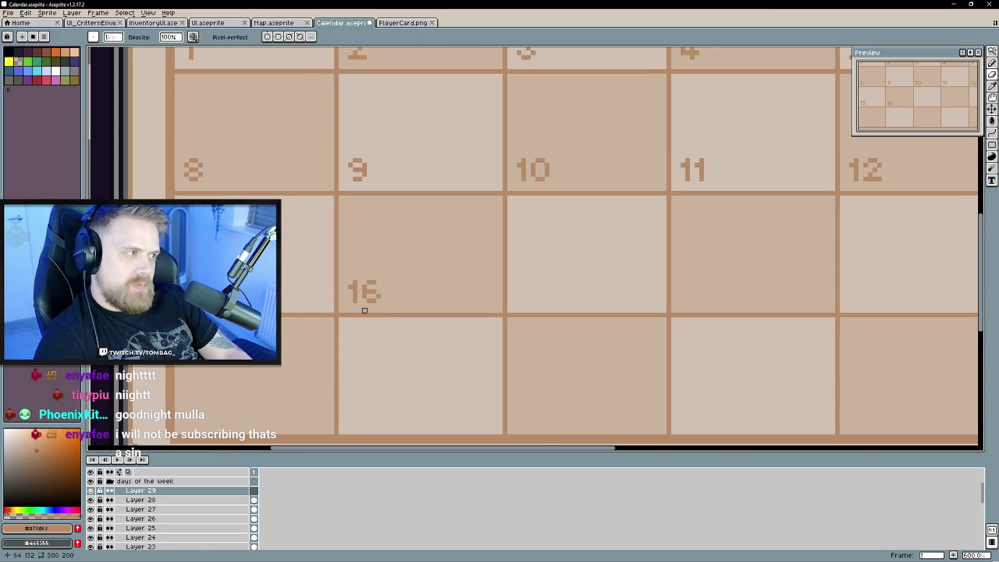
{"action": "scroll", "coordinate": [364, 310], "scroll_direction": "up", "scroll_amount": 1}
{"action": "key", "text": "e"}
{"action": "scroll", "coordinate": [345, 293], "scroll_direction": "up", "scroll_amount": 2}
{"action": "left_click", "coordinate": [357, 262]}
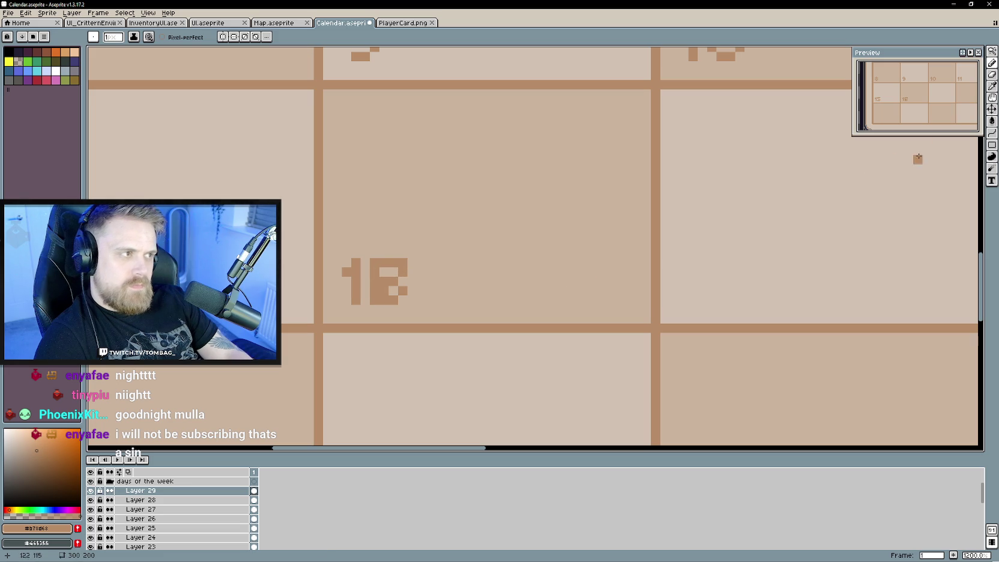
Move the 17 into the Wednesday cell right of 16, showing days 1–17.
{"action": "key", "text": "v"}
{"action": "left_click_drag", "start_coordinate": [429, 282], "coordinate": [758, 283]}
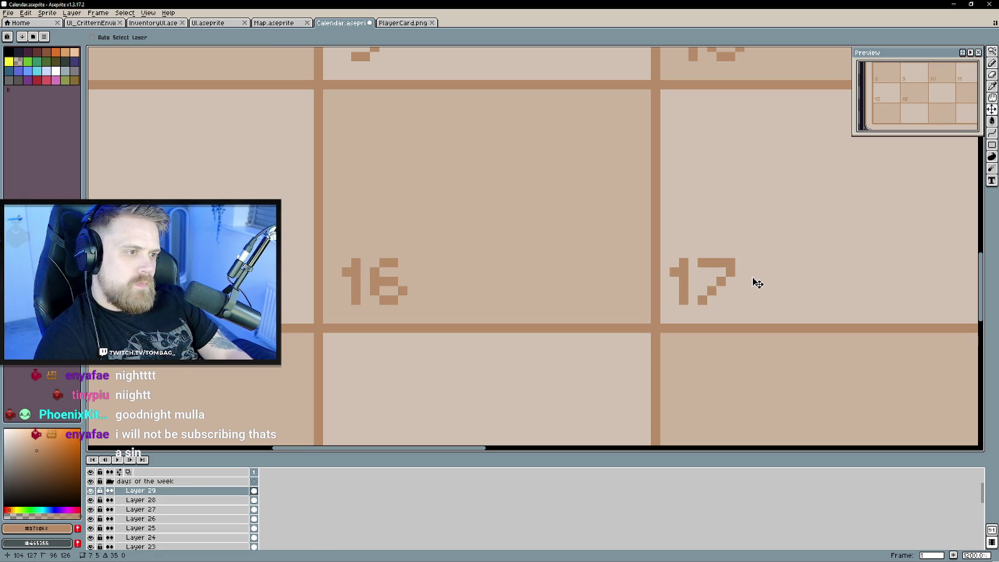
{"action": "scroll", "coordinate": [751, 290], "scroll_direction": "down", "scroll_amount": 2}
{"action": "scroll", "coordinate": [735, 327], "scroll_direction": "down", "scroll_amount": 2}
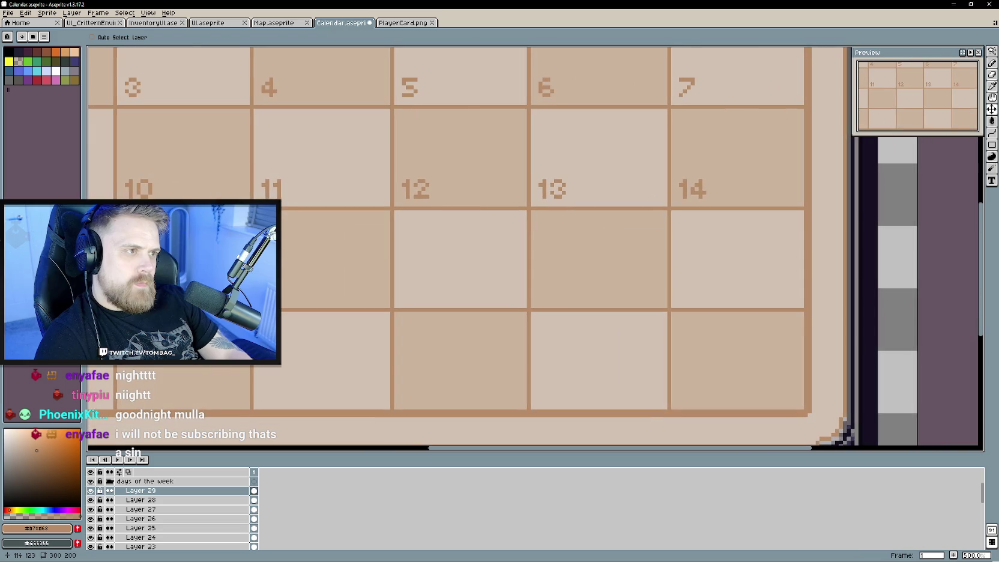
{"action": "mouse_move", "coordinate": [456, 294]}
{"action": "left_mouse_down"}
{"action": "mouse_move", "coordinate": [409, 282]}
{"action": "mouse_move", "coordinate": [419, 300]}
{"action": "left_mouse_up"}
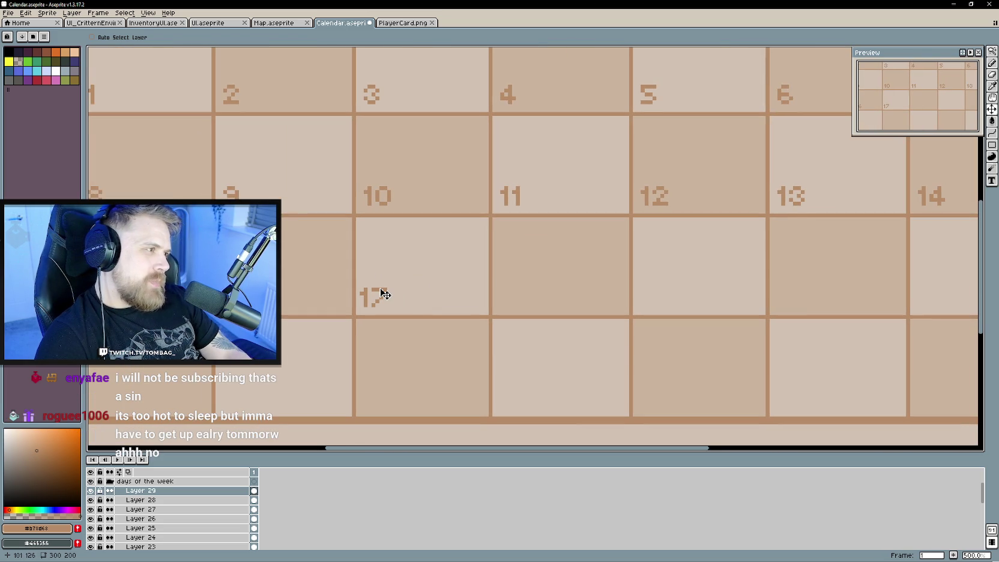
{"action": "right_click", "coordinate": [180, 490]}
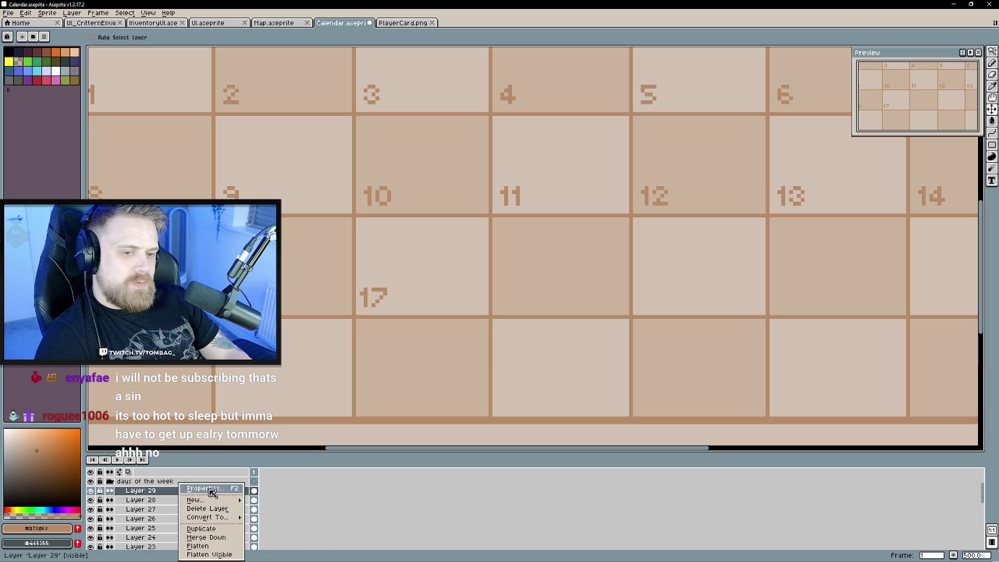
Add Layer 30 and reshape the copied 17 into an 18.
{"action": "left_click", "coordinate": [274, 503]}
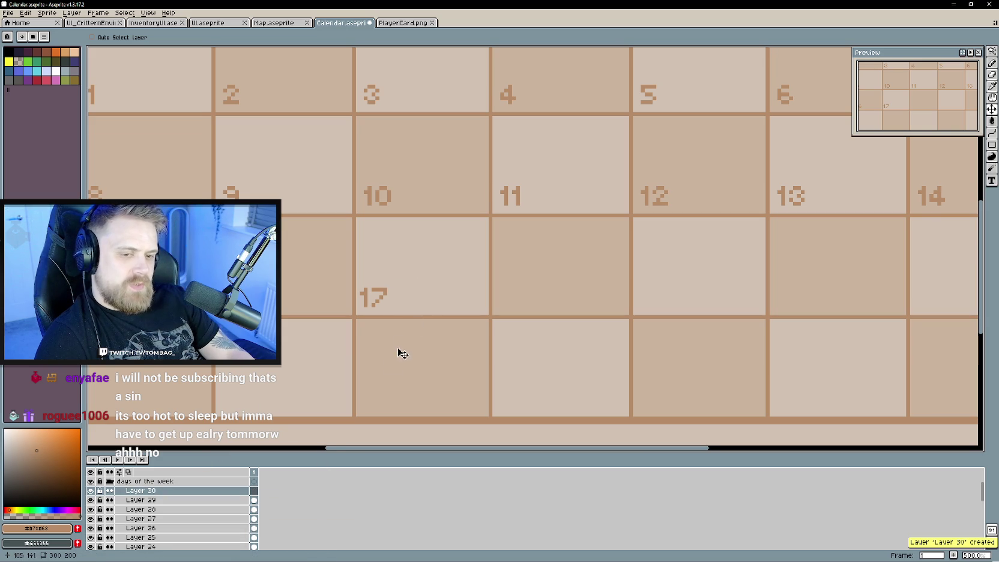
{"action": "key", "text": "b"}
{"action": "scroll", "coordinate": [350, 349], "scroll_direction": "up", "scroll_amount": 2}
{"action": "scroll", "coordinate": [358, 265], "scroll_direction": "up", "scroll_amount": 2}
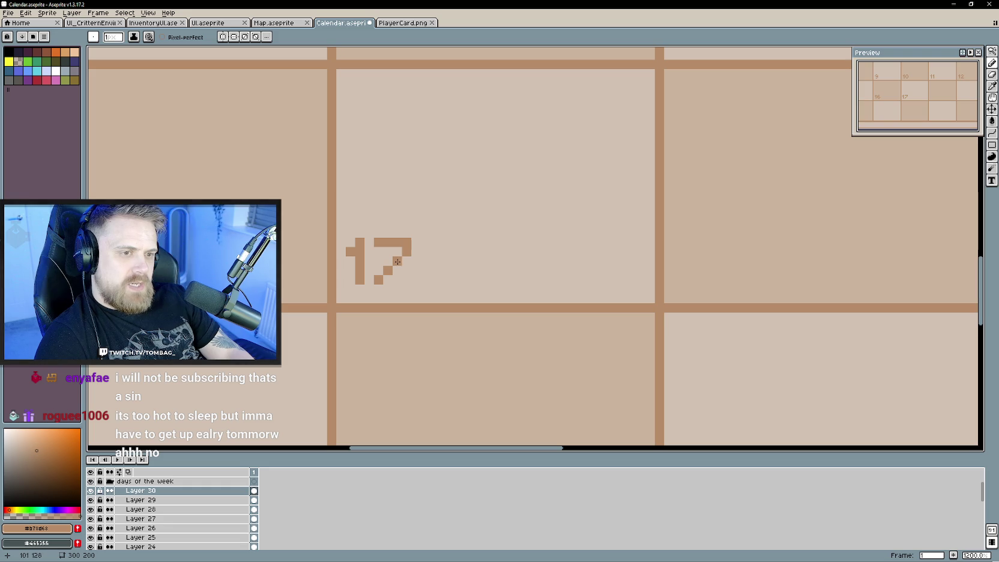
{"action": "mouse_move", "coordinate": [379, 280]}
{"action": "left_mouse_down"}
{"action": "mouse_move", "coordinate": [407, 279]}
{"action": "mouse_move", "coordinate": [406, 269]}
{"action": "left_mouse_up"}
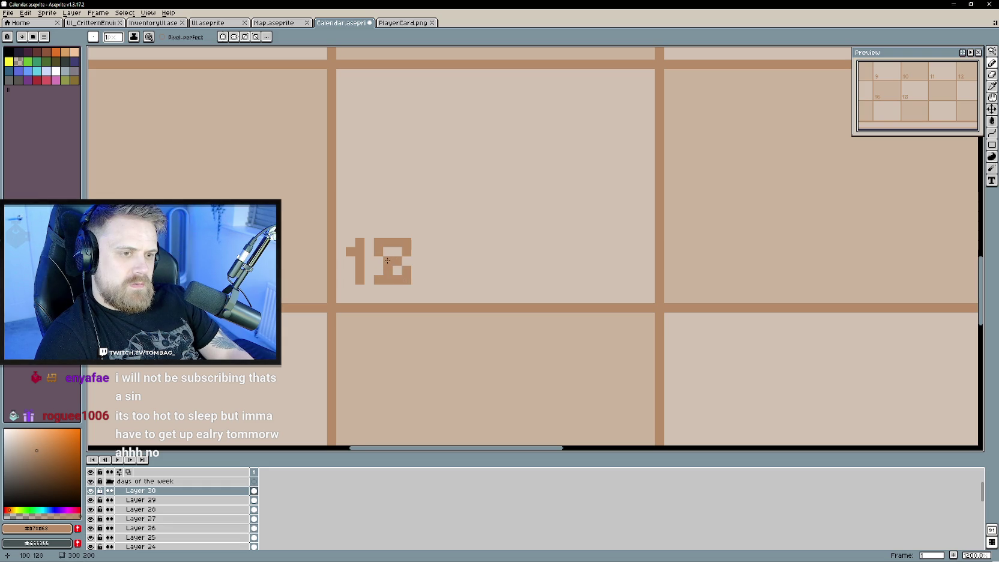
{"action": "scroll", "coordinate": [401, 311], "scroll_direction": "down", "scroll_amount": 1}
Move the 18 into the Thursday cell right of 17.
{"action": "key", "text": "v"}
{"action": "mouse_move", "coordinate": [442, 274]}
{"action": "left_mouse_down"}
{"action": "mouse_move", "coordinate": [668, 278]}
{"action": "mouse_move", "coordinate": [479, 367]}
{"action": "left_mouse_up"}
{"action": "scroll", "coordinate": [667, 278], "scroll_direction": "down", "scroll_amount": 1}
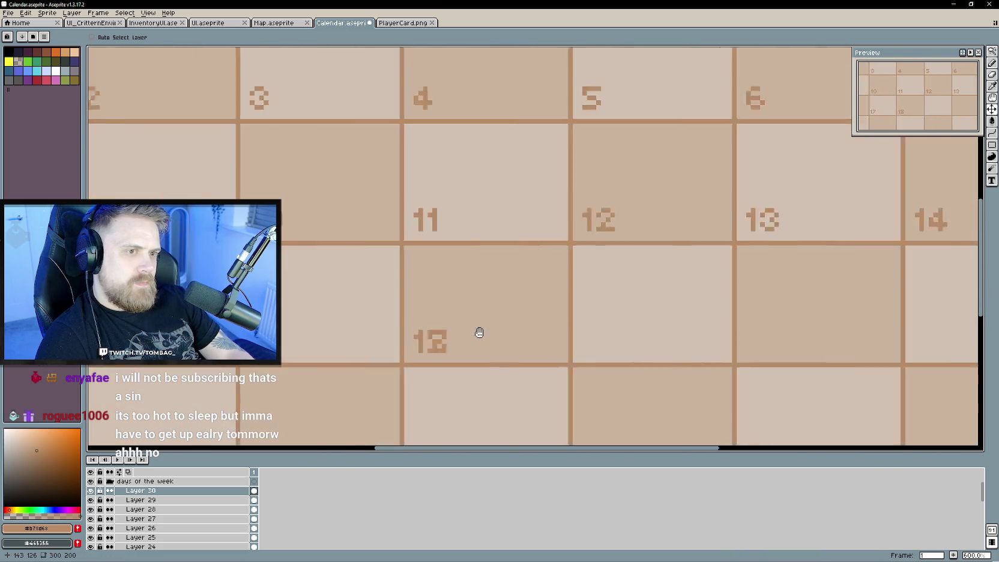
{"action": "mouse_move", "coordinate": [479, 332]}
{"action": "left_mouse_down"}
{"action": "mouse_move", "coordinate": [714, 339]}
{"action": "mouse_move", "coordinate": [435, 312]}
{"action": "left_mouse_up"}
{"action": "key", "text": "b"}
{"action": "scroll", "coordinate": [465, 324], "scroll_direction": "up", "scroll_amount": 3}
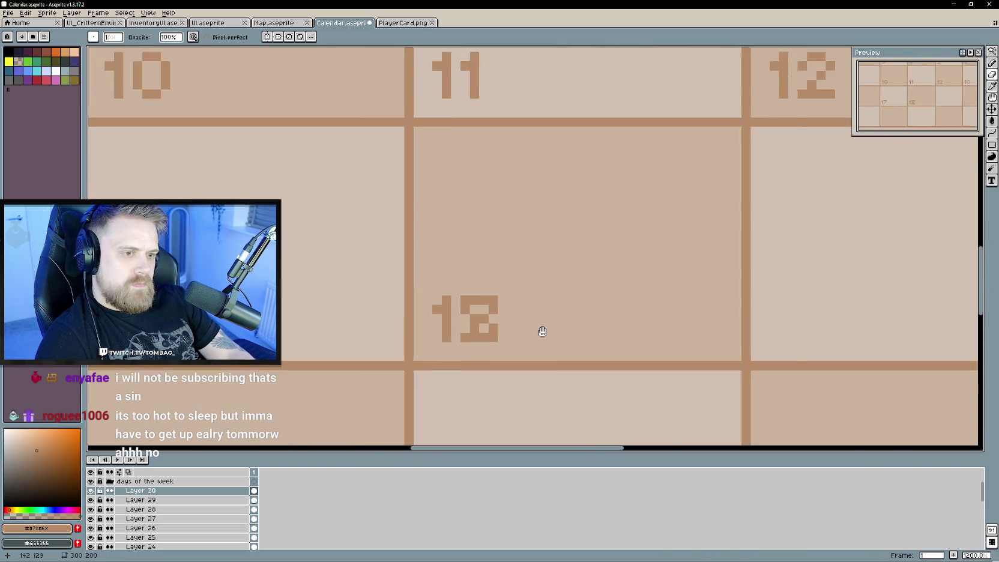
{"action": "scroll", "coordinate": [497, 327], "scroll_direction": "down", "scroll_amount": 3}
{"action": "scroll", "coordinate": [487, 328], "scroll_direction": "down", "scroll_amount": 2}
{"action": "scroll", "coordinate": [488, 332], "scroll_direction": "up", "scroll_amount": 1}
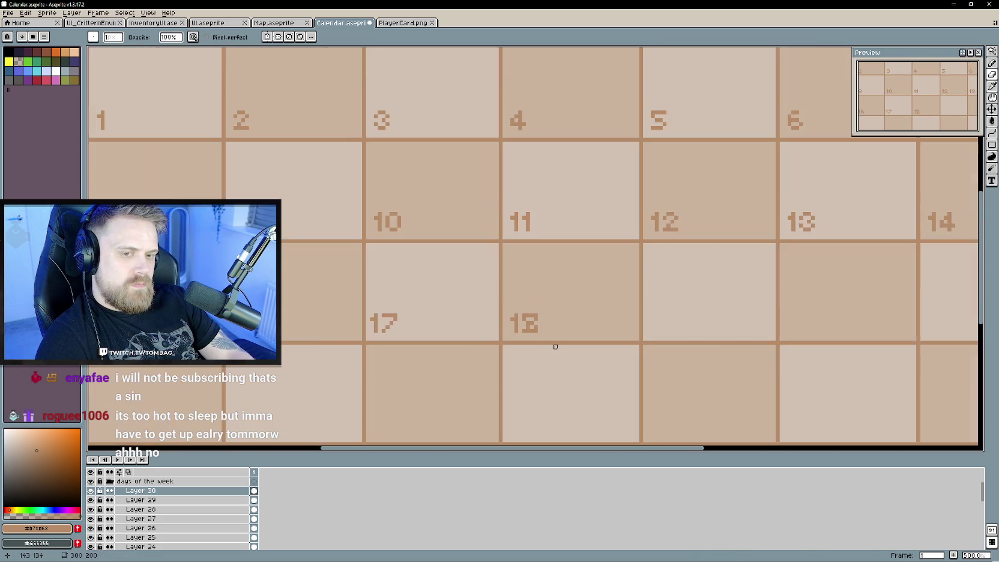
{"action": "scroll", "coordinate": [490, 334], "scroll_direction": "up", "scroll_amount": 4}
Erase and redraw digit pixels to fix the number's shape, then pan back over the calendar.
{"action": "key", "text": "e"}
{"action": "left_click", "coordinate": [495, 271]}
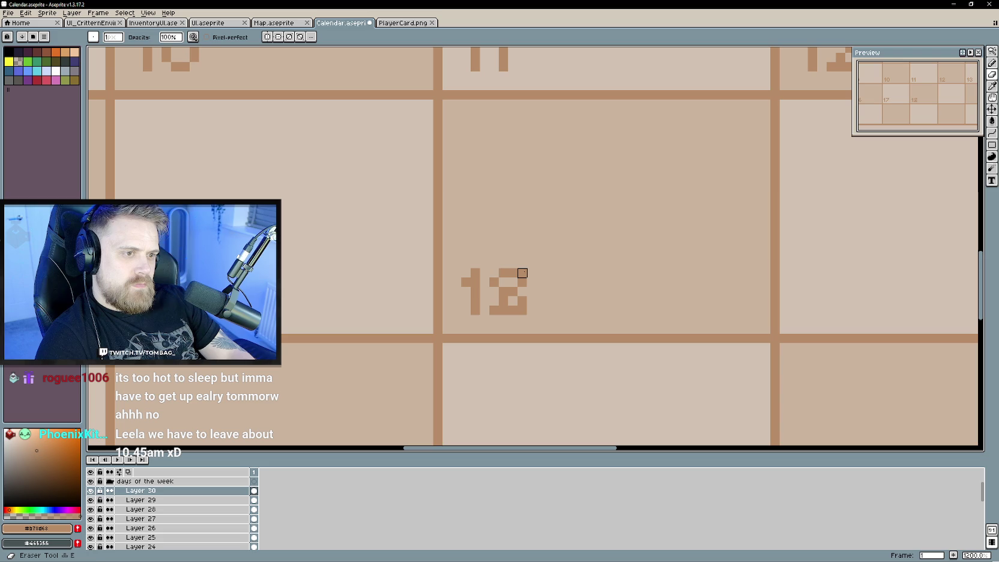
{"action": "left_click", "coordinate": [495, 302]}
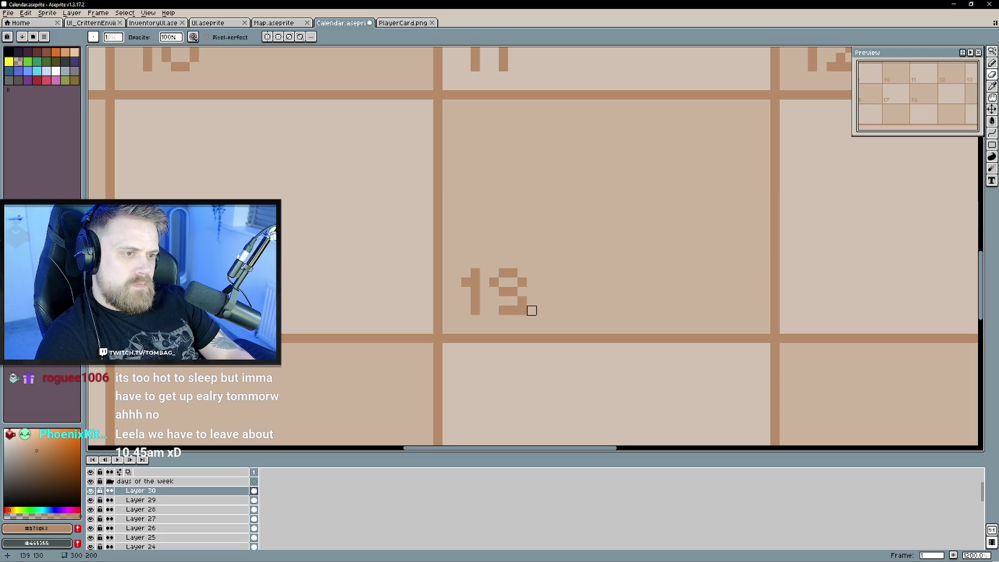
{"action": "key", "text": "b"}
{"action": "left_click", "coordinate": [494, 300]}
{"action": "scroll", "coordinate": [513, 354], "scroll_direction": "down", "scroll_amount": 1}
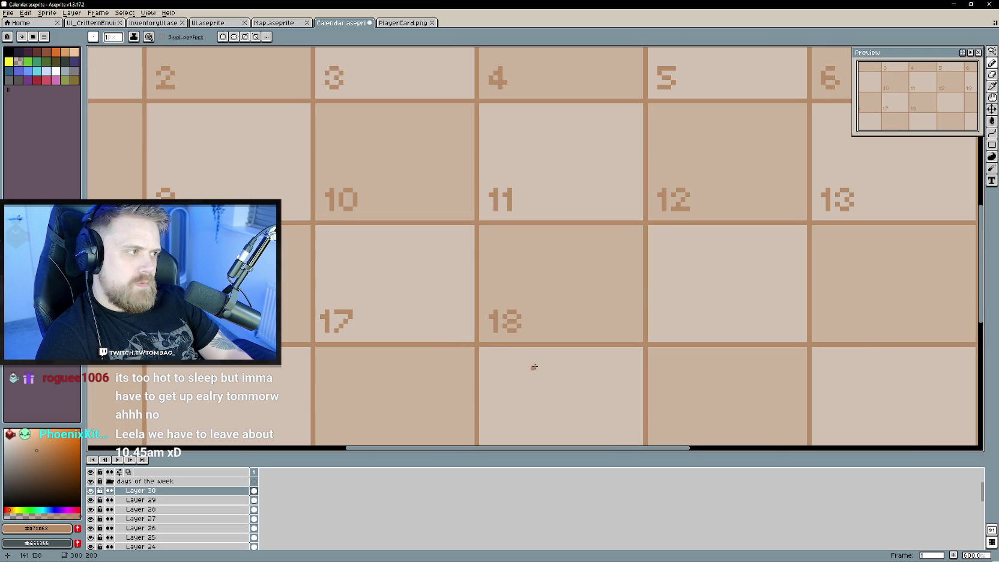
{"action": "left_click_drag", "start_coordinate": [534, 368], "coordinate": [544, 346]}
{"action": "scroll", "coordinate": [552, 345], "scroll_direction": "down", "scroll_amount": 1}
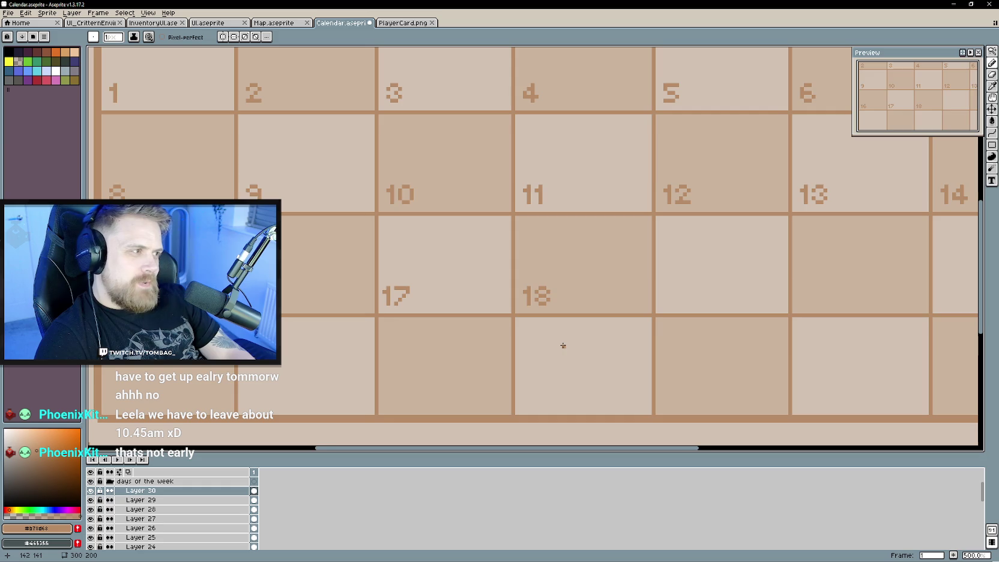
{"action": "left_click_drag", "start_coordinate": [563, 345], "coordinate": [517, 346]}
{"action": "scroll", "coordinate": [518, 346], "scroll_direction": "up", "scroll_amount": 1}
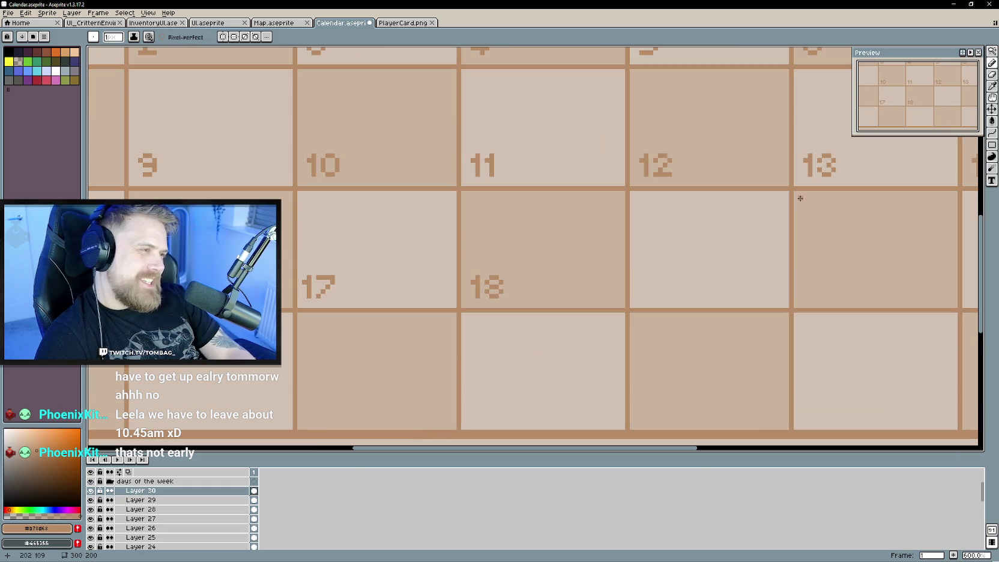
{"action": "right_click", "coordinate": [198, 489]}
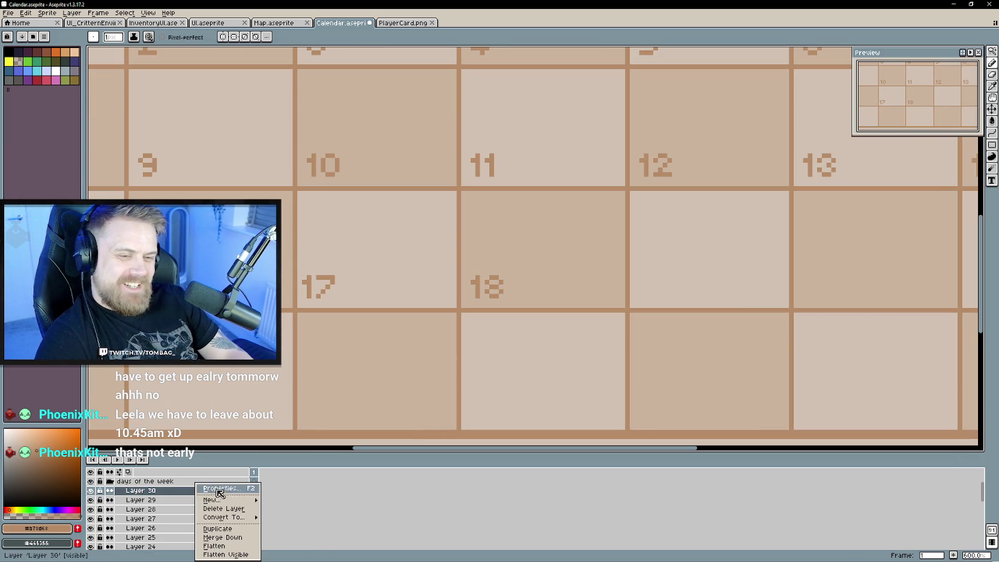
Add Layer 31 and draw a 19 beside the 18.
{"action": "mouse_move", "coordinate": [212, 499]}
{"action": "left_click", "coordinate": [290, 500]}
{"action": "scroll", "coordinate": [495, 339], "scroll_direction": "up", "scroll_amount": 3}
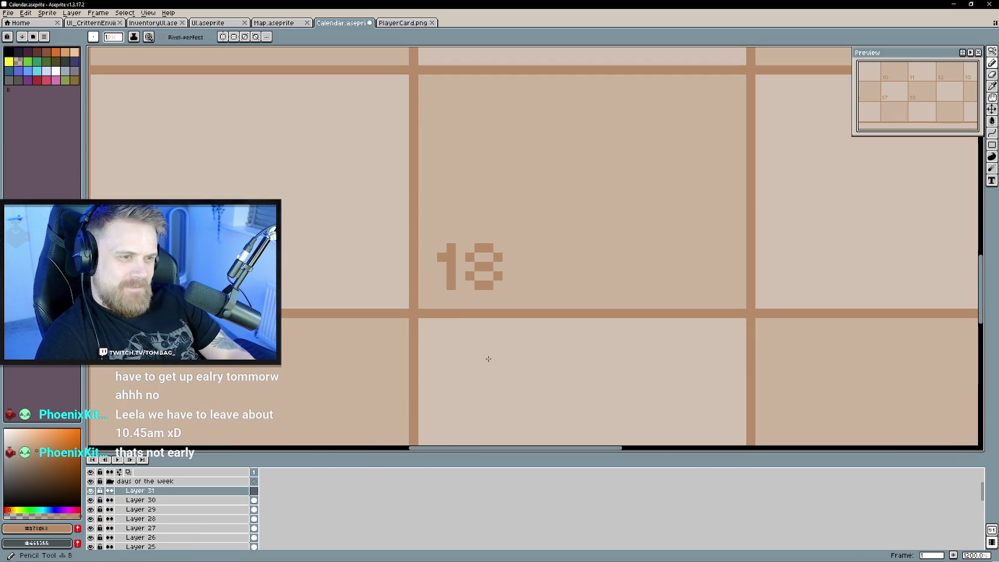
{"action": "left_click_drag", "start_coordinate": [448, 252], "coordinate": [452, 272]}
{"action": "left_click", "coordinate": [517, 283]}
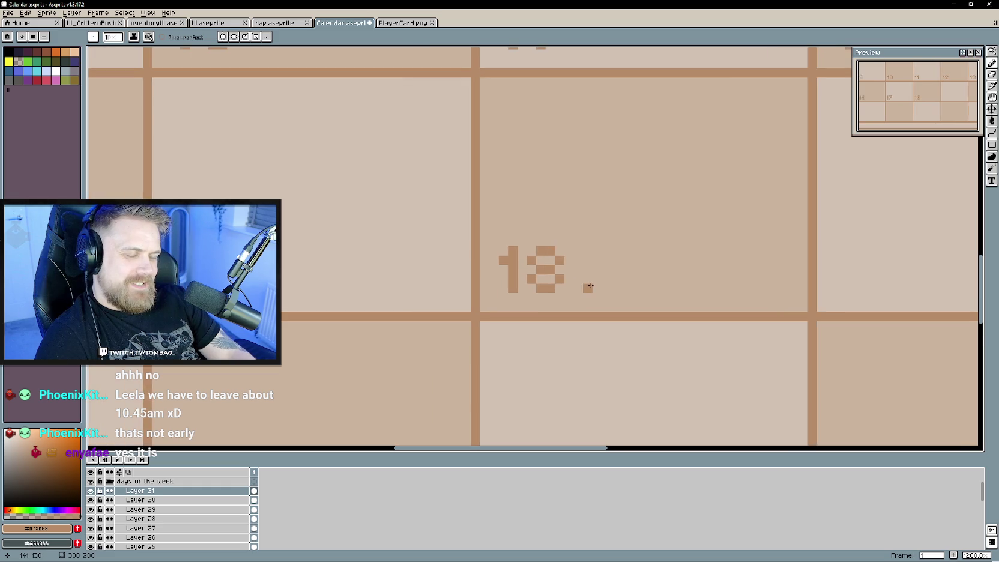
{"action": "scroll", "coordinate": [526, 283], "scroll_direction": "down", "scroll_amount": 3}
{"action": "scroll", "coordinate": [518, 276], "scroll_direction": "down", "scroll_amount": 1}
{"action": "mouse_move", "coordinate": [518, 274]}
{"action": "left_mouse_down"}
{"action": "mouse_move", "coordinate": [441, 281]}
{"action": "mouse_move", "coordinate": [487, 281]}
{"action": "mouse_move", "coordinate": [529, 330]}
{"action": "mouse_move", "coordinate": [553, 308]}
{"action": "mouse_move", "coordinate": [654, 327]}
{"action": "left_mouse_up"}
{"action": "scroll", "coordinate": [536, 317], "scroll_direction": "up", "scroll_amount": 2}
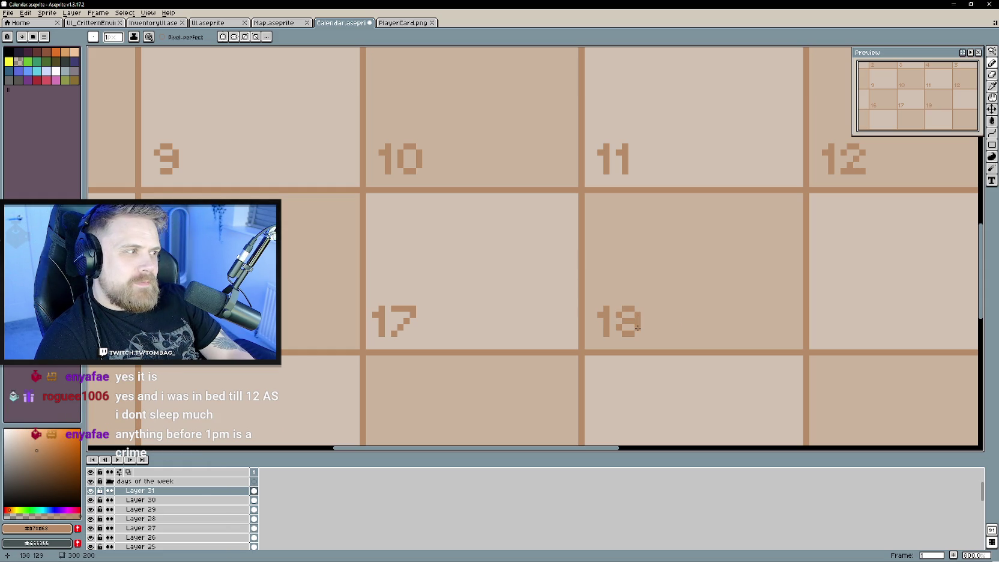
Move the 19 into the Friday cell right after 18.
{"action": "scroll", "coordinate": [597, 296], "scroll_direction": "right", "scroll_amount": 3}
{"action": "scroll", "coordinate": [597, 296], "scroll_direction": "right", "scroll_amount": 1}
{"action": "left_click", "coordinate": [992, 109]}
{"action": "mouse_move", "coordinate": [531, 309]}
{"action": "left_mouse_down"}
{"action": "mouse_move", "coordinate": [755, 309]}
{"action": "mouse_move", "coordinate": [434, 307]}
{"action": "mouse_move", "coordinate": [558, 350]}
{"action": "mouse_move", "coordinate": [685, 352]}
{"action": "mouse_move", "coordinate": [480, 350]}
{"action": "left_mouse_up"}
{"action": "scroll", "coordinate": [404, 319], "scroll_direction": "down", "scroll_amount": 1}
{"action": "scroll", "coordinate": [404, 321], "scroll_direction": "down", "scroll_amount": 1}
{"action": "scroll", "coordinate": [517, 352], "scroll_direction": "down", "scroll_amount": 1}
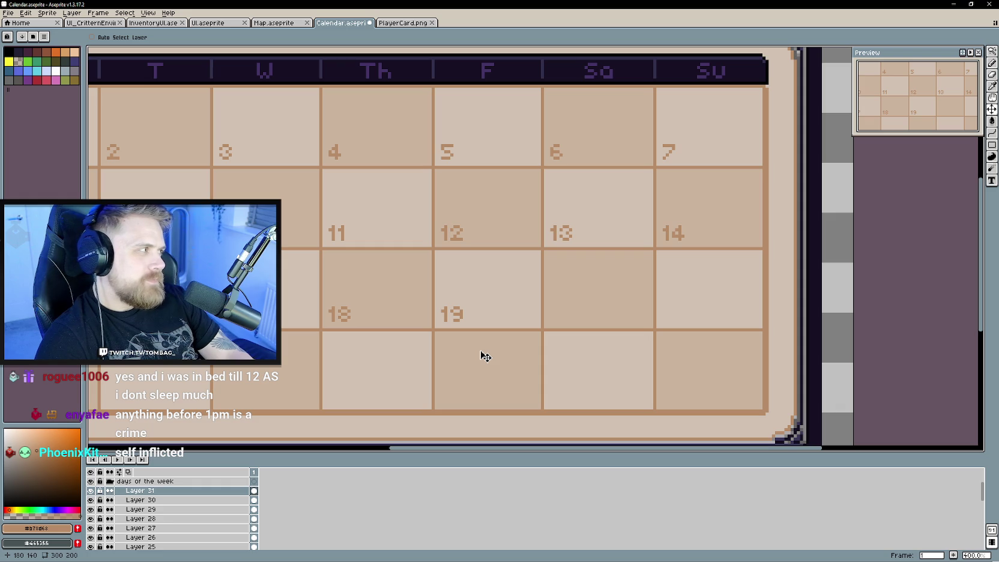
{"action": "scroll", "coordinate": [485, 356], "scroll_direction": "up", "scroll_amount": 1}
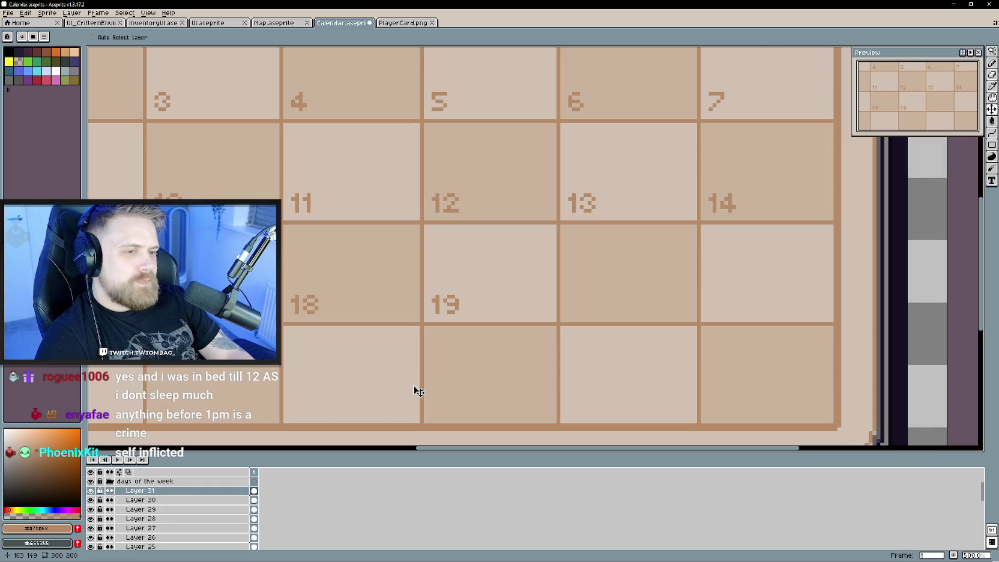
Add Layer 32 for the 20 and bring cells 10 and 17–19 into view.
{"action": "right_click", "coordinate": [168, 490]}
{"action": "left_click", "coordinate": [258, 500]}
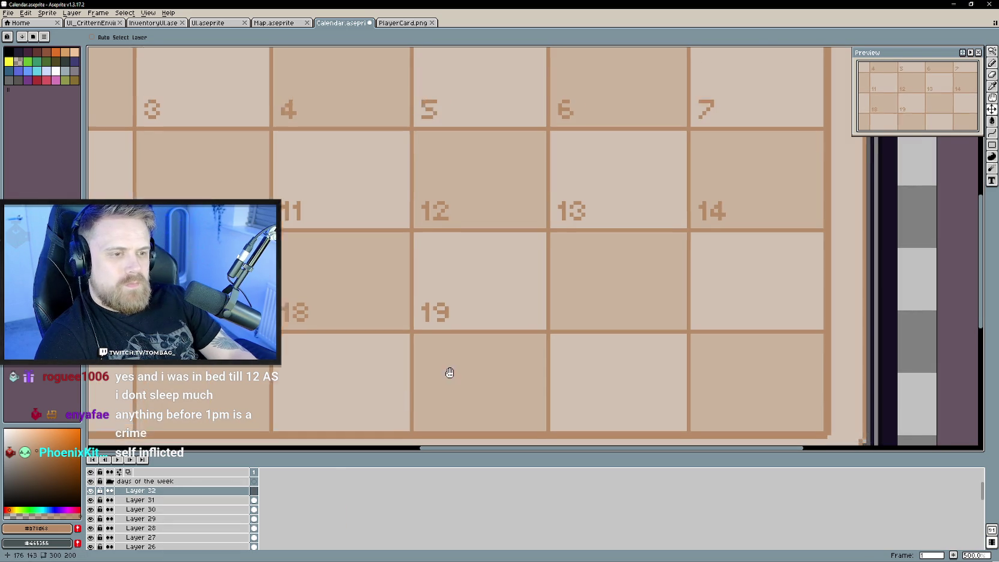
{"action": "scroll", "coordinate": [408, 379], "scroll_direction": "up", "scroll_amount": 1}
{"action": "key", "text": "b"}
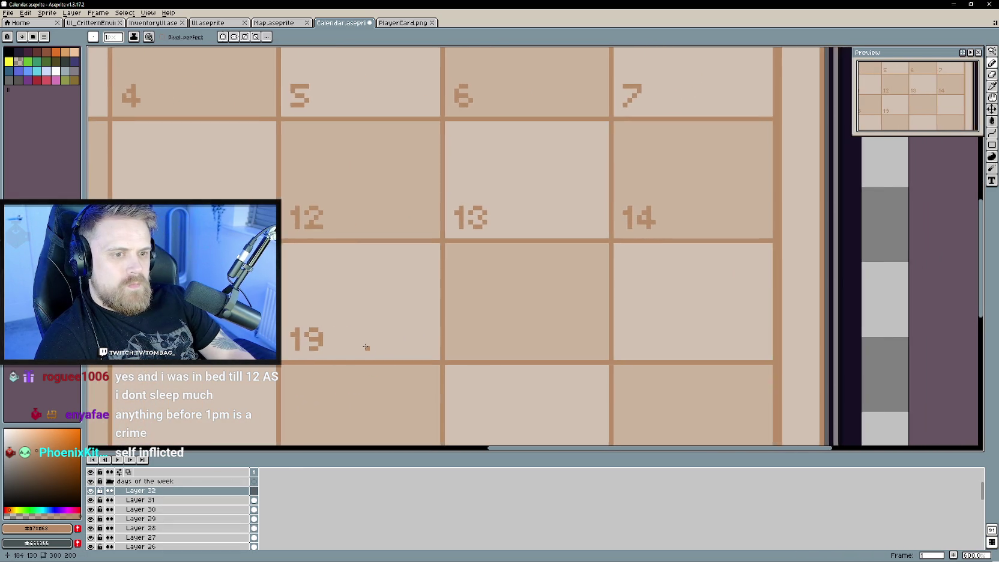
{"action": "scroll", "coordinate": [432, 325], "scroll_direction": "up", "scroll_amount": 1}
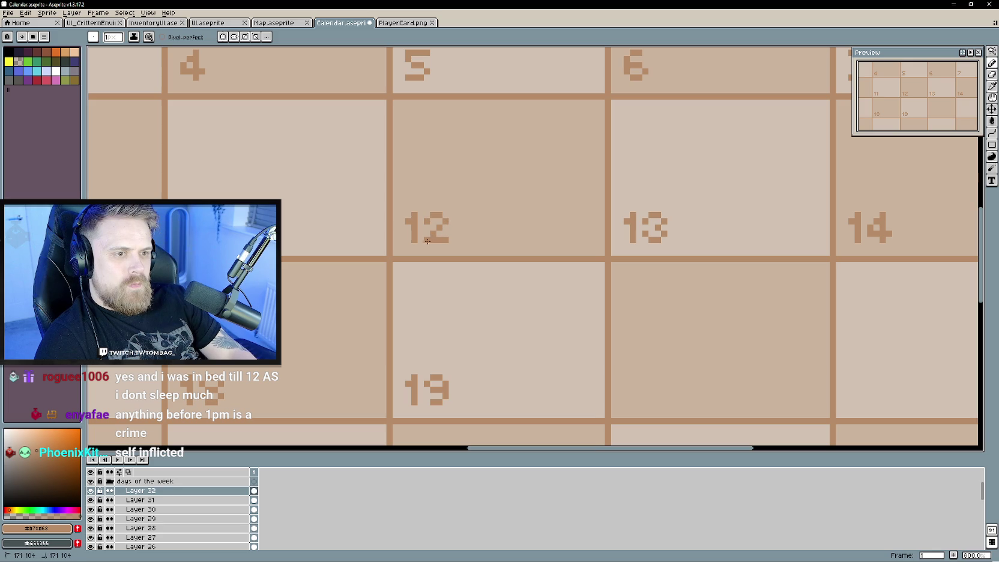
{"action": "left_click_drag", "start_coordinate": [429, 315], "coordinate": [611, 271]}
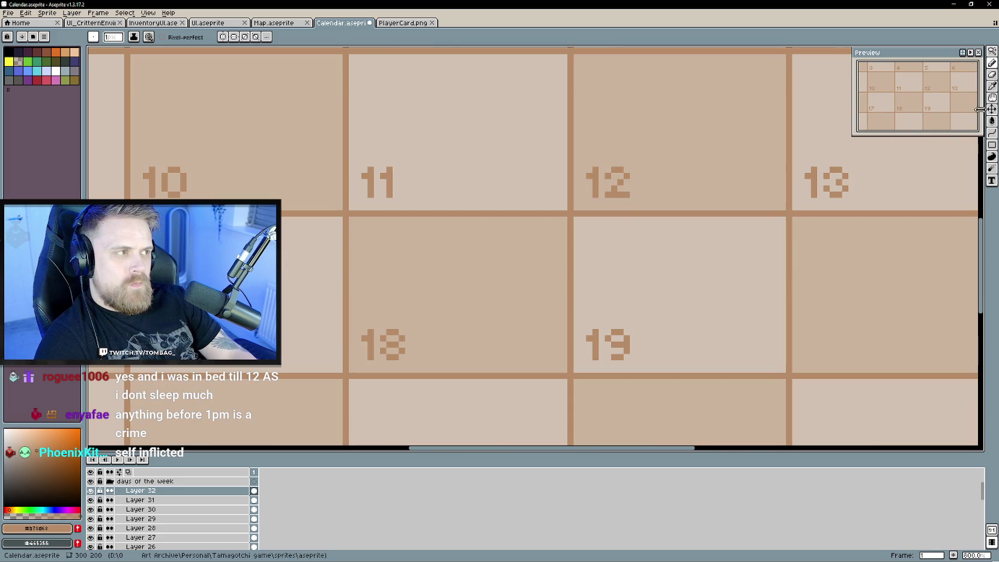
Build the 20 against the 0 of 10, then move it into the Saturday cell after 19.
{"action": "key", "text": "v"}
{"action": "mouse_move", "coordinate": [191, 270]}
{"action": "left_mouse_down"}
{"action": "mouse_move", "coordinate": [510, 257]}
{"action": "mouse_move", "coordinate": [472, 178]}
{"action": "left_mouse_up"}
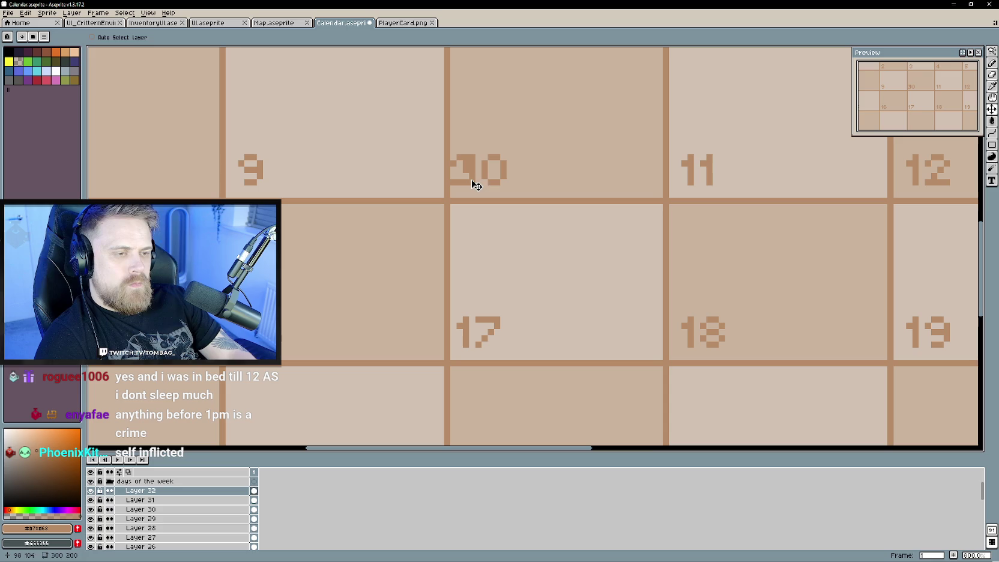
{"action": "key", "text": "b"}
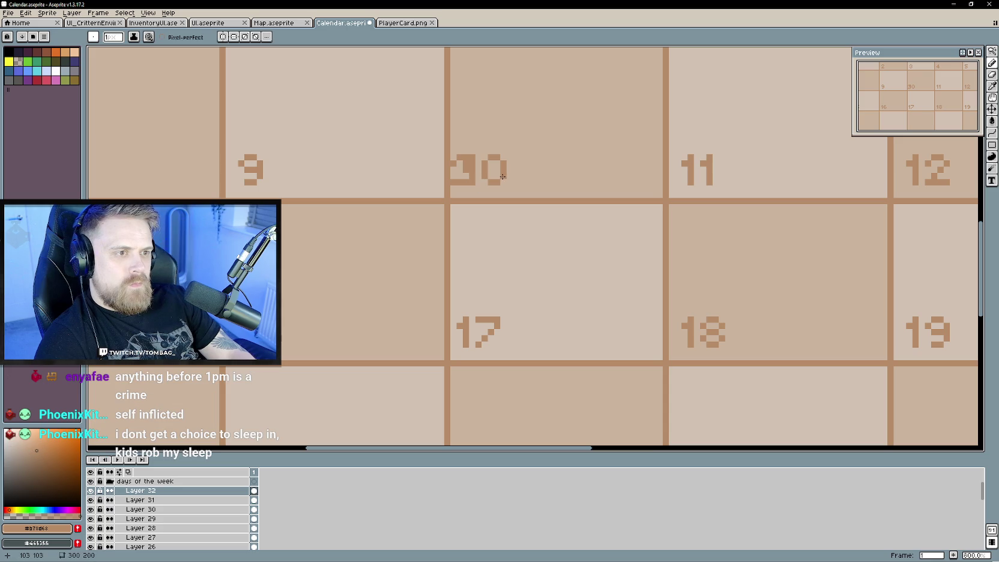
{"action": "left_click_drag", "start_coordinate": [694, 308], "coordinate": [469, 245]}
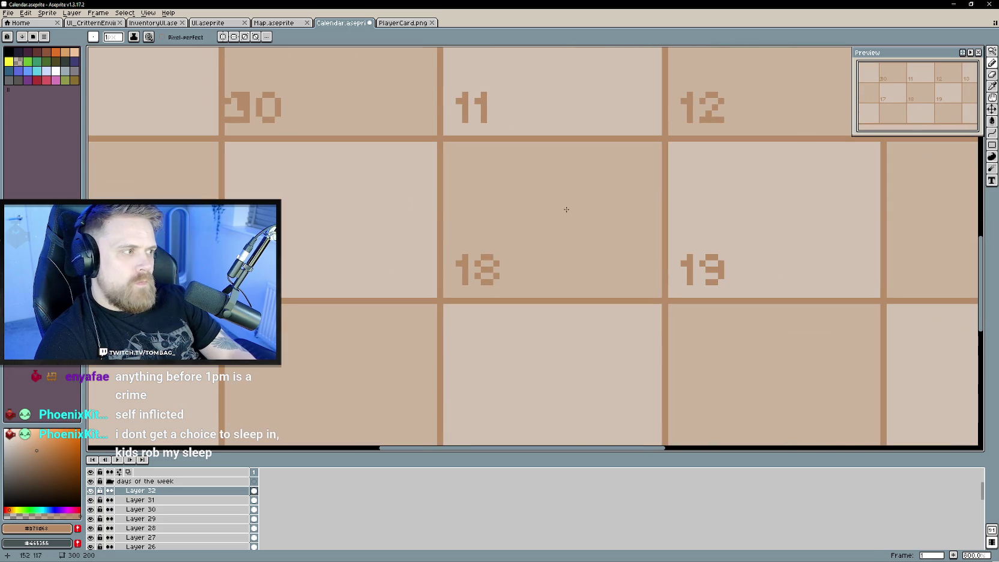
{"action": "key", "text": "v"}
{"action": "left_click_drag", "start_coordinate": [240, 107], "coordinate": [654, 219]}
{"action": "left_click_drag", "start_coordinate": [766, 276], "coordinate": [354, 260]}
{"action": "mouse_move", "coordinate": [268, 212]}
{"action": "left_mouse_down"}
{"action": "mouse_move", "coordinate": [319, 263]}
{"action": "mouse_move", "coordinate": [516, 262]}
{"action": "left_mouse_up"}
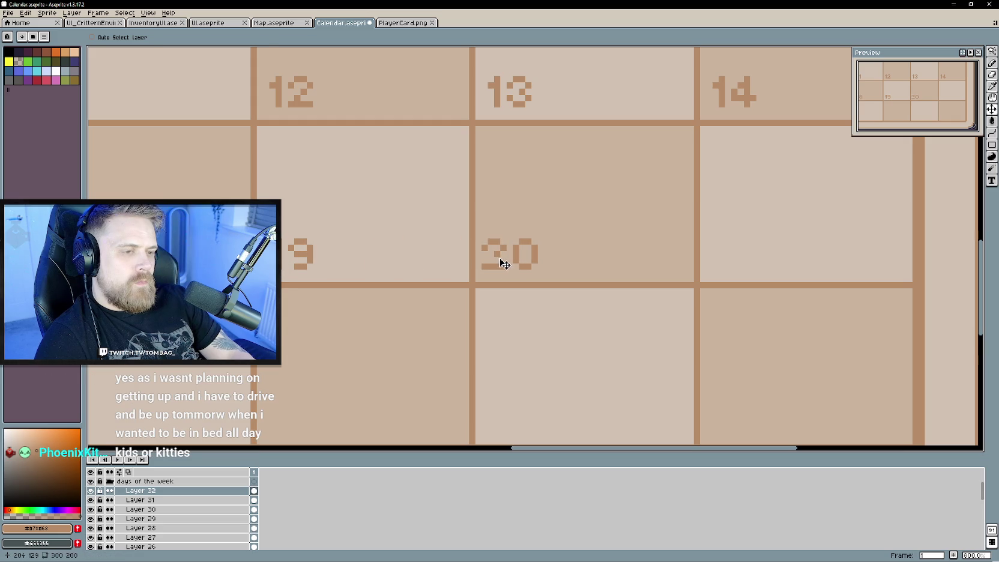
Zoom in and out to check the 20 in its Saturday cell.
{"action": "key", "text": "b"}
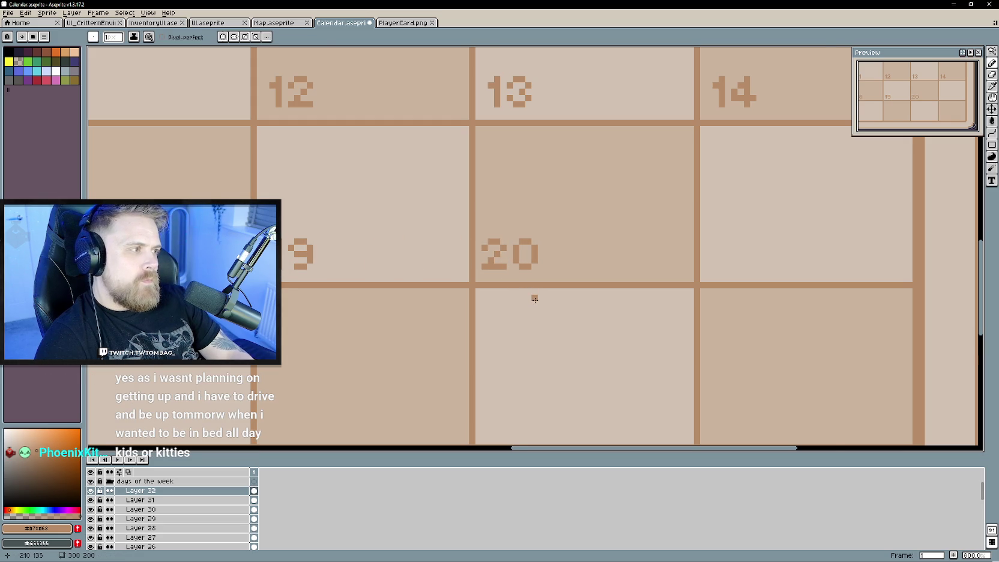
{"action": "scroll", "coordinate": [535, 298], "scroll_direction": "down", "scroll_amount": 2}
{"action": "scroll", "coordinate": [533, 299], "scroll_direction": "up", "scroll_amount": 1}
{"action": "scroll", "coordinate": [553, 297], "scroll_direction": "down", "scroll_amount": 2}
{"action": "scroll", "coordinate": [556, 294], "scroll_direction": "down", "scroll_amount": 2}
{"action": "scroll", "coordinate": [562, 301], "scroll_direction": "up", "scroll_amount": 2}
{"action": "scroll", "coordinate": [594, 270], "scroll_direction": "up", "scroll_amount": 1}
{"action": "scroll", "coordinate": [510, 294], "scroll_direction": "up", "scroll_amount": 2}
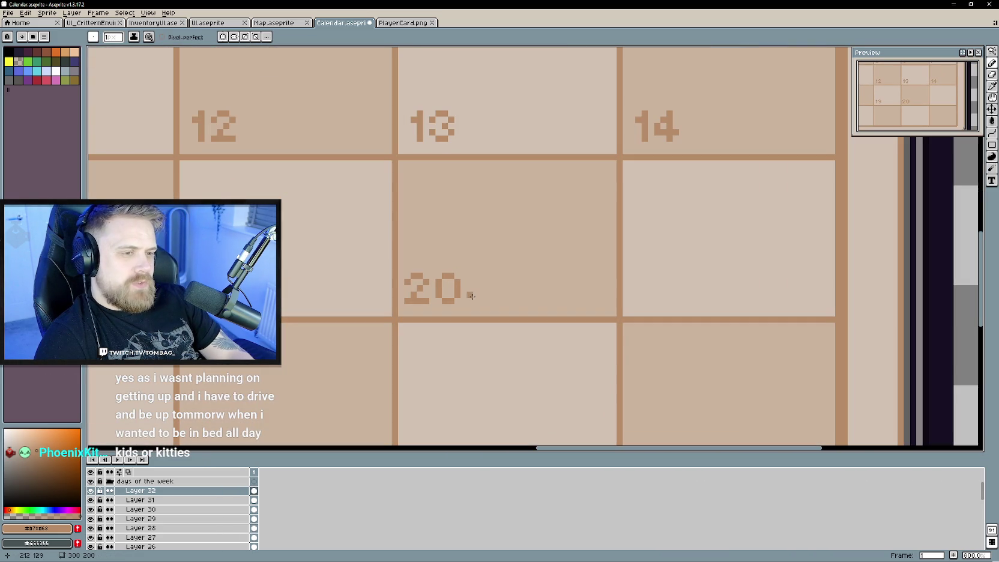
{"action": "right_click", "coordinate": [172, 497]}
{"action": "mouse_move", "coordinate": [187, 499]}
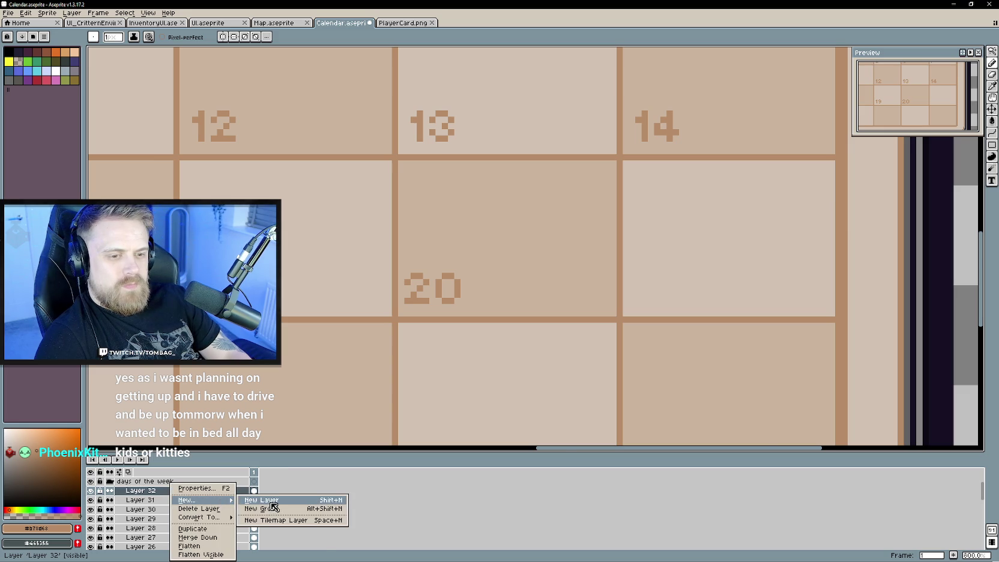
Add Layer 33 and draw the 1 digit to form 21.
{"action": "left_click", "coordinate": [274, 506]}
{"action": "scroll", "coordinate": [363, 381], "scroll_direction": "up", "scroll_amount": 2}
{"action": "scroll", "coordinate": [539, 348], "scroll_direction": "down", "scroll_amount": 1}
{"action": "scroll", "coordinate": [467, 267], "scroll_direction": "up", "scroll_amount": 1}
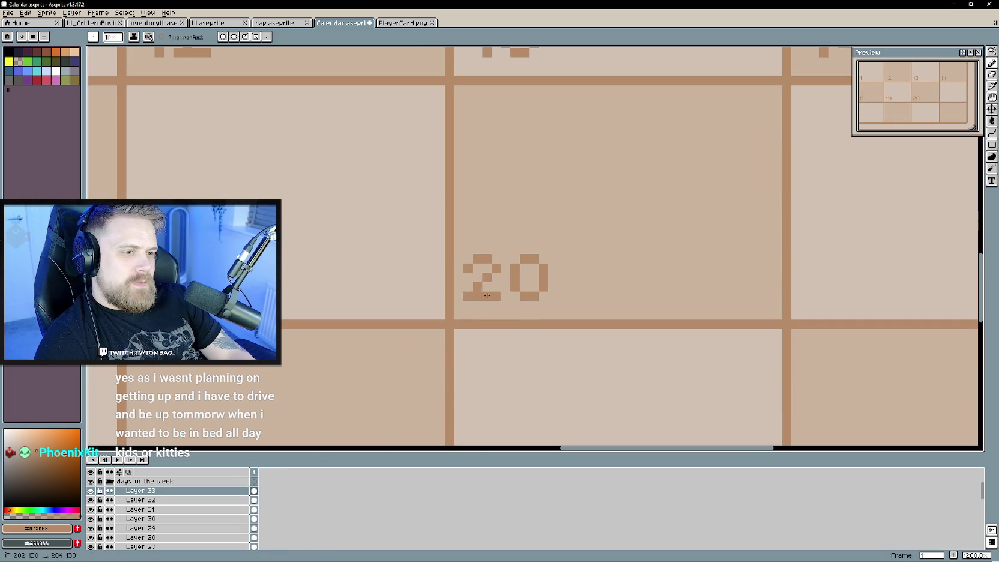
{"action": "left_click_drag", "start_coordinate": [525, 265], "coordinate": [525, 290]}
Move the 21 into the Sunday cell right of 20.
{"action": "scroll", "coordinate": [582, 275], "scroll_direction": "right", "scroll_amount": 2}
{"action": "scroll", "coordinate": [581, 273], "scroll_direction": "right", "scroll_amount": 2}
{"action": "key", "text": "v"}
{"action": "left_click_drag", "start_coordinate": [579, 269], "coordinate": [819, 272]}
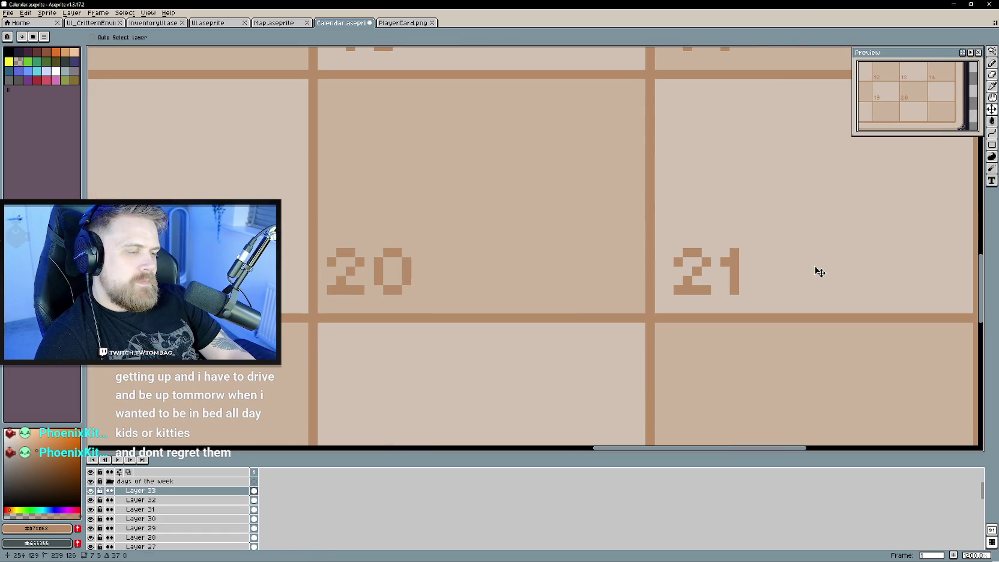
{"action": "scroll", "coordinate": [600, 330], "scroll_direction": "down", "scroll_amount": 2}
{"action": "scroll", "coordinate": [540, 324], "scroll_direction": "left", "scroll_amount": 3}
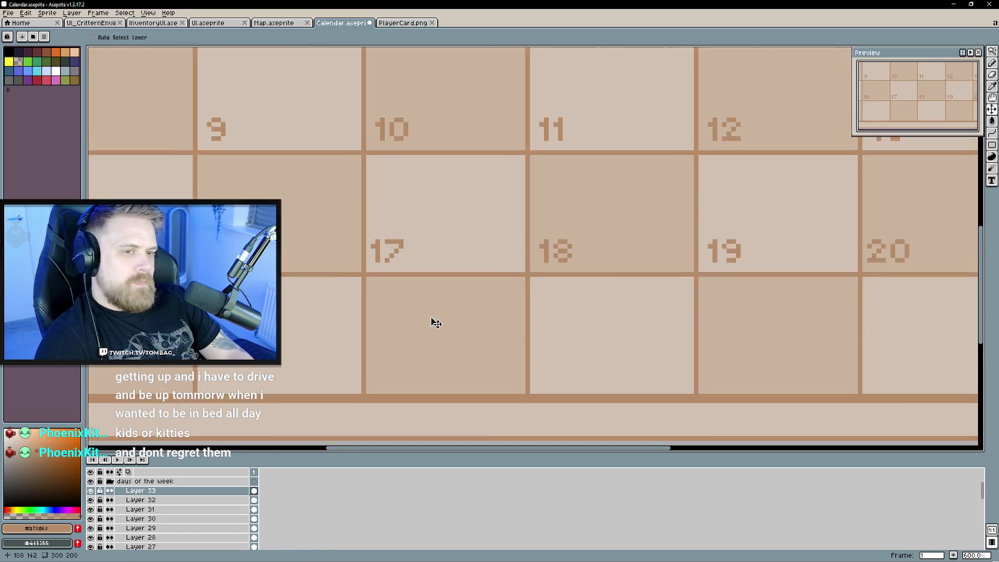
{"action": "scroll", "coordinate": [385, 319], "scroll_direction": "right", "scroll_amount": 2}
{"action": "scroll", "coordinate": [346, 310], "scroll_direction": "right", "scroll_amount": 3}
Draw day 22 on a new layer and place it in the cell below 15.
{"action": "right_click", "coordinate": [170, 496]}
{"action": "left_click", "coordinate": [265, 503]}
{"action": "scroll", "coordinate": [424, 361], "scroll_direction": "right", "scroll_amount": 2}
{"action": "scroll", "coordinate": [424, 361], "scroll_direction": "up", "scroll_amount": 1}
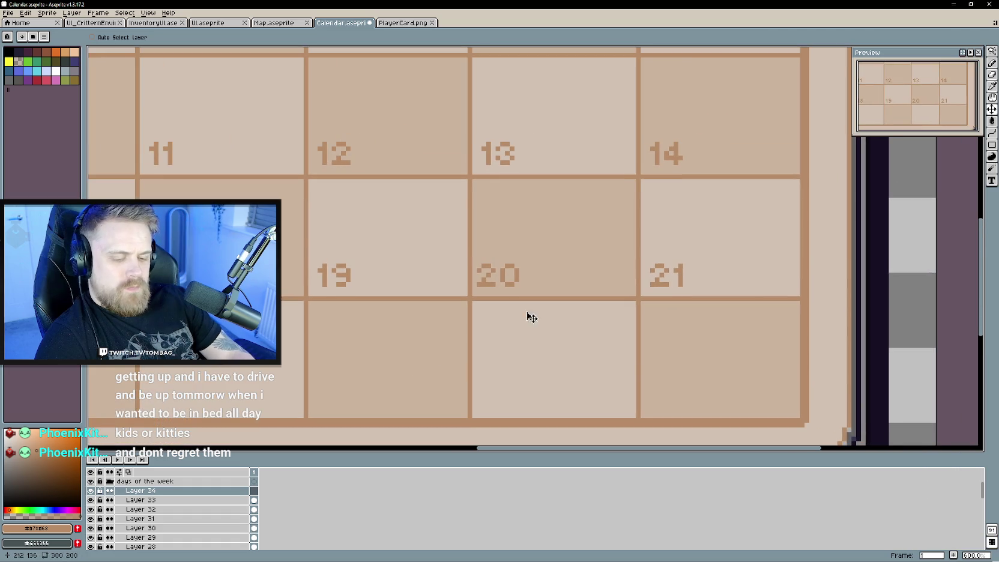
{"action": "scroll", "coordinate": [493, 330], "scroll_direction": "up", "scroll_amount": 2}
{"action": "scroll", "coordinate": [404, 292], "scroll_direction": "up", "scroll_amount": 2}
{"action": "key", "text": "b"}
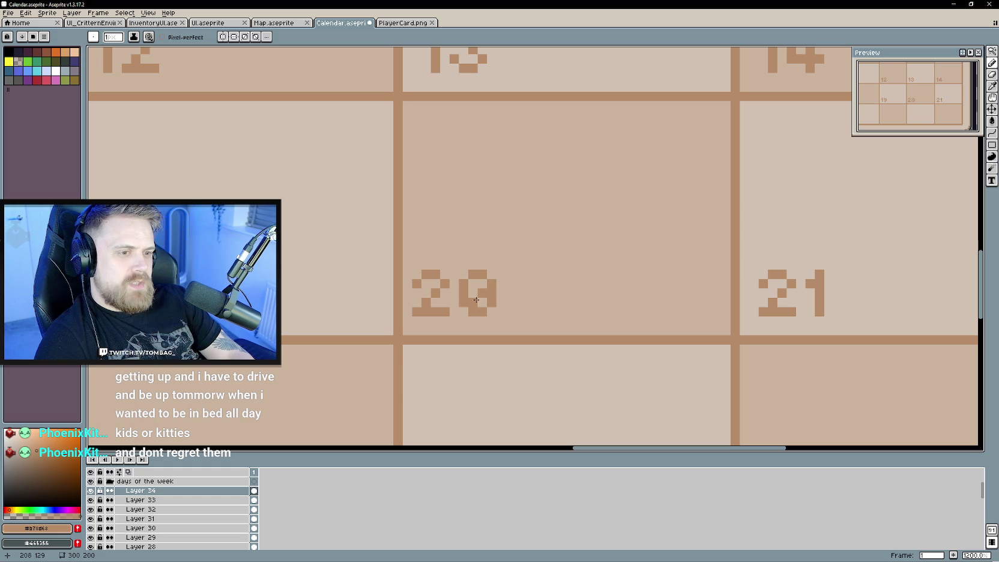
{"action": "scroll", "coordinate": [492, 313], "scroll_direction": "down", "scroll_amount": 2}
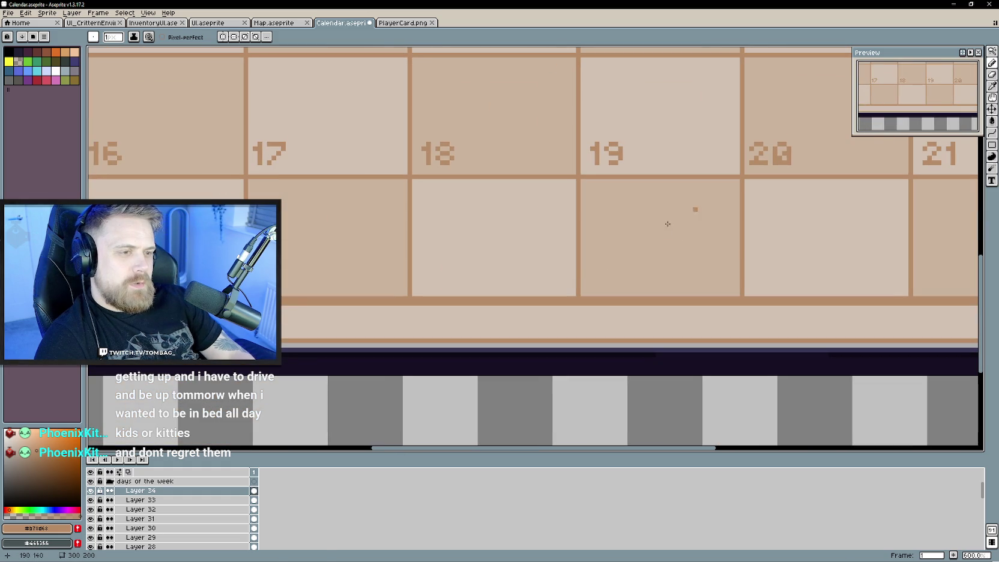
{"action": "key", "text": "v"}
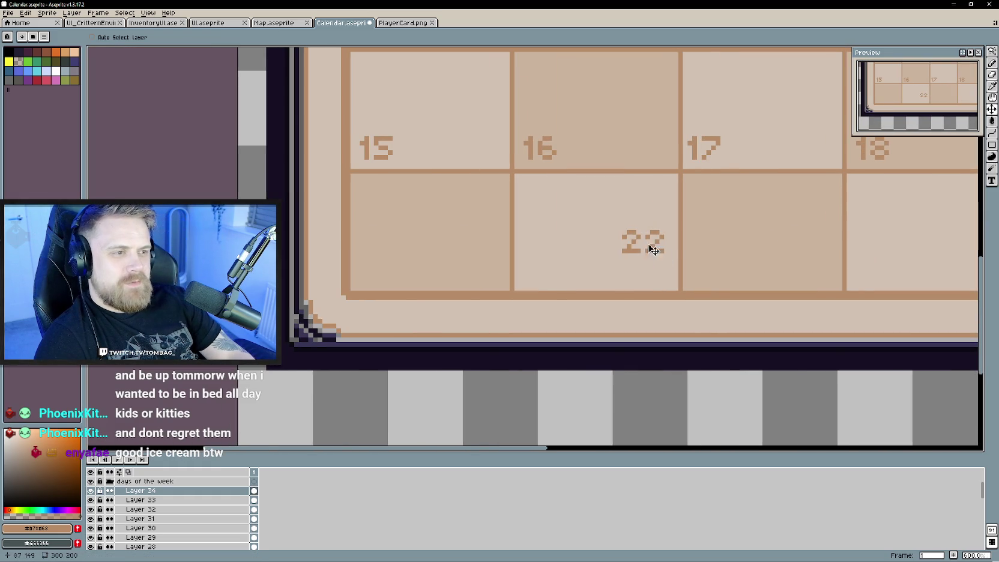
{"action": "mouse_move", "coordinate": [646, 245]}
{"action": "left_mouse_down"}
{"action": "mouse_move", "coordinate": [389, 181]}
{"action": "mouse_move", "coordinate": [385, 276]}
{"action": "left_mouse_up"}
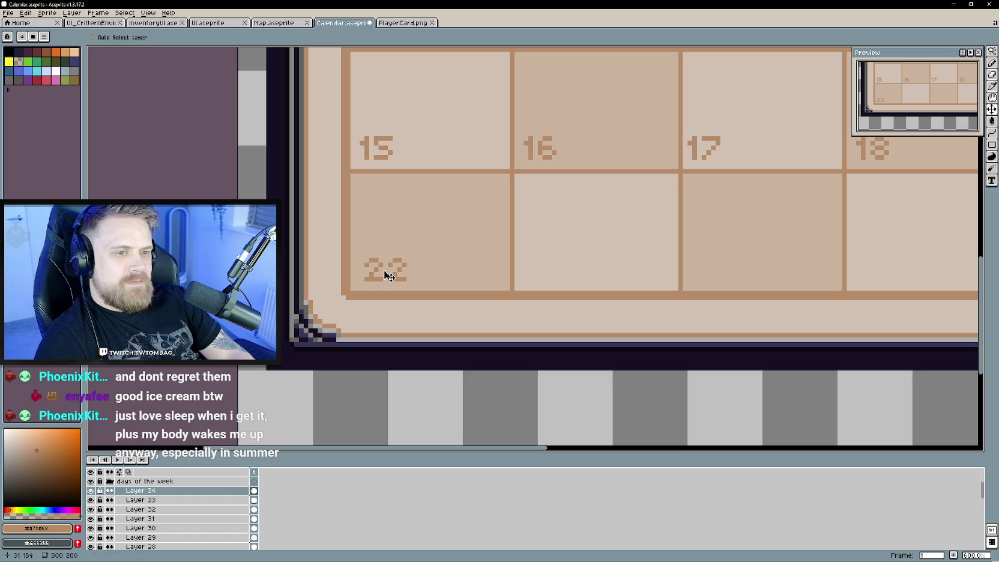
Draw 23 on new Layer 35 and move it into the cell after 22.
{"action": "scroll", "coordinate": [453, 273], "scroll_direction": "down", "scroll_amount": 1}
{"action": "scroll", "coordinate": [465, 307], "scroll_direction": "down", "scroll_amount": 2}
{"action": "scroll", "coordinate": [474, 315], "scroll_direction": "up", "scroll_amount": 1}
{"action": "scroll", "coordinate": [479, 312], "scroll_direction": "up", "scroll_amount": 1}
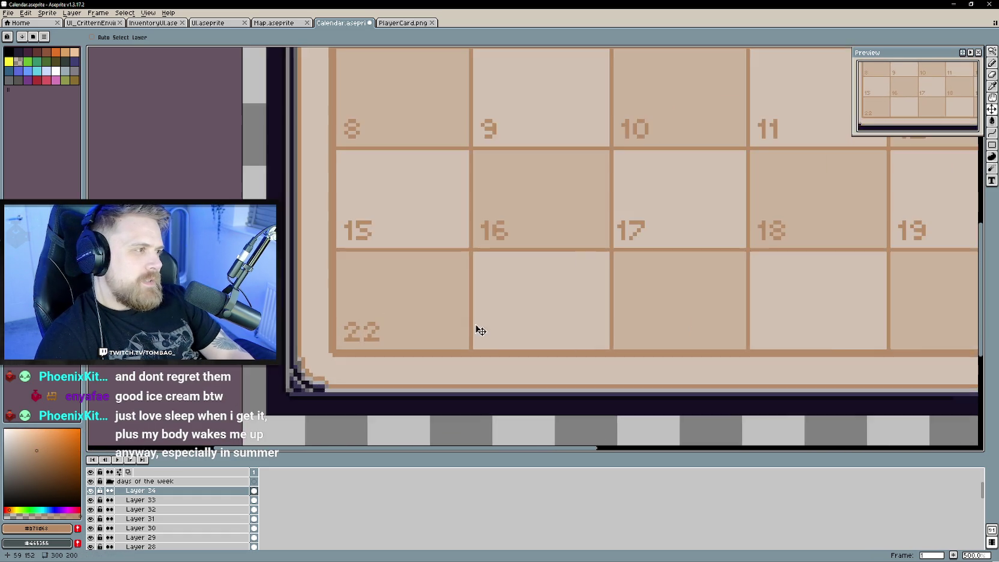
{"action": "scroll", "coordinate": [489, 292], "scroll_direction": "up", "scroll_amount": 1}
{"action": "scroll", "coordinate": [509, 276], "scroll_direction": "up", "scroll_amount": 1}
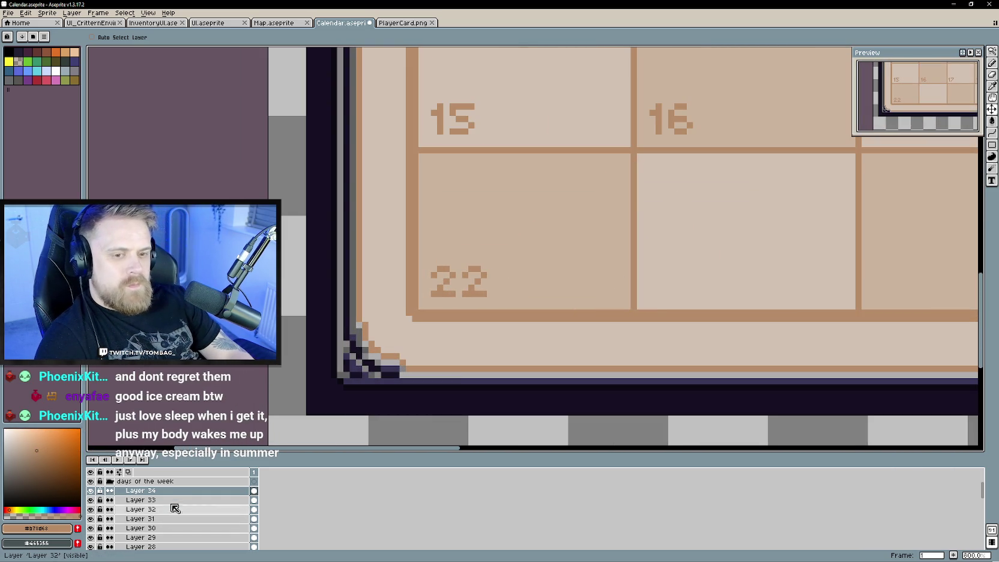
{"action": "right_click", "coordinate": [182, 488]}
{"action": "left_click", "coordinate": [284, 501]}
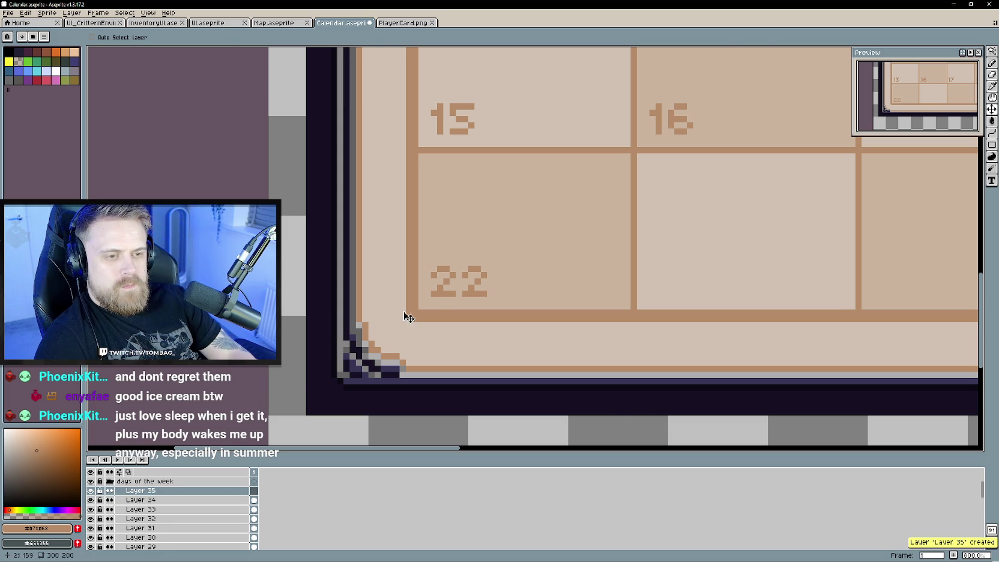
{"action": "key", "text": "b"}
{"action": "scroll", "coordinate": [415, 315], "scroll_direction": "up", "scroll_amount": 1}
{"action": "scroll", "coordinate": [479, 285], "scroll_direction": "up", "scroll_amount": 1}
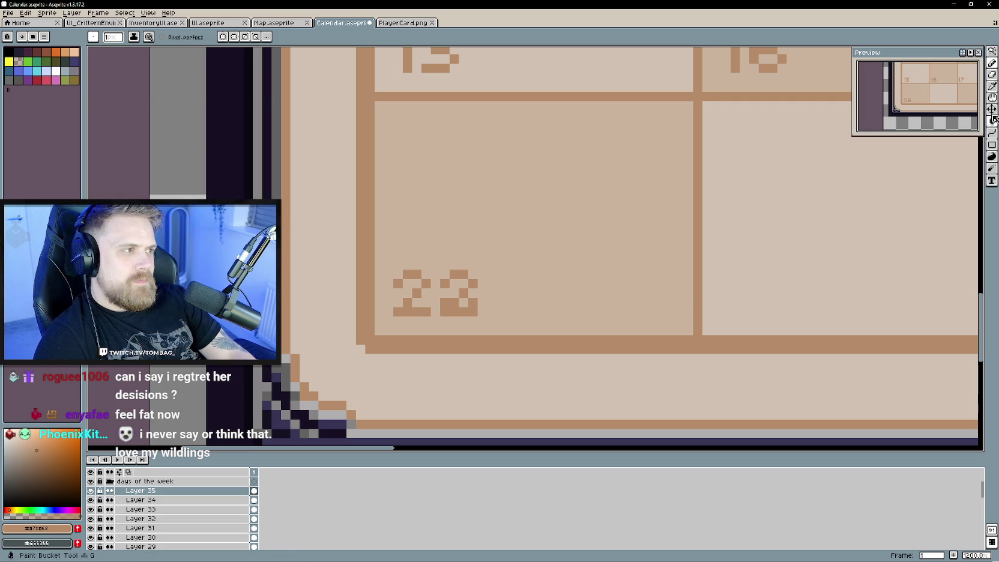
{"action": "key", "text": "v"}
{"action": "left_click_drag", "start_coordinate": [500, 299], "coordinate": [785, 303]}
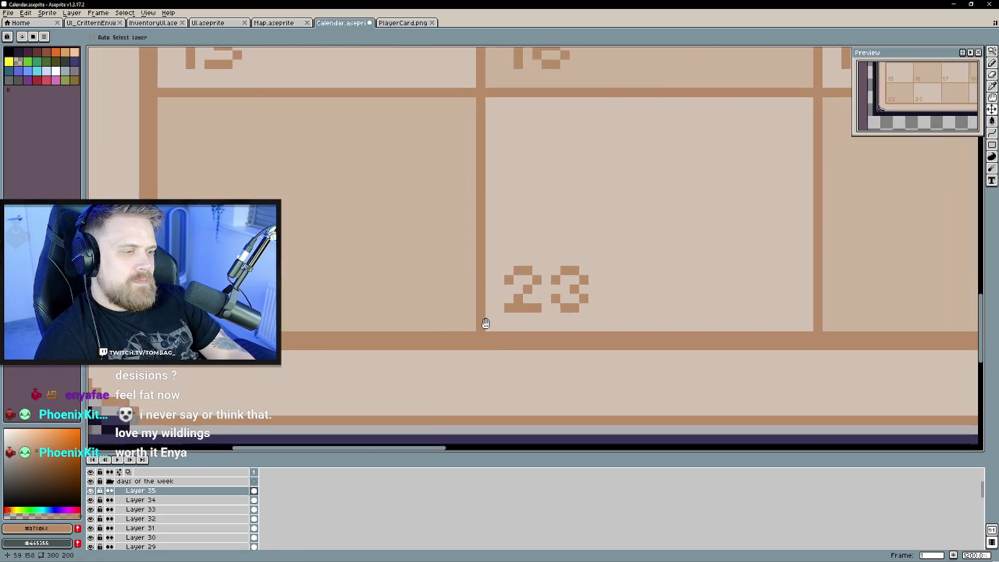
{"action": "scroll", "coordinate": [600, 300], "scroll_direction": "down", "scroll_amount": 2}
{"action": "scroll", "coordinate": [484, 306], "scroll_direction": "up", "scroll_amount": 1}
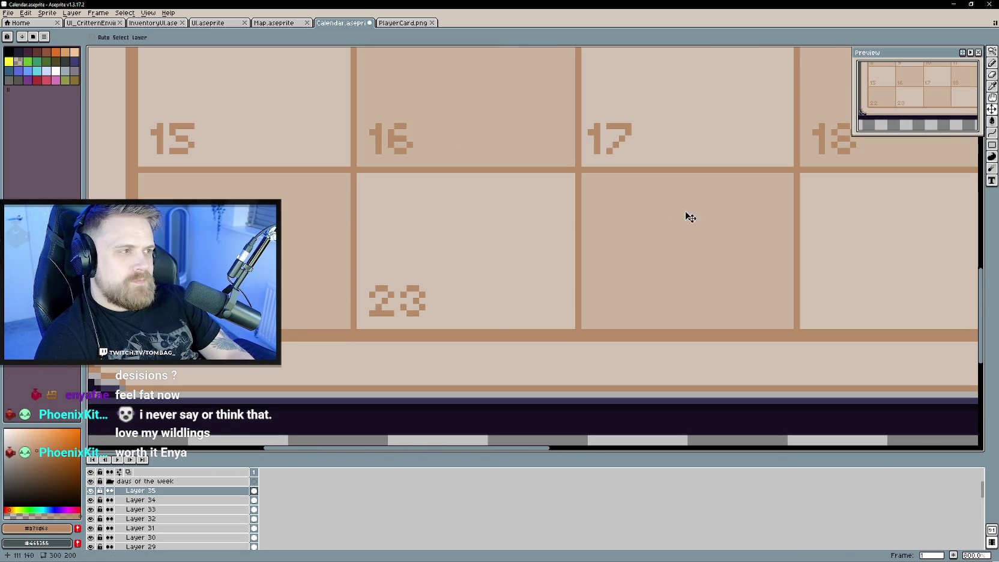
{"action": "right_click", "coordinate": [166, 489]}
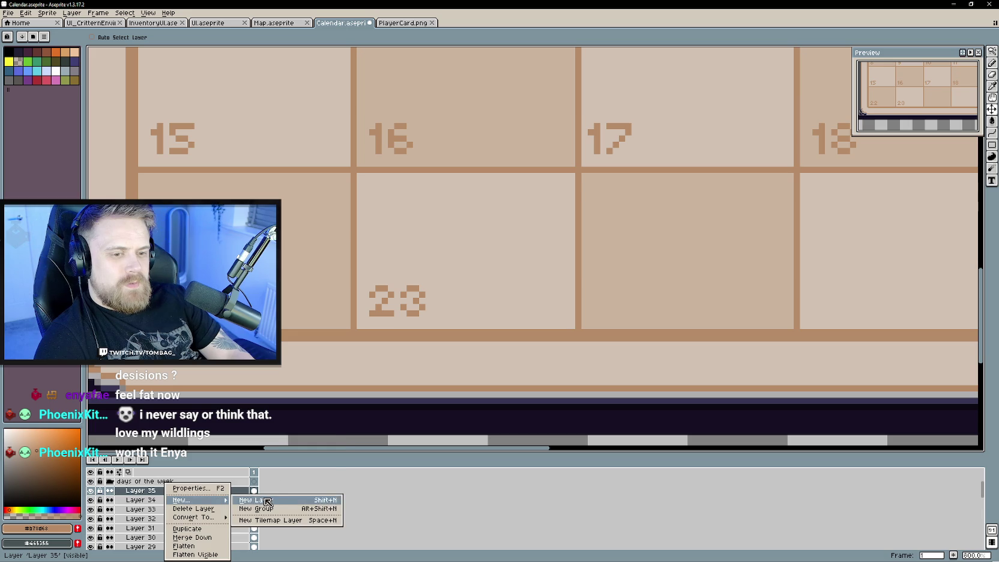
On new Layer 36, pencil the copied 23 into a 24.
{"action": "left_click", "coordinate": [265, 500]}
{"action": "scroll", "coordinate": [358, 305], "scroll_direction": "up", "scroll_amount": 3}
{"action": "key", "text": "b"}
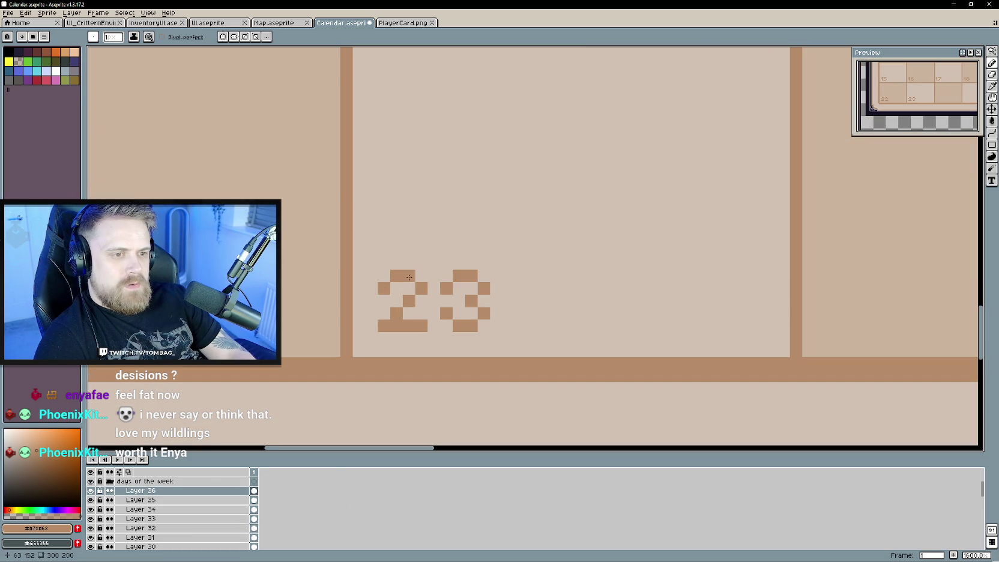
{"action": "left_click", "coordinate": [405, 309]}
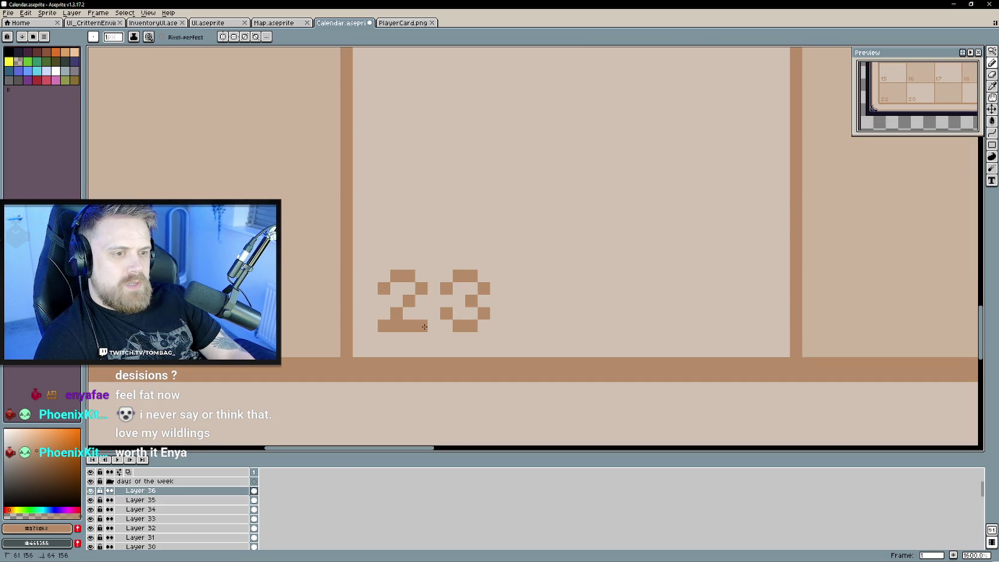
{"action": "left_click", "coordinate": [471, 313]}
{"action": "left_click", "coordinate": [471, 289]}
{"action": "left_click", "coordinate": [447, 301]}
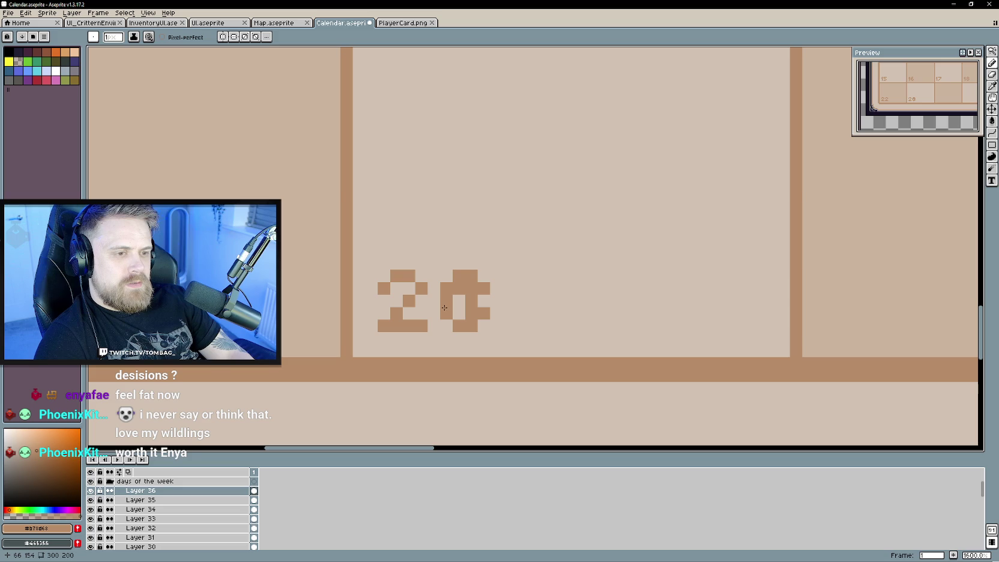
{"action": "left_click", "coordinate": [459, 313]}
{"action": "left_click", "coordinate": [492, 309]}
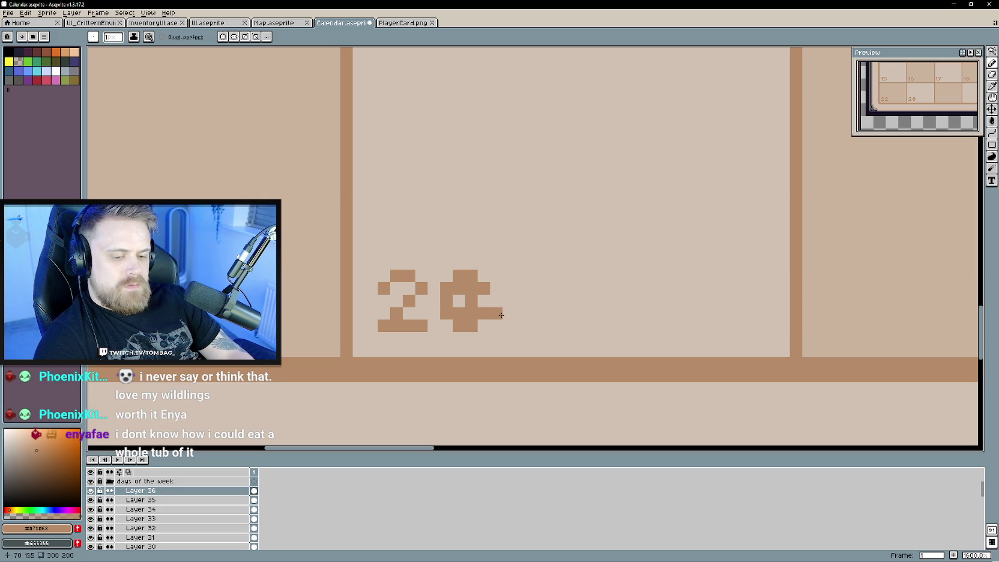
{"action": "scroll", "coordinate": [595, 288], "scroll_direction": "right", "scroll_amount": 3}
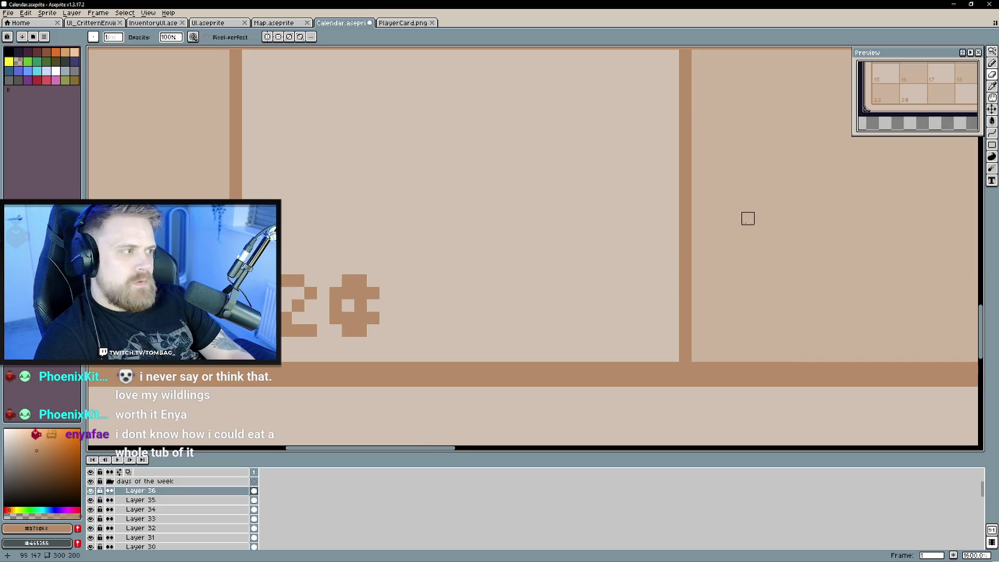
Move the 24 into the fourth row's Wednesday cell after 23.
{"action": "left_click", "coordinate": [991, 110]}
{"action": "left_click_drag", "start_coordinate": [419, 283], "coordinate": [842, 287]}
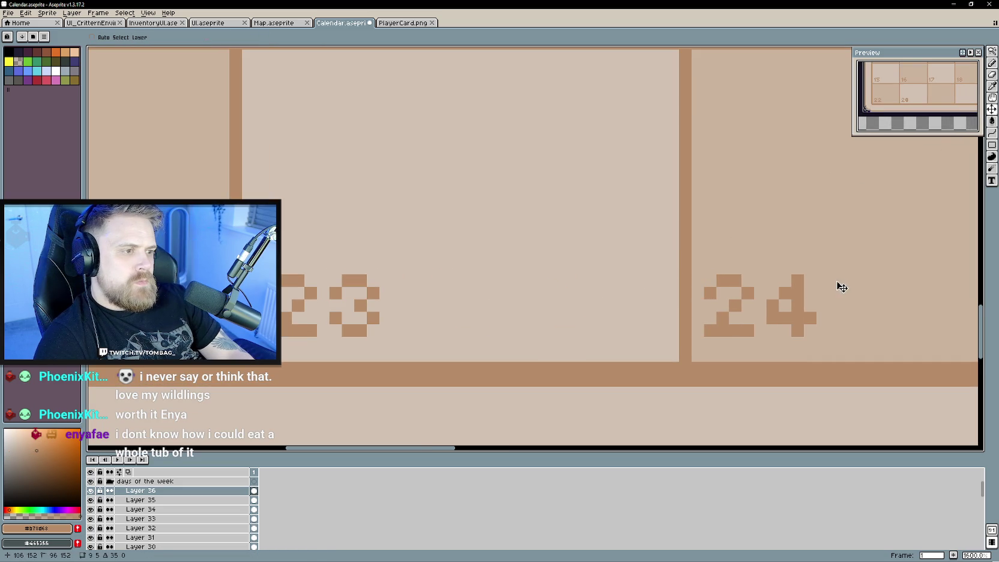
{"action": "scroll", "coordinate": [845, 288], "scroll_direction": "down", "scroll_amount": 4}
{"action": "scroll", "coordinate": [667, 308], "scroll_direction": "down", "scroll_amount": 1}
{"action": "scroll", "coordinate": [397, 312], "scroll_direction": "down", "scroll_amount": 1}
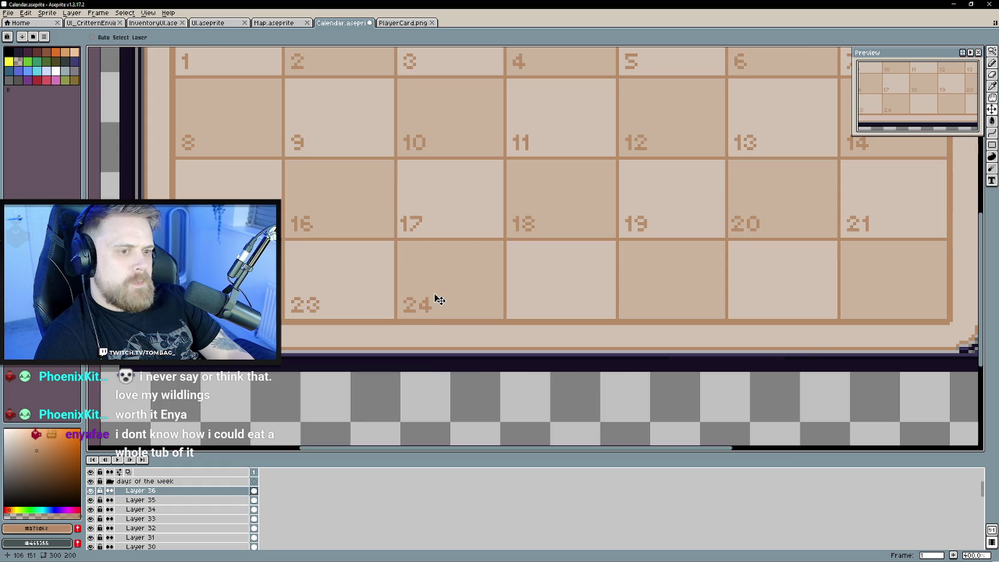
{"action": "scroll", "coordinate": [436, 298], "scroll_direction": "down", "scroll_amount": 1}
{"action": "scroll", "coordinate": [447, 312], "scroll_direction": "up", "scroll_amount": 1}
Save Calendar.aseprite.
{"action": "key", "text": "ctrl+s"}
{"action": "scroll", "coordinate": [454, 326], "scroll_direction": "down", "scroll_amount": 1}
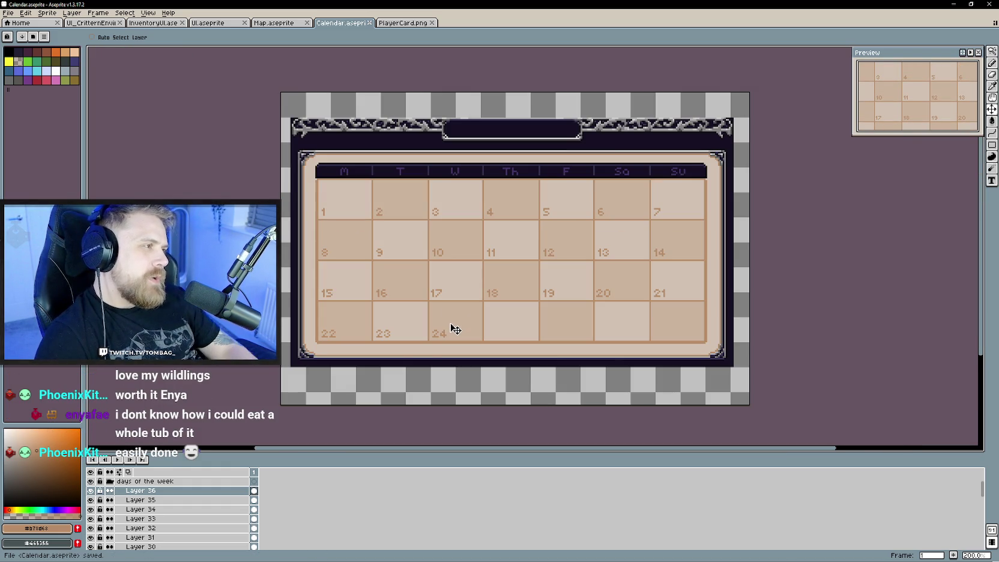
{"action": "scroll", "coordinate": [412, 348], "scroll_direction": "up", "scroll_amount": 3}
{"action": "scroll", "coordinate": [488, 335], "scroll_direction": "up", "scroll_amount": 4}
{"action": "scroll", "coordinate": [434, 346], "scroll_direction": "up", "scroll_amount": 1}
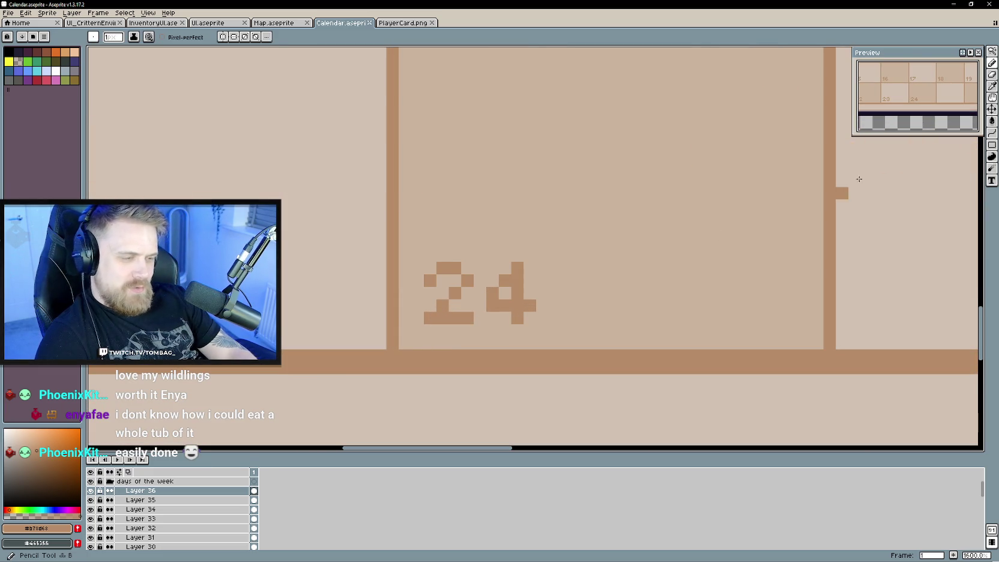
On new Layer 37, set a copied 2 beside the 5 to form 25.
{"action": "right_click", "coordinate": [168, 483]}
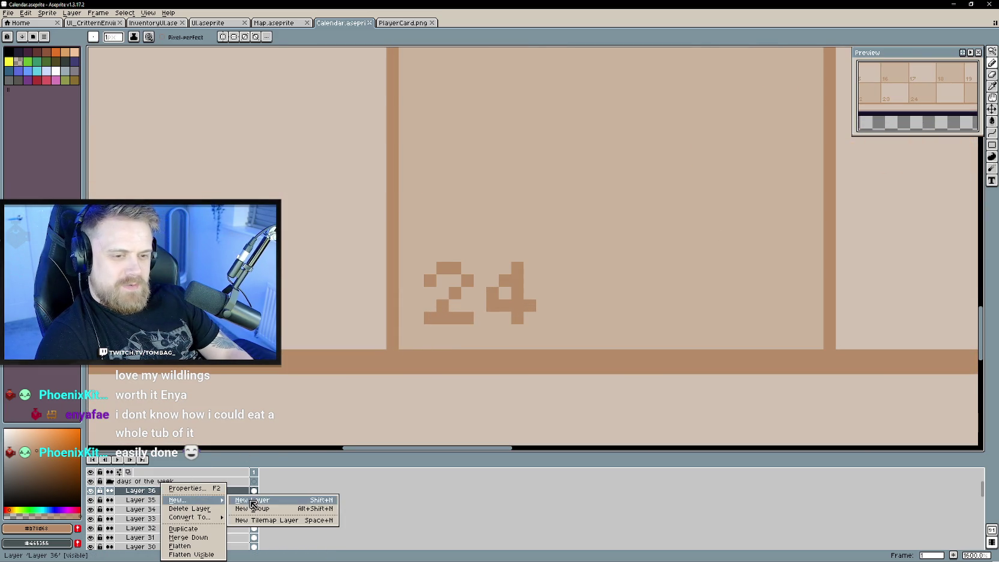
{"action": "left_click", "coordinate": [253, 505]}
{"action": "left_click", "coordinate": [443, 268]}
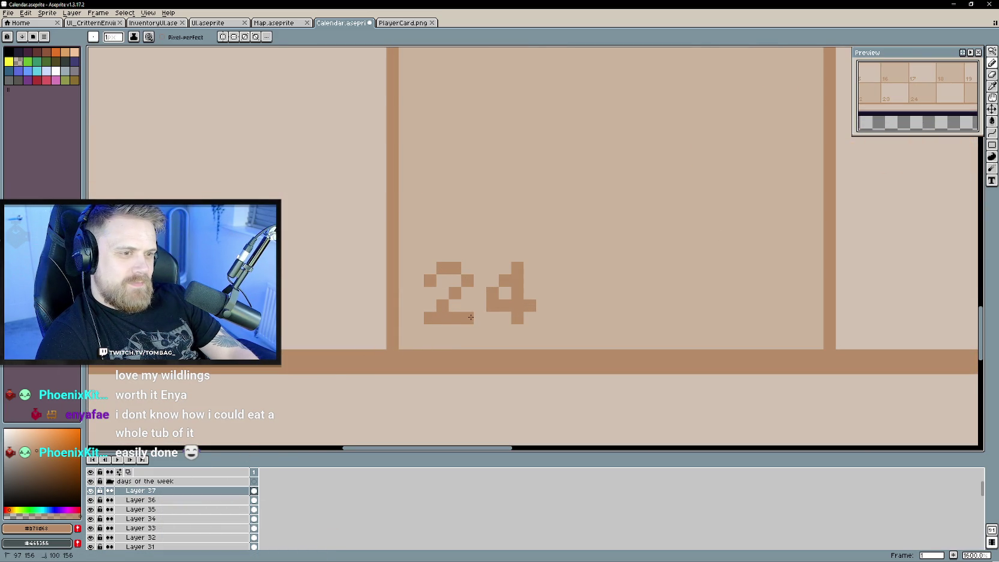
{"action": "scroll", "coordinate": [485, 304], "scroll_direction": "down", "scroll_amount": 5}
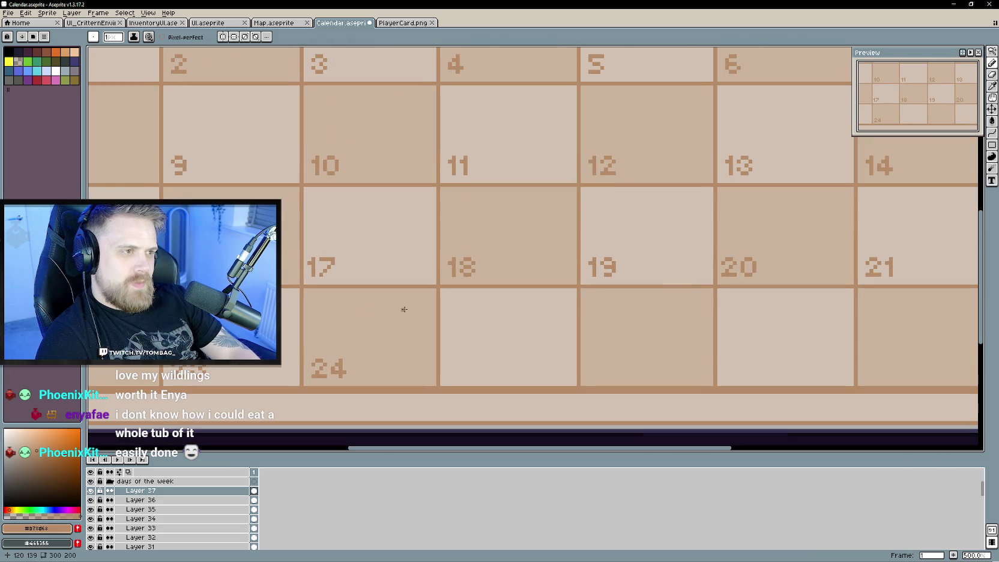
{"action": "mouse_move", "coordinate": [405, 293]}
{"action": "left_mouse_down"}
{"action": "mouse_move", "coordinate": [435, 325]}
{"action": "mouse_move", "coordinate": [394, 341]}
{"action": "left_mouse_up"}
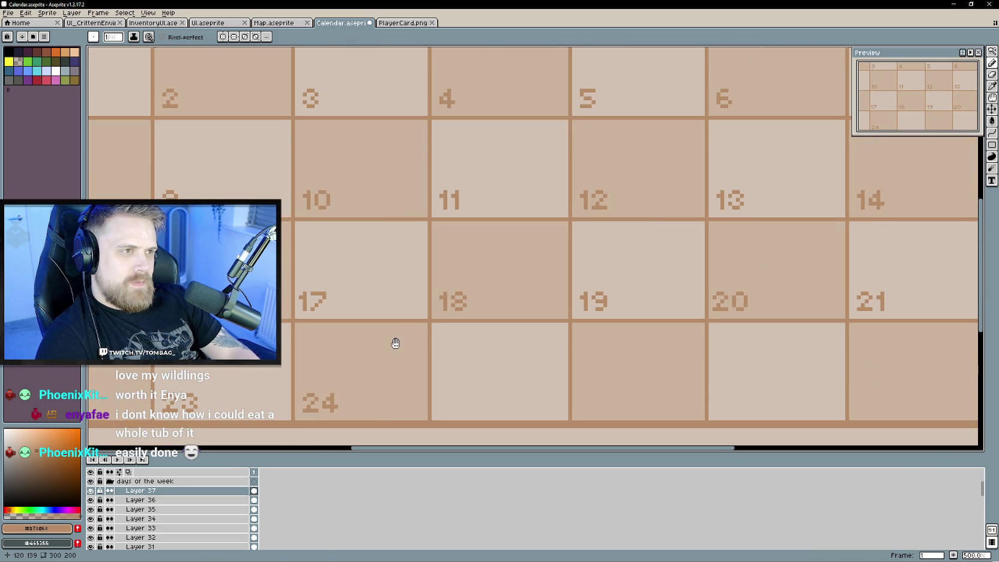
{"action": "key", "text": "v"}
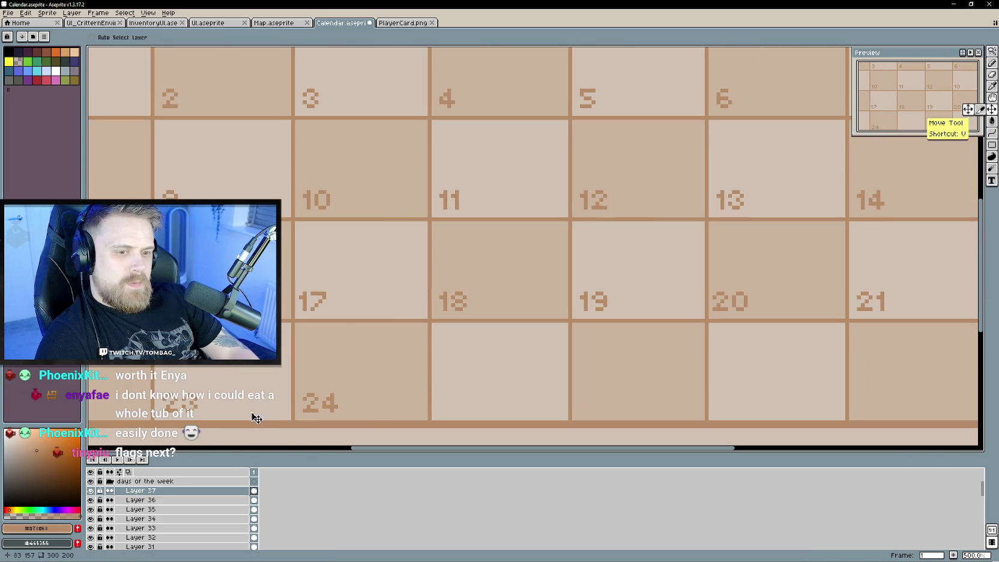
{"action": "left_click_drag", "start_coordinate": [126, 89], "coordinate": [453, 128]}
{"action": "left_click_drag", "start_coordinate": [428, 336], "coordinate": [367, 353]}
{"action": "left_click_drag", "start_coordinate": [339, 293], "coordinate": [411, 254]}
{"action": "scroll", "coordinate": [420, 264], "scroll_direction": "up", "scroll_amount": 3}
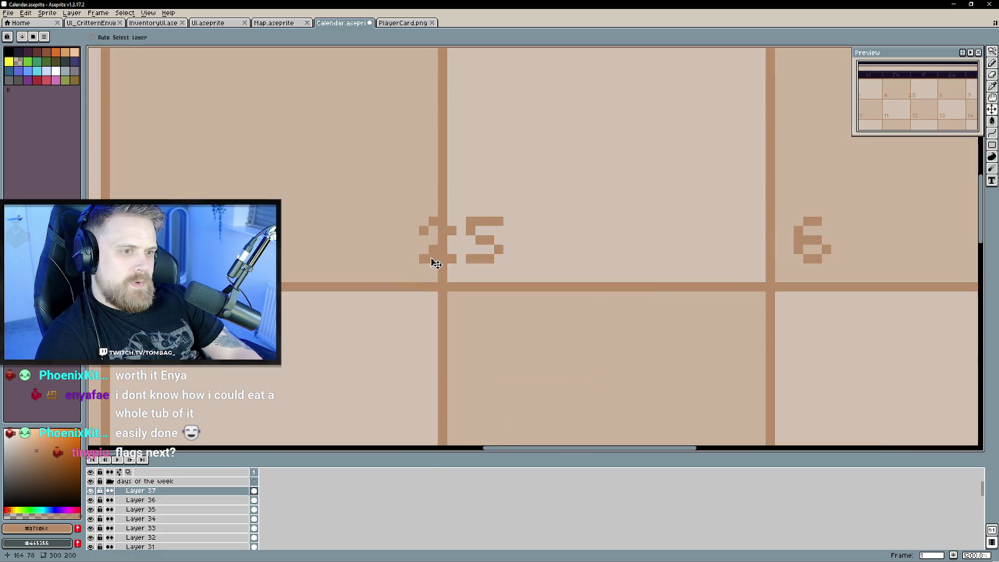
{"action": "scroll", "coordinate": [426, 263], "scroll_direction": "up", "scroll_amount": 2}
Remove the stray pixel added beside the 5.
{"action": "key", "text": "b"}
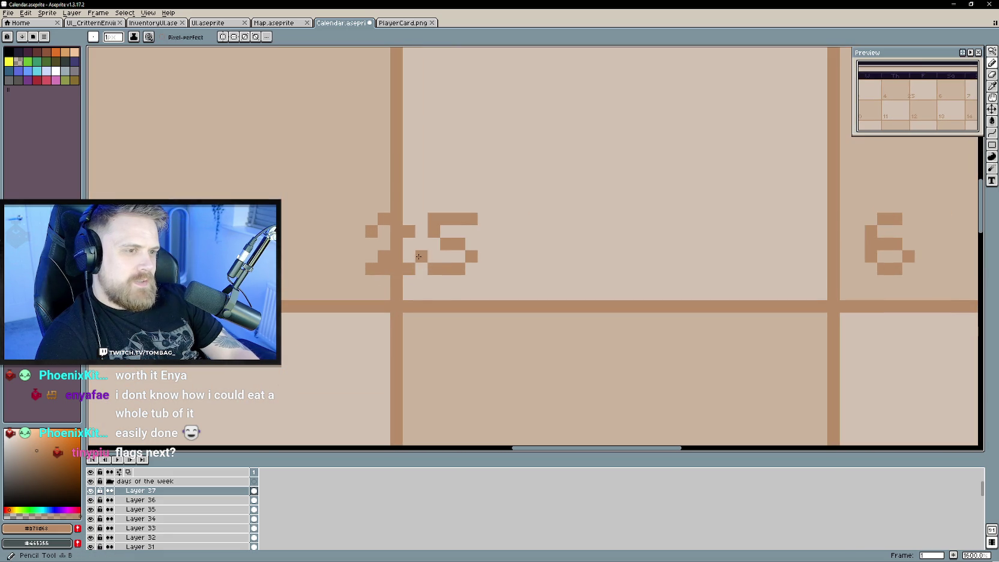
{"action": "left_click", "coordinate": [482, 268]}
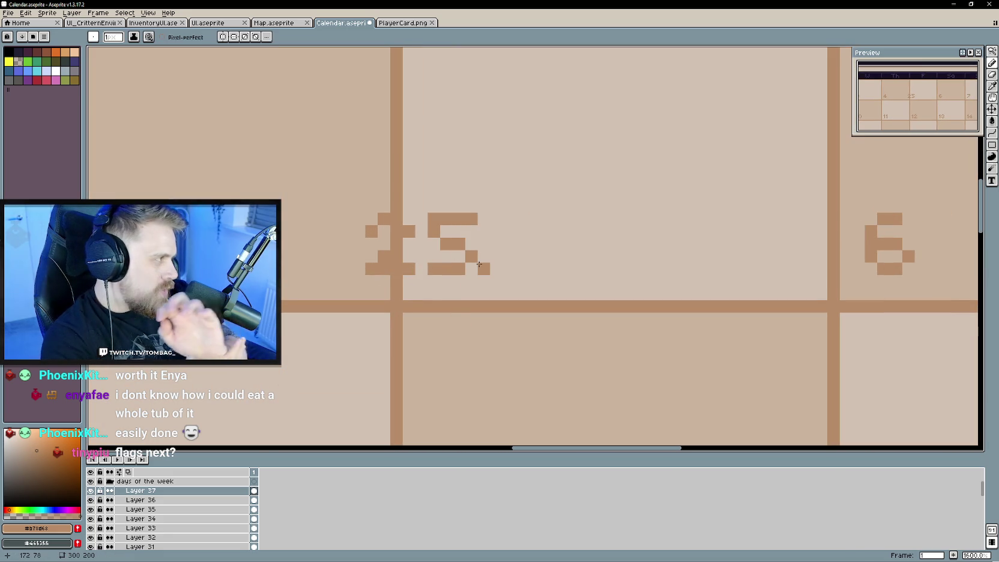
{"action": "key", "text": "ctrl+z"}
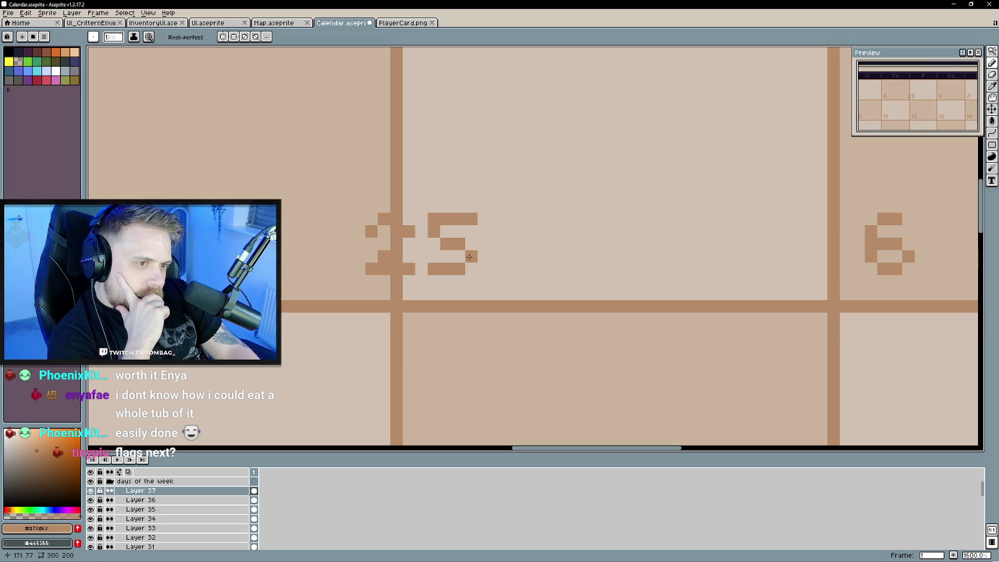
{"action": "scroll", "coordinate": [434, 269], "scroll_direction": "down", "scroll_amount": 3}
{"action": "scroll", "coordinate": [483, 179], "scroll_direction": "down", "scroll_amount": 2}
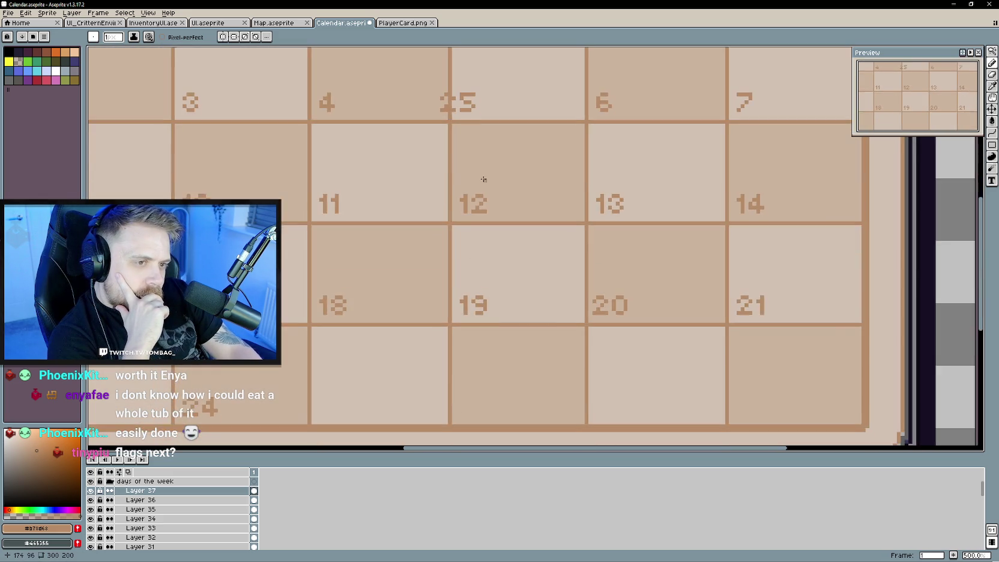
{"action": "scroll", "coordinate": [483, 178], "scroll_direction": "down", "scroll_amount": 1}
Move the 25 into the fourth row's Thursday cell after 24.
{"action": "left_click", "coordinate": [993, 107]}
{"action": "left_click_drag", "start_coordinate": [542, 245], "coordinate": [287, 294]}
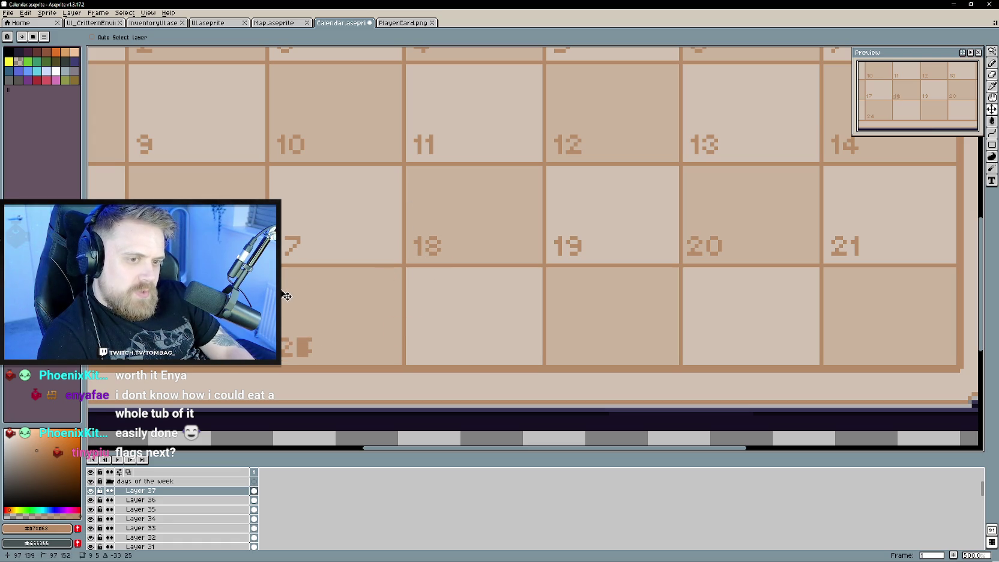
{"action": "left_click_drag", "start_coordinate": [303, 340], "coordinate": [444, 338]}
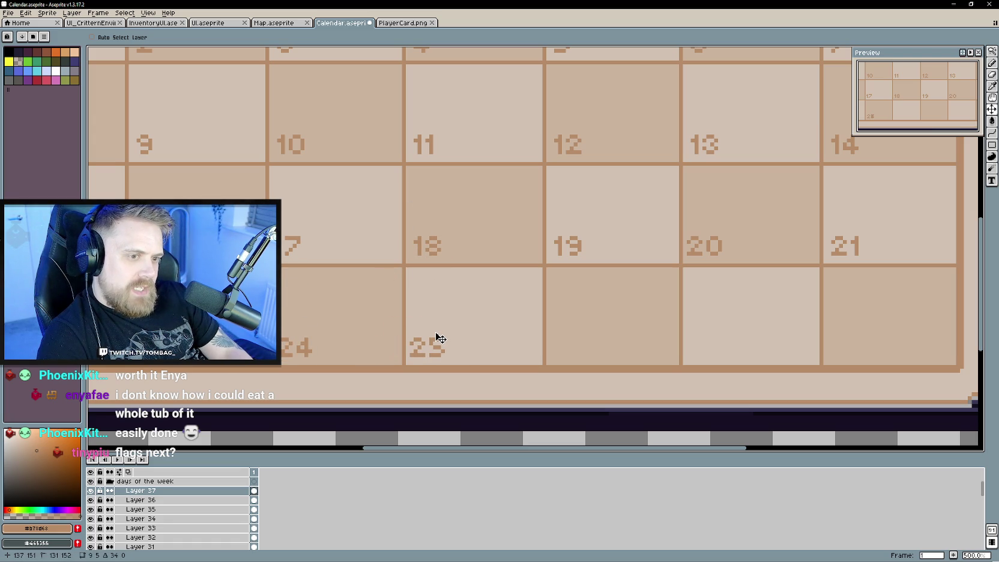
{"action": "left_click_drag", "start_coordinate": [510, 336], "coordinate": [468, 351]}
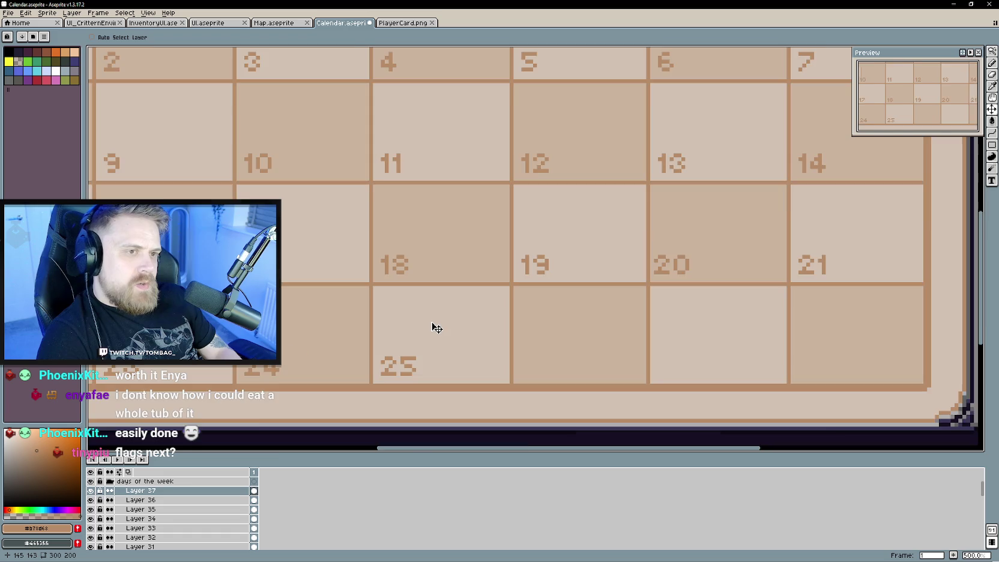
{"action": "scroll", "coordinate": [436, 327], "scroll_direction": "down", "scroll_amount": 2}
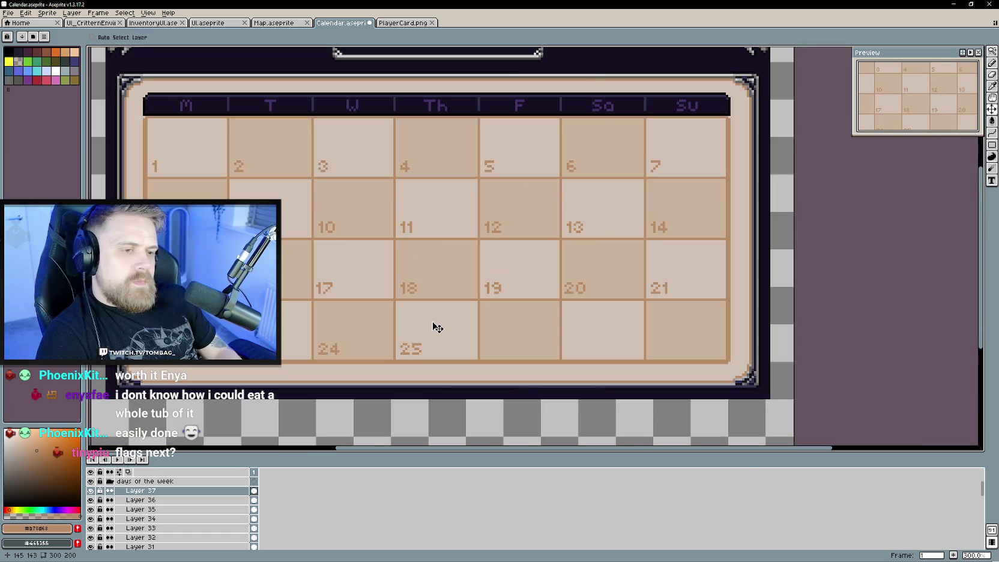
{"action": "scroll", "coordinate": [437, 327], "scroll_direction": "up", "scroll_amount": 1}
{"action": "scroll", "coordinate": [414, 332], "scroll_direction": "up", "scroll_amount": 2}
{"action": "scroll", "coordinate": [417, 327], "scroll_direction": "up", "scroll_amount": 4}
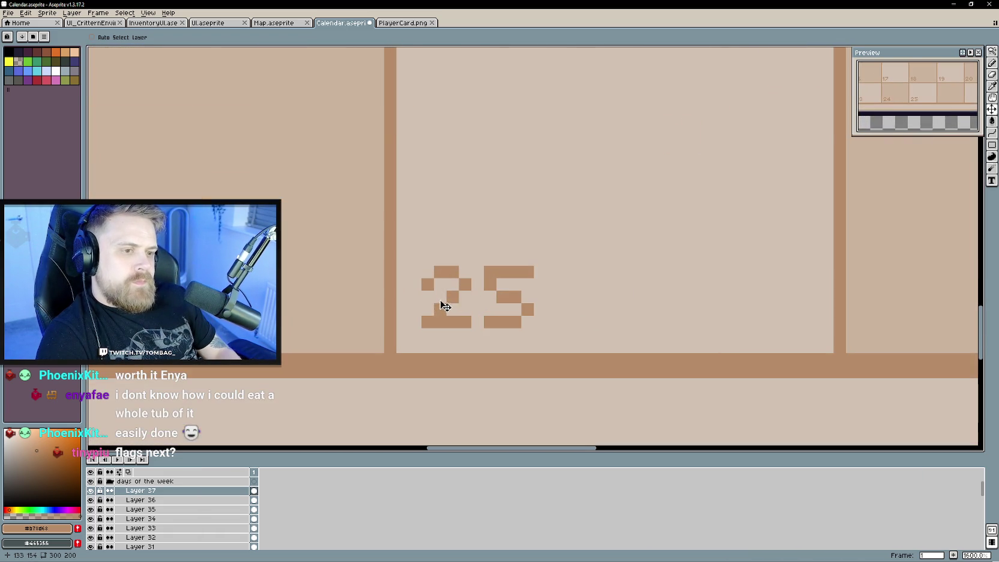
{"action": "scroll", "coordinate": [496, 310], "scroll_direction": "down", "scroll_amount": 1}
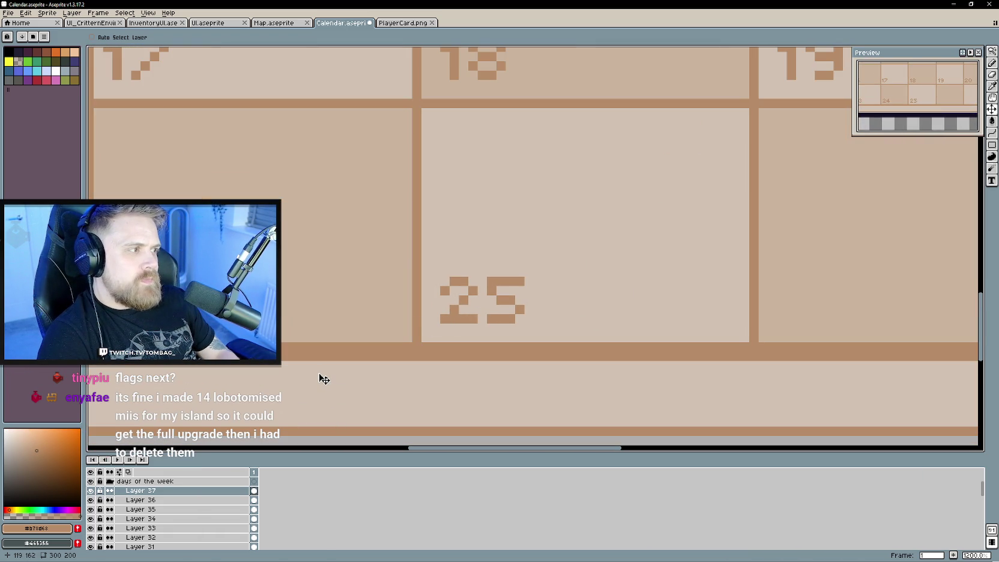
On new Layer 38, fill the 5's left side to make a 6.
{"action": "right_click", "coordinate": [197, 490]}
{"action": "mouse_move", "coordinate": [211, 500]}
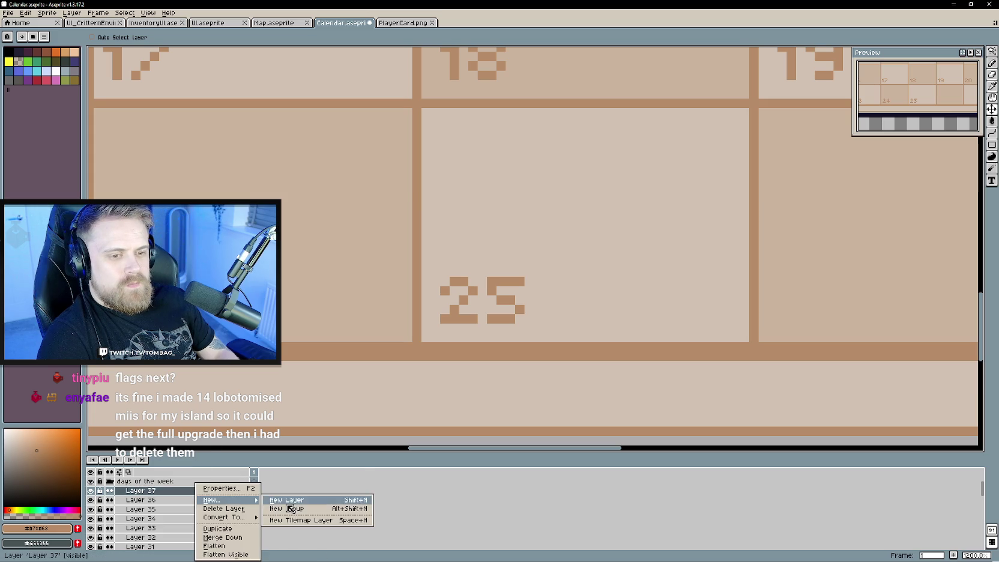
{"action": "left_click", "coordinate": [287, 499]}
{"action": "key", "text": "b"}
{"action": "scroll", "coordinate": [401, 290], "scroll_direction": "up", "scroll_amount": 1}
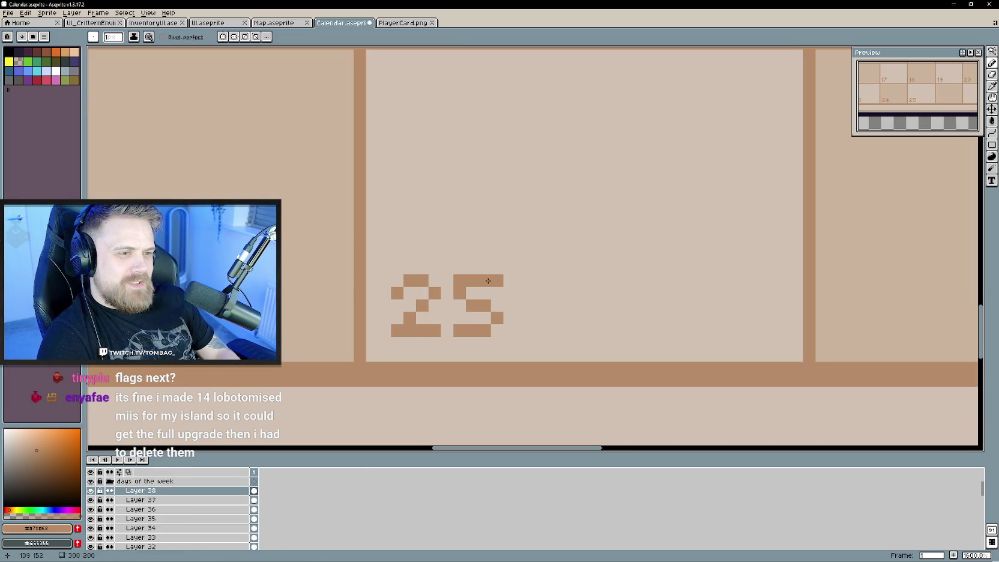
{"action": "left_click_drag", "start_coordinate": [460, 292], "coordinate": [458, 321]}
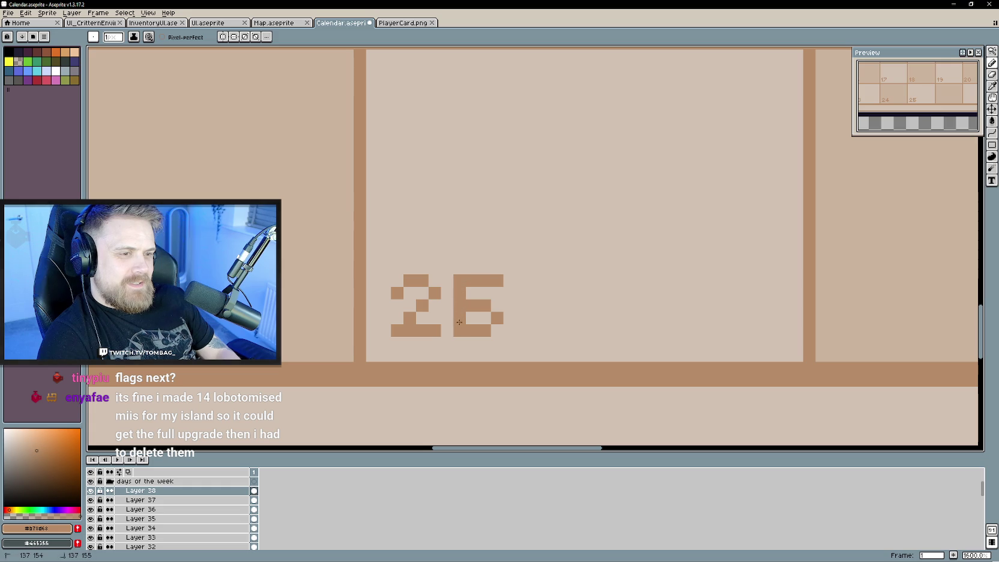
Move the 26 label into the Friday cell after 25.
{"action": "scroll", "coordinate": [577, 263], "scroll_direction": "right", "scroll_amount": 5}
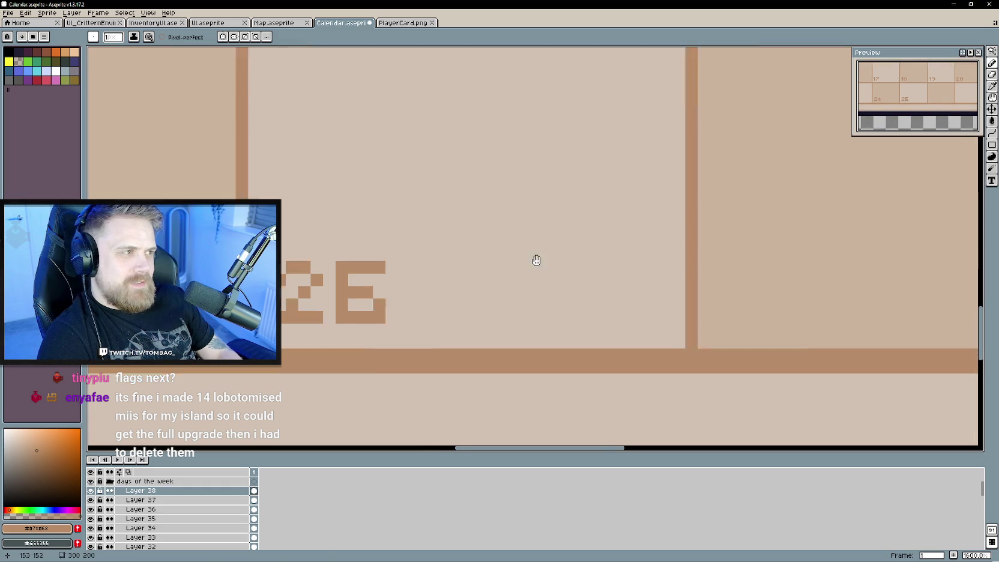
{"action": "key", "text": "v"}
{"action": "left_click_drag", "start_coordinate": [363, 290], "coordinate": [810, 286]}
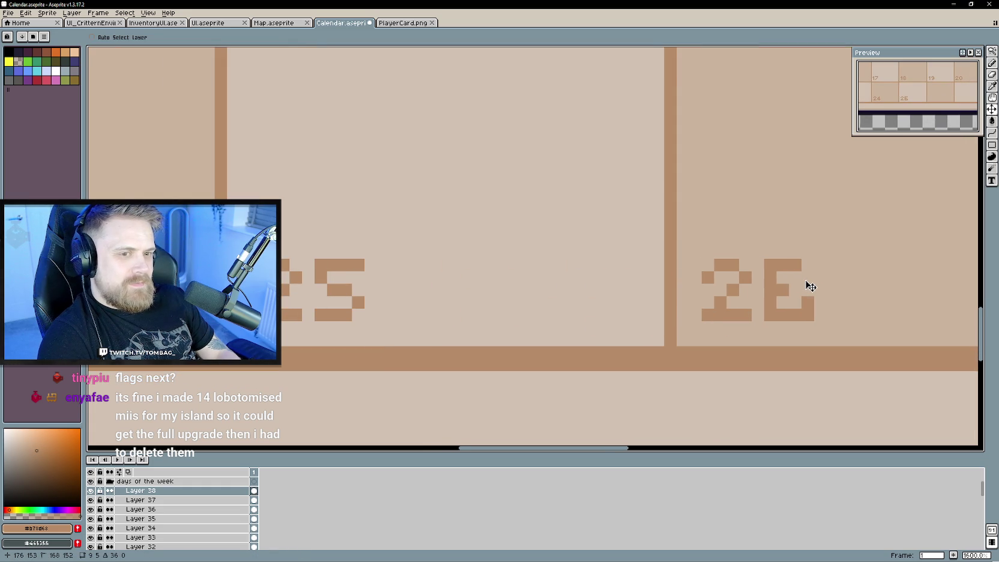
{"action": "scroll", "coordinate": [602, 294], "scroll_direction": "right", "scroll_amount": 5}
{"action": "scroll", "coordinate": [587, 318], "scroll_direction": "right", "scroll_amount": 2}
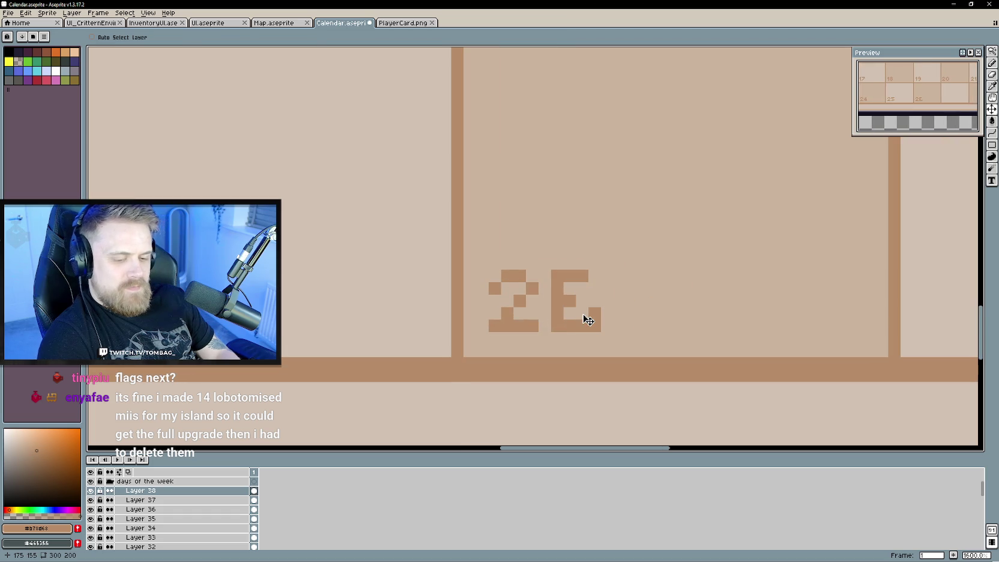
Fix the 6's bottom-right pixels with the eraser and pencil.
{"action": "key", "text": "e"}
{"action": "left_click", "coordinate": [583, 326]}
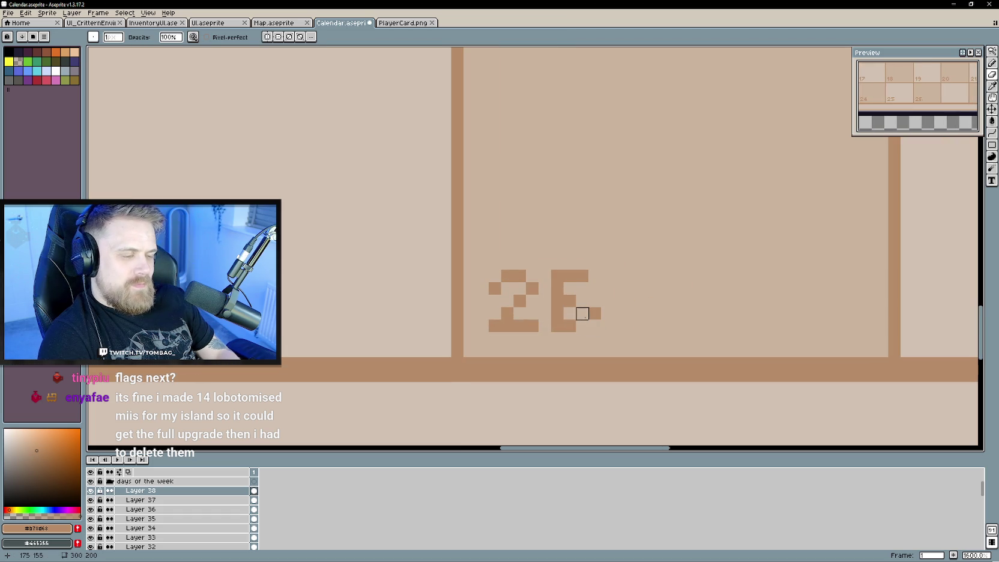
{"action": "key", "text": "b"}
{"action": "left_click", "coordinate": [582, 313]}
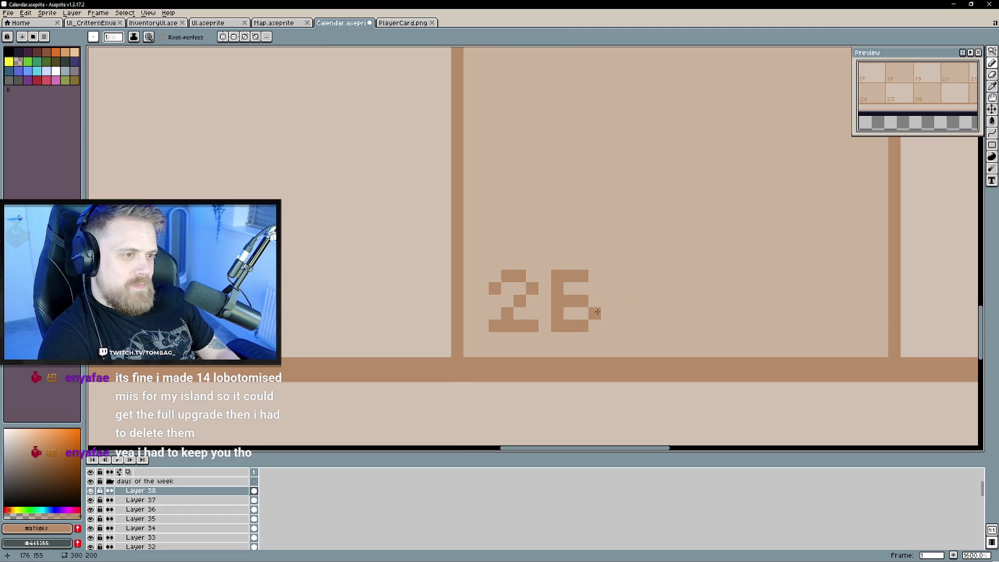
{"action": "key", "text": "e"}
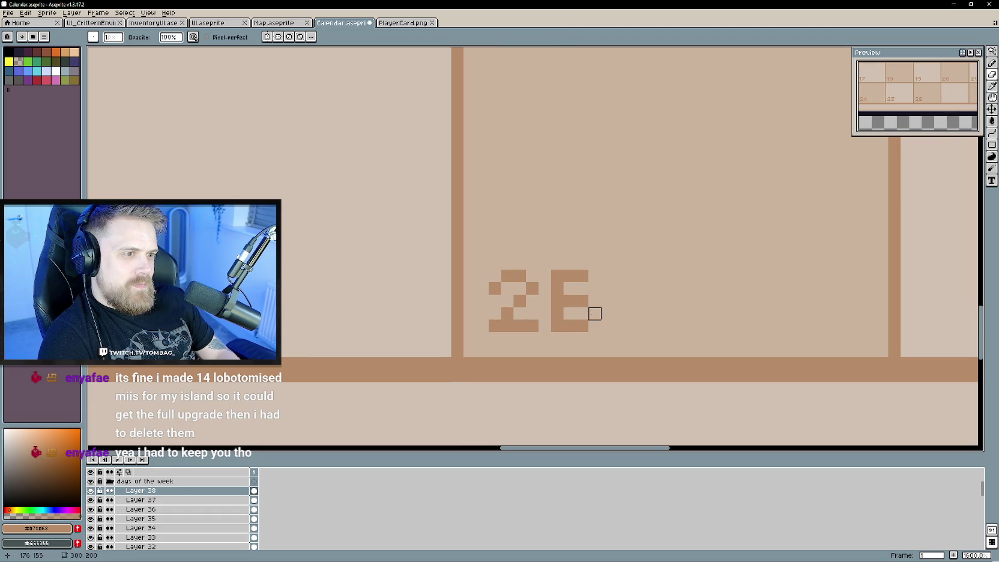
{"action": "scroll", "coordinate": [580, 325], "scroll_direction": "down", "scroll_amount": 1}
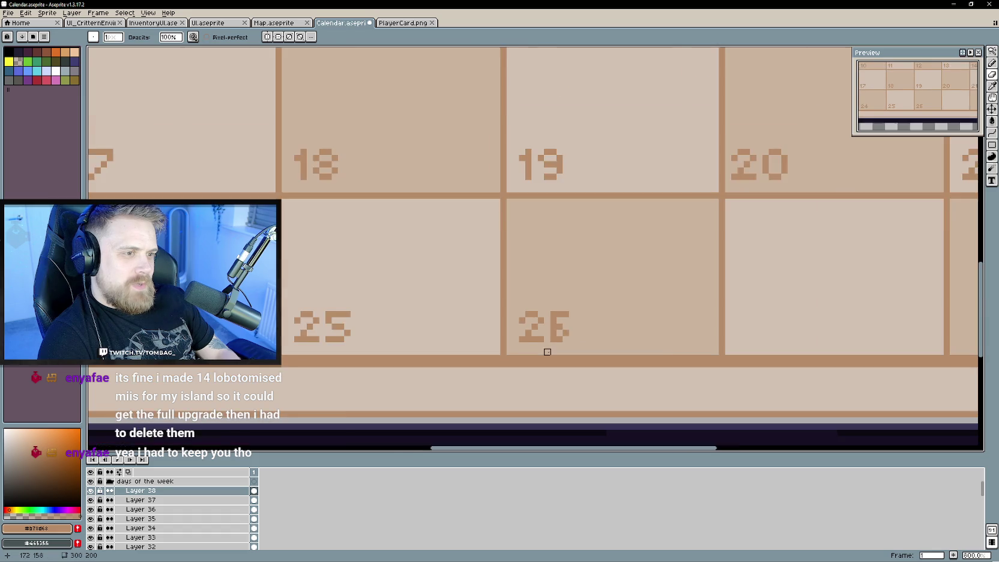
{"action": "scroll", "coordinate": [546, 350], "scroll_direction": "down", "scroll_amount": 1}
{"action": "scroll", "coordinate": [558, 347], "scroll_direction": "down", "scroll_amount": 2}
{"action": "scroll", "coordinate": [568, 342], "scroll_direction": "down", "scroll_amount": 2}
{"action": "mouse_move", "coordinate": [477, 319]}
{"action": "left_mouse_down"}
{"action": "mouse_move", "coordinate": [530, 349]}
{"action": "mouse_move", "coordinate": [554, 324]}
{"action": "left_mouse_up"}
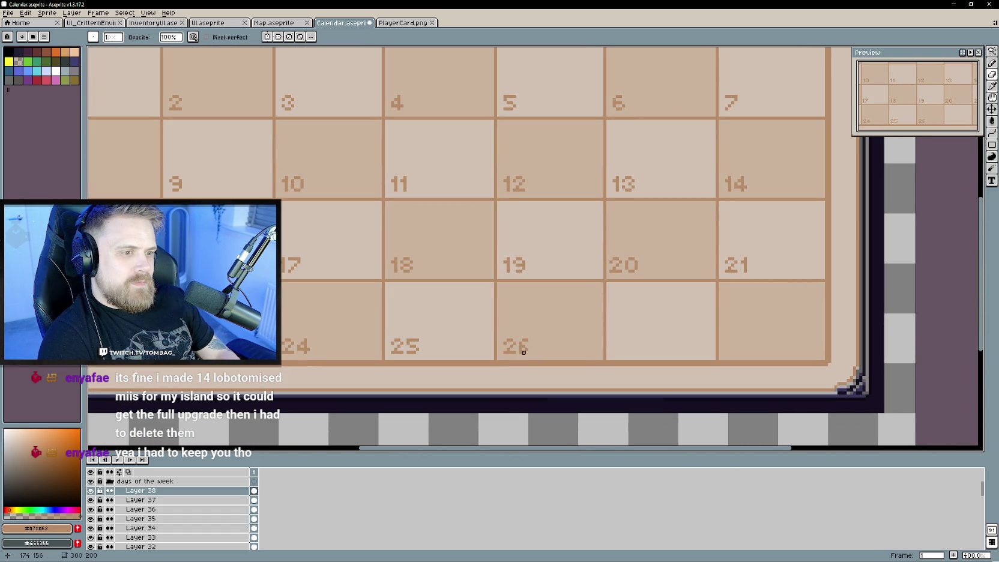
On new Layer 39, move a copied 2 onto the 17 to form 27.
{"action": "key", "text": "b"}
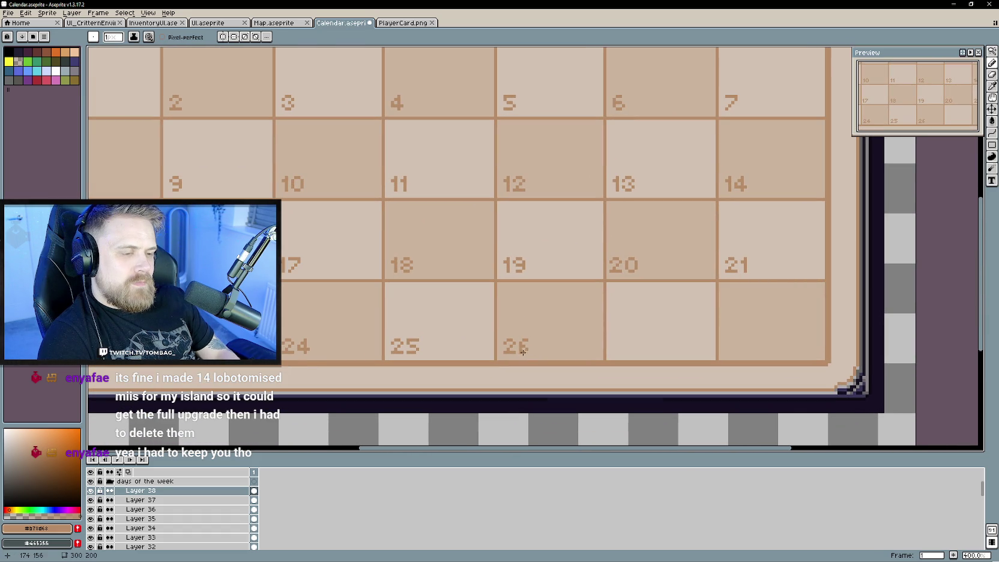
{"action": "key", "text": "b"}
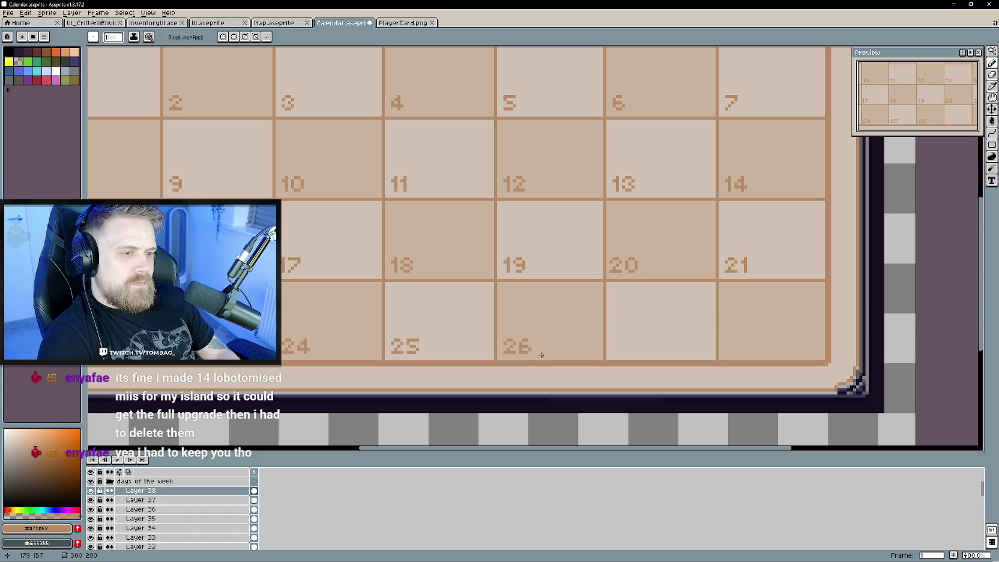
{"action": "key", "text": "e"}
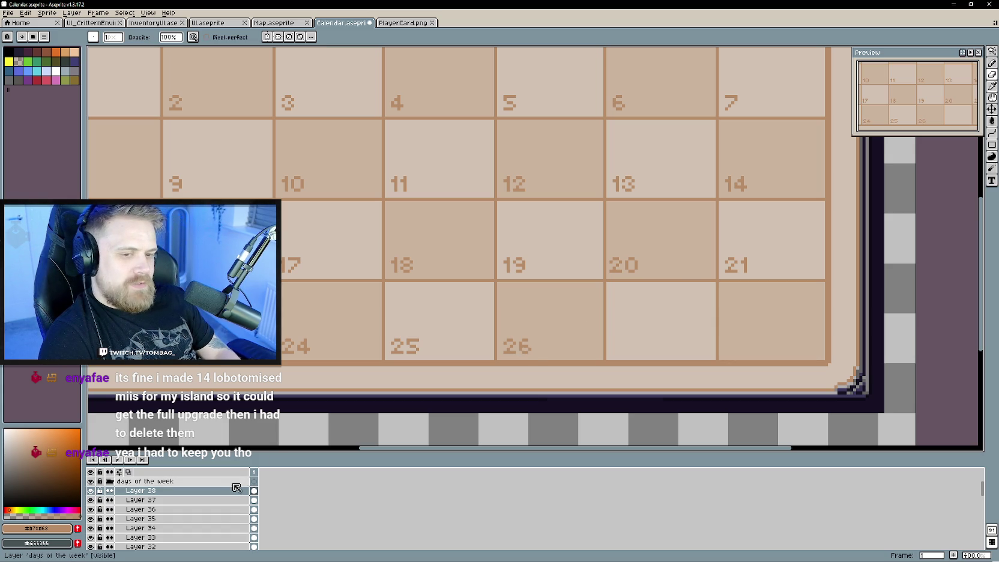
{"action": "right_click", "coordinate": [217, 491]}
{"action": "left_click", "coordinate": [307, 506]}
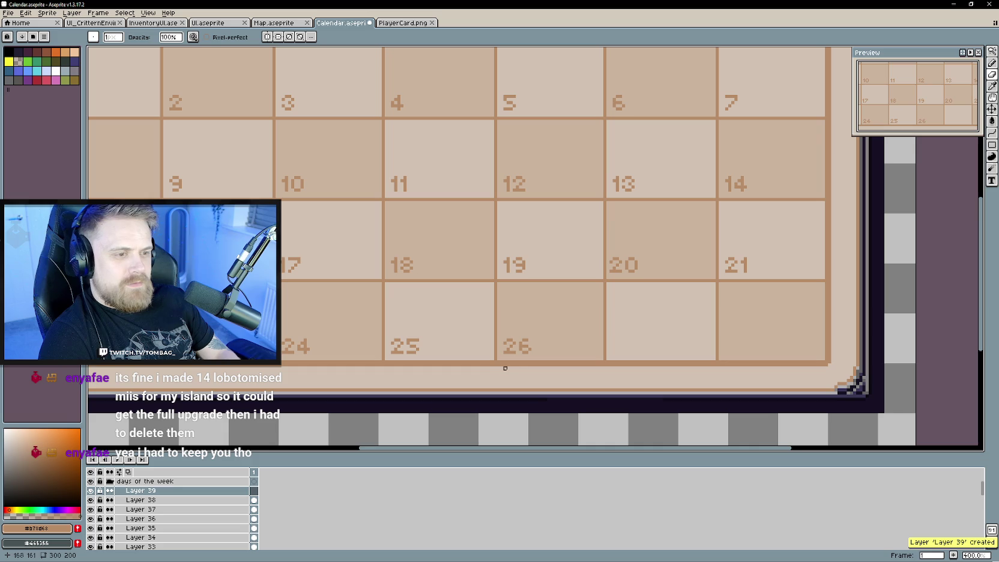
{"action": "scroll", "coordinate": [502, 368], "scroll_direction": "up", "scroll_amount": 2}
{"action": "scroll", "coordinate": [503, 367], "scroll_direction": "up", "scroll_amount": 1}
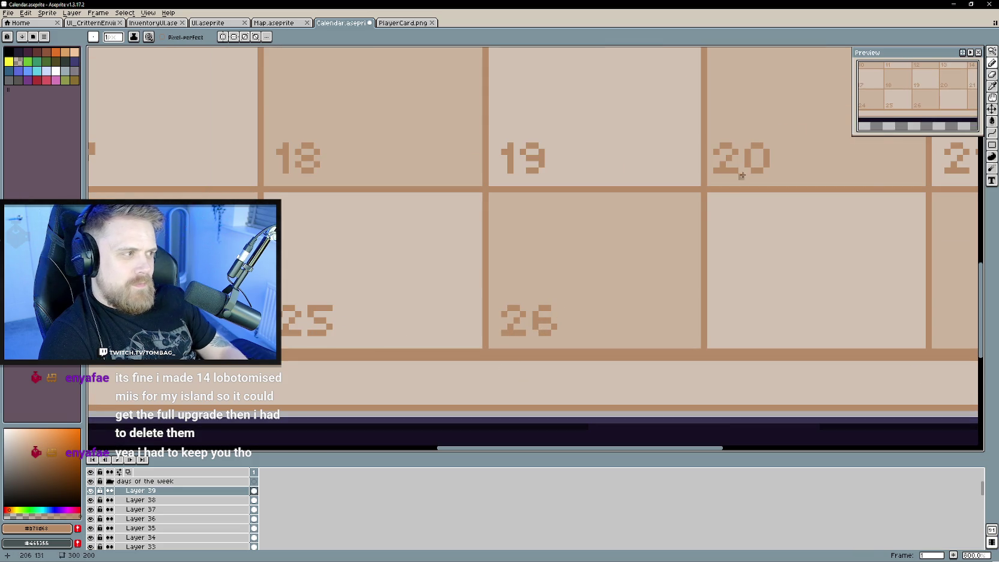
{"action": "scroll", "coordinate": [699, 165], "scroll_direction": "down", "scroll_amount": 2}
{"action": "mouse_move", "coordinate": [699, 165]}
{"action": "left_mouse_down"}
{"action": "mouse_move", "coordinate": [579, 251]}
{"action": "mouse_move", "coordinate": [749, 251]}
{"action": "left_mouse_up"}
{"action": "key", "text": "v"}
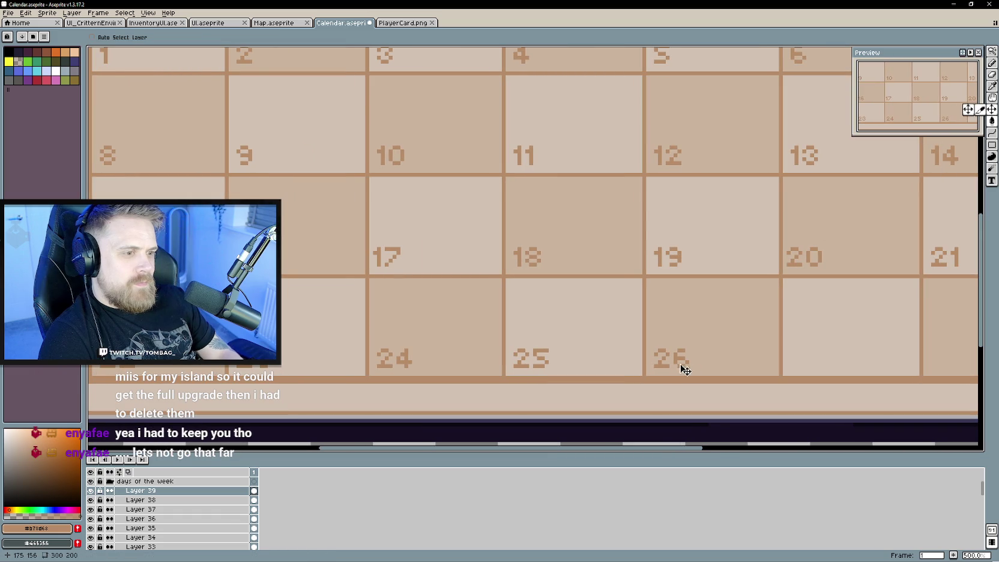
{"action": "left_click_drag", "start_coordinate": [547, 369], "coordinate": [396, 269]}
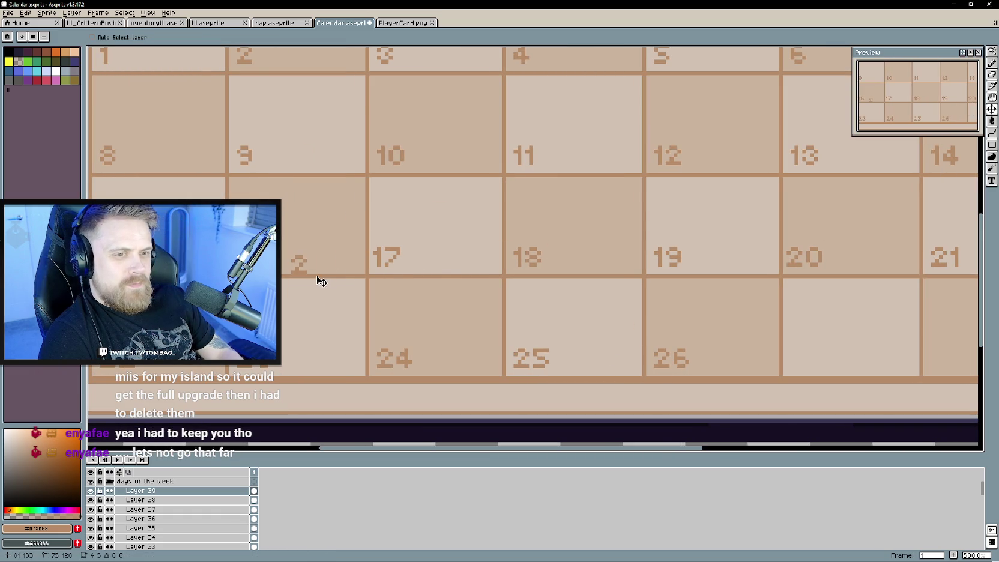
Move the 27 label into the empty Saturday cell beside 26.
{"action": "scroll", "coordinate": [419, 258], "scroll_direction": "up", "scroll_amount": 4}
{"action": "key", "text": "b"}
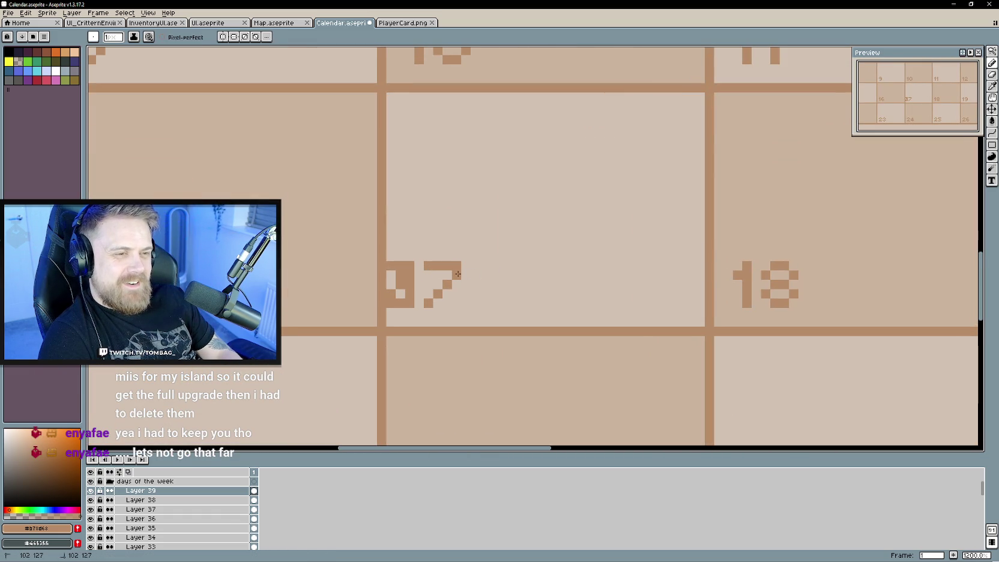
{"action": "scroll", "coordinate": [428, 304], "scroll_direction": "down", "scroll_amount": 6}
{"action": "scroll", "coordinate": [468, 276], "scroll_direction": "right", "scroll_amount": 3}
{"action": "key", "text": "v"}
{"action": "mouse_move", "coordinate": [232, 177]}
{"action": "left_mouse_down"}
{"action": "mouse_move", "coordinate": [503, 234]}
{"action": "mouse_move", "coordinate": [518, 252]}
{"action": "mouse_move", "coordinate": [552, 254]}
{"action": "left_mouse_up"}
{"action": "scroll", "coordinate": [552, 255], "scroll_direction": "up", "scroll_amount": 2}
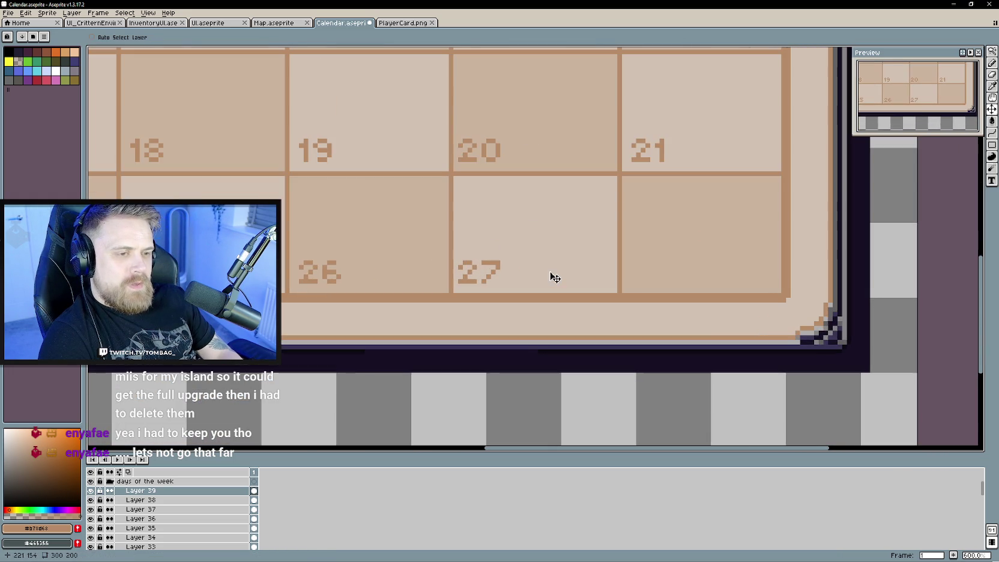
{"action": "scroll", "coordinate": [520, 264], "scroll_direction": "up", "scroll_amount": 3}
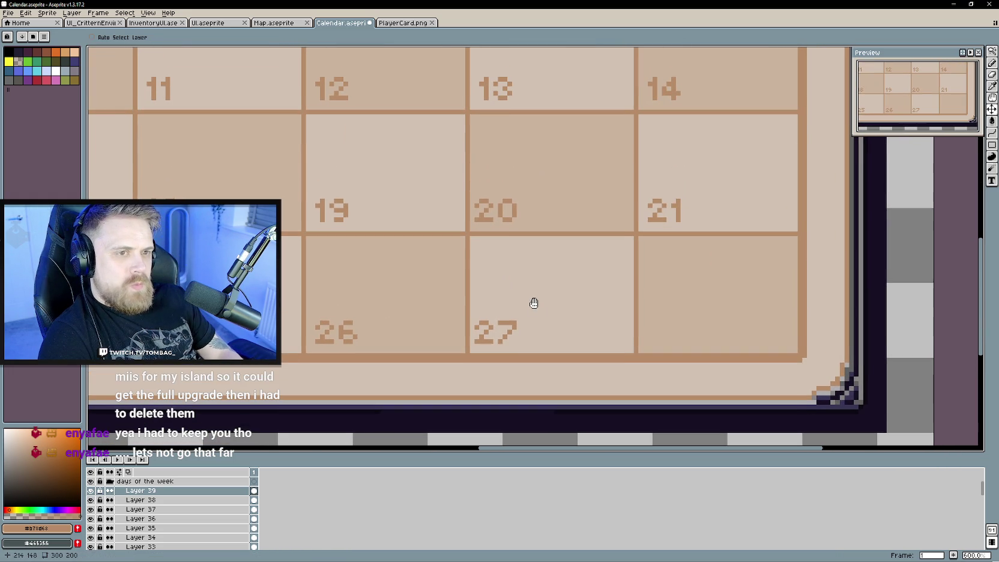
{"action": "right_click", "coordinate": [166, 490]}
Draw 28 on new Layer 40, undo a stray fill, and move it into the Sunday cell.
{"action": "mouse_move", "coordinate": [141, 490]}
{"action": "left_click", "coordinate": [255, 500]}
{"action": "scroll", "coordinate": [462, 353], "scroll_direction": "up", "scroll_amount": 1}
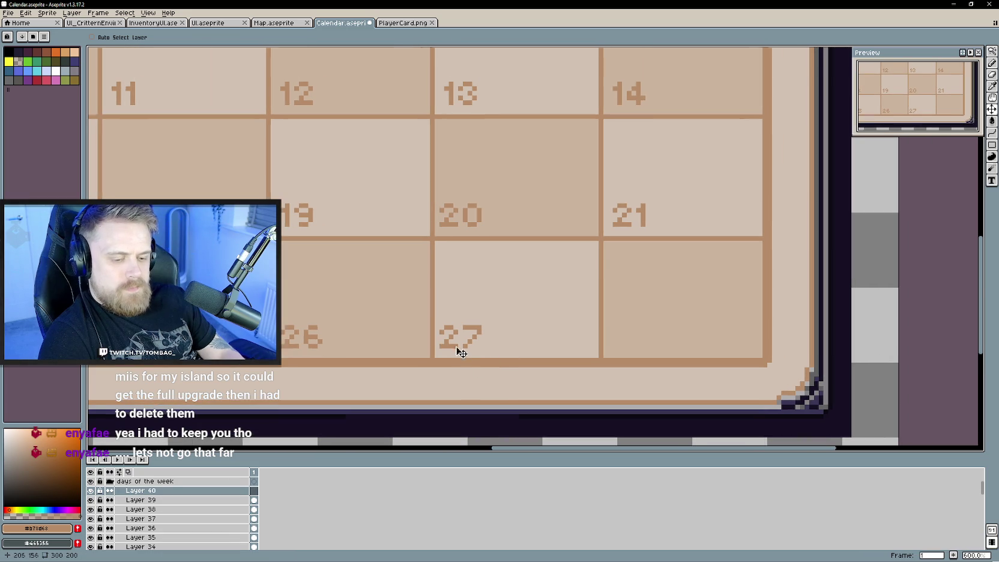
{"action": "scroll", "coordinate": [436, 333], "scroll_direction": "up", "scroll_amount": 1}
{"action": "key", "text": "b"}
{"action": "left_click", "coordinate": [428, 317]}
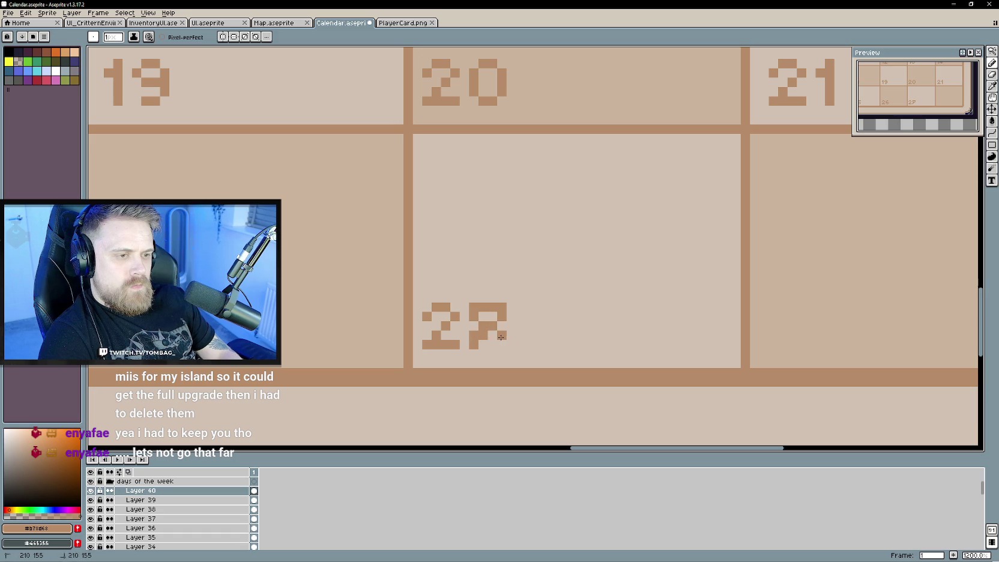
{"action": "key", "text": "g"}
{"action": "left_click", "coordinate": [493, 329]}
{"action": "key", "text": "ctrl+z"}
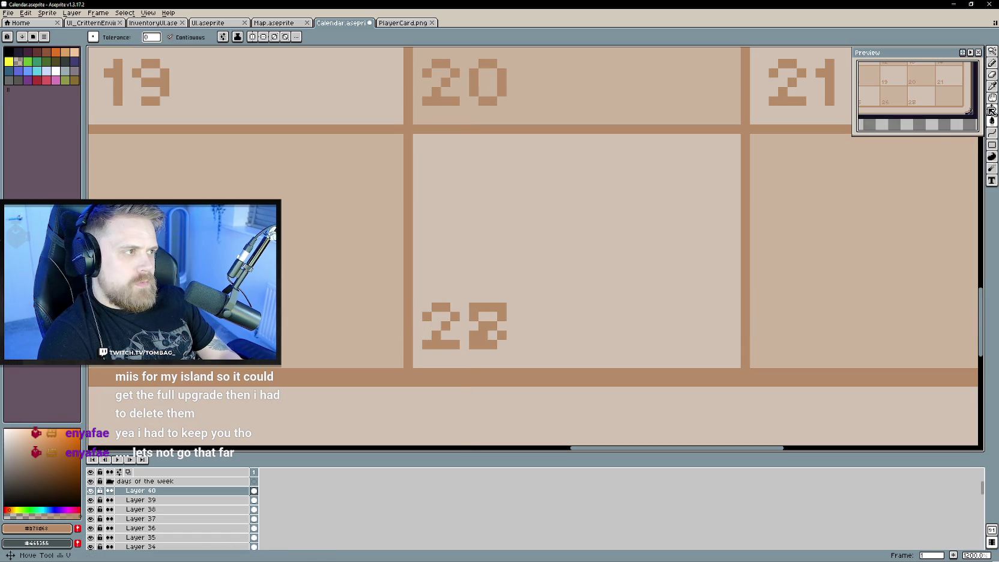
{"action": "mouse_move", "coordinate": [620, 263]}
{"action": "left_mouse_down"}
{"action": "mouse_move", "coordinate": [655, 299]}
{"action": "mouse_move", "coordinate": [890, 307]}
{"action": "left_mouse_up"}
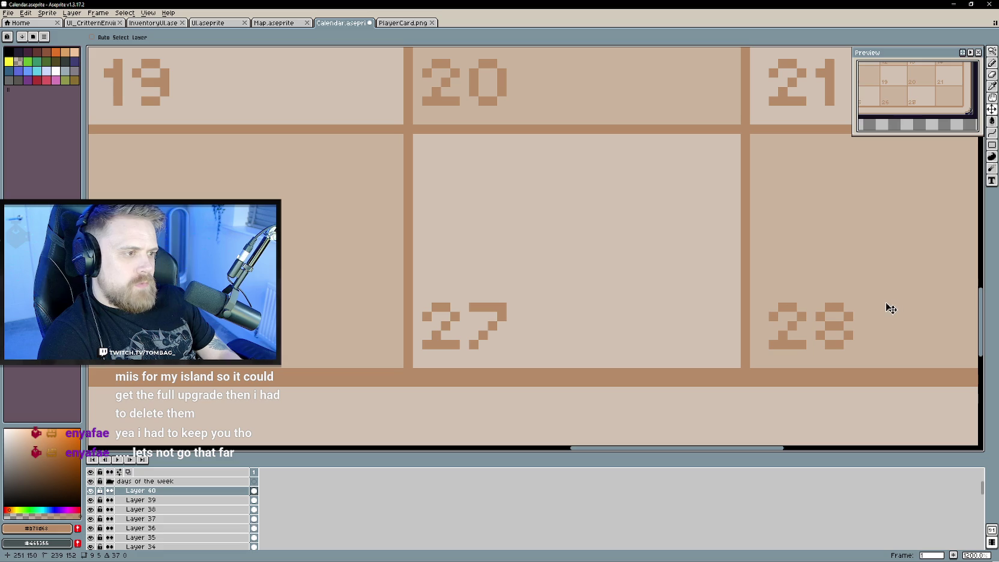
{"action": "scroll", "coordinate": [558, 241], "scroll_direction": "down", "scroll_amount": 4}
{"action": "scroll", "coordinate": [587, 263], "scroll_direction": "down", "scroll_amount": 2}
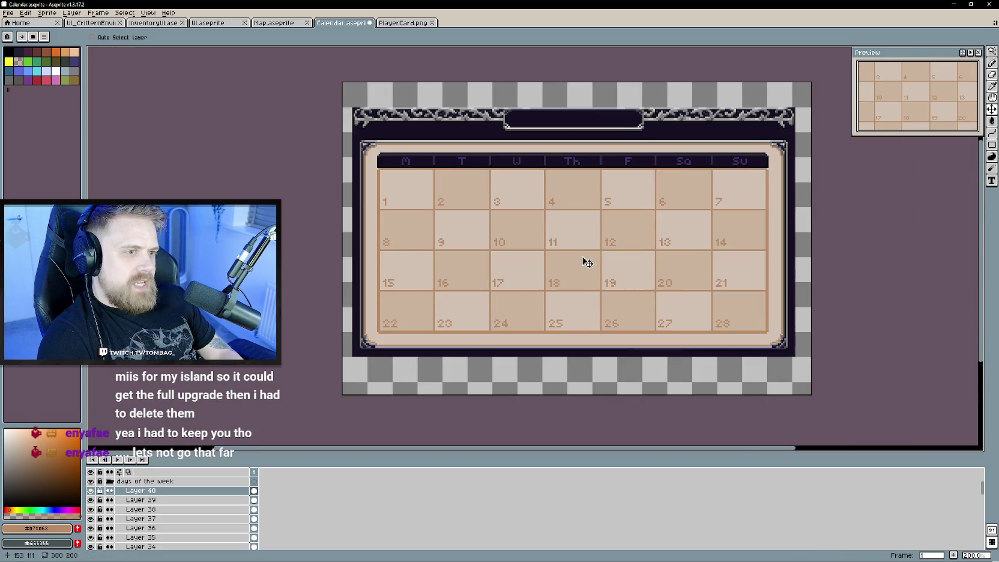
Save the completed days 1–28 calendar to Calendar.aseprite.
{"action": "key", "text": "ctrl+s"}
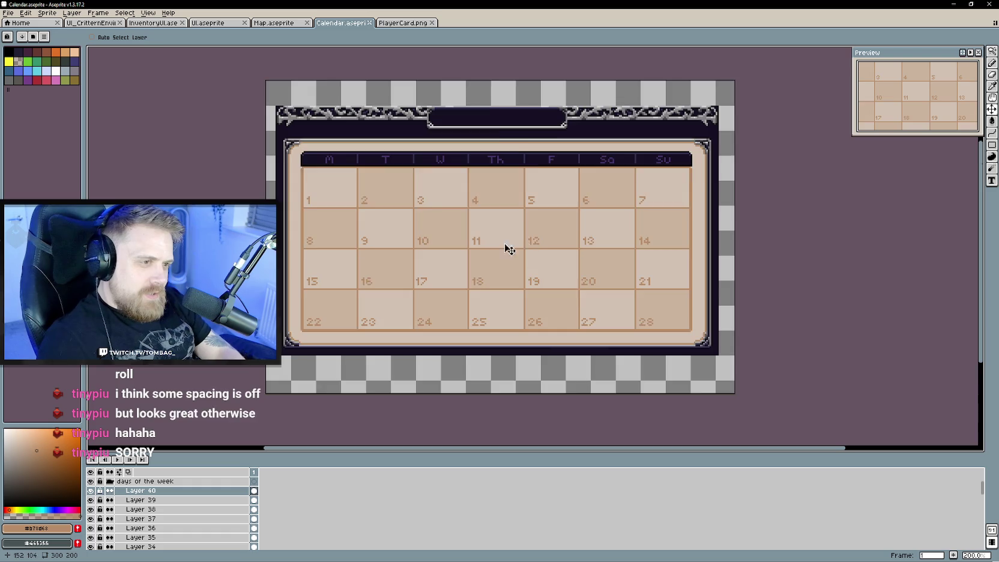
Select the layers holding day labels from the canvas, including day 27, then undo the last change.
{"action": "scroll", "coordinate": [491, 270], "scroll_direction": "up", "scroll_amount": 1}
{"action": "scroll", "coordinate": [503, 271], "scroll_direction": "left", "scroll_amount": 3}
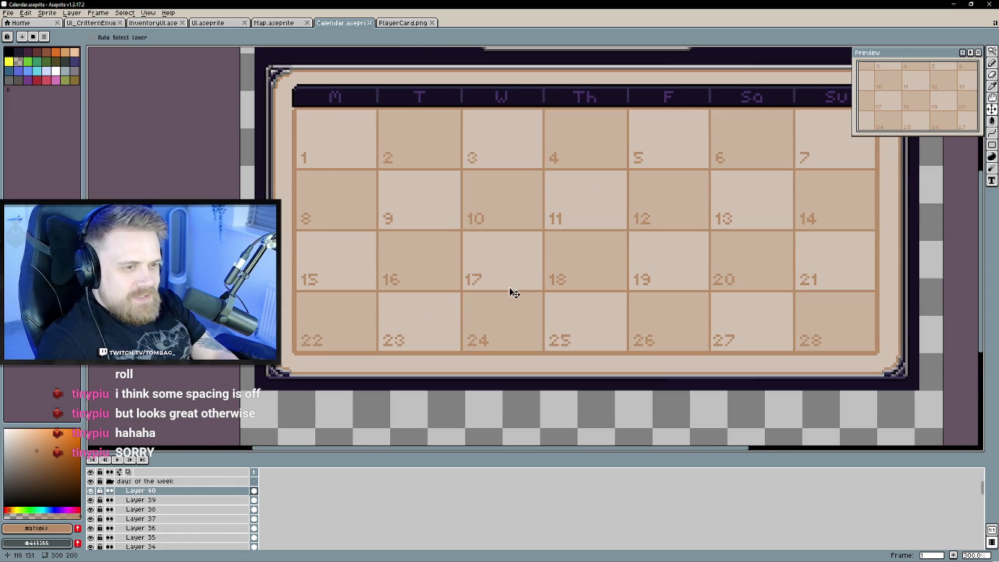
{"action": "scroll", "coordinate": [336, 289], "scroll_direction": "up", "scroll_amount": 1}
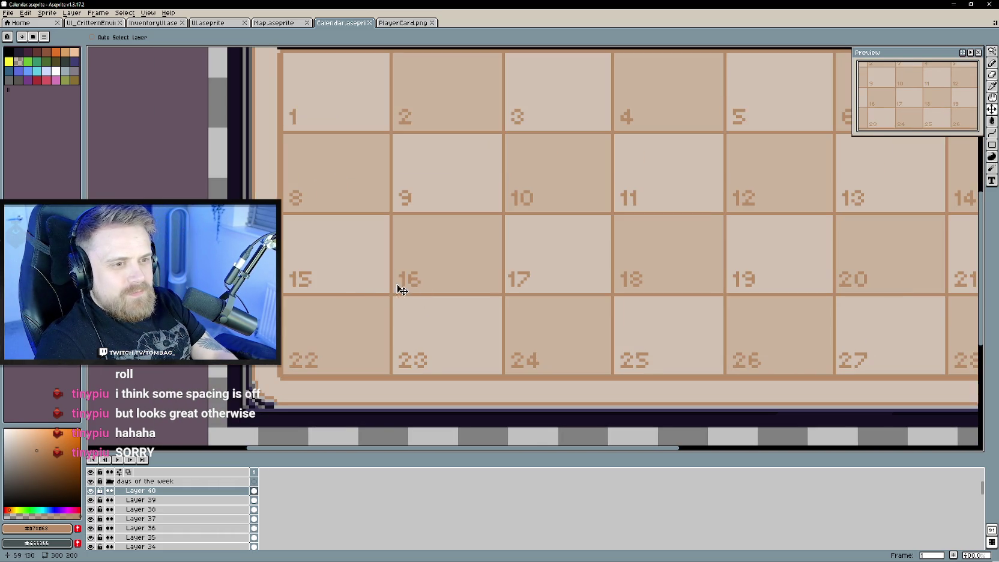
{"action": "scroll", "coordinate": [396, 289], "scroll_direction": "right", "scroll_amount": 3}
{"action": "left_click", "coordinate": [408, 280], "text": "ctrl"}
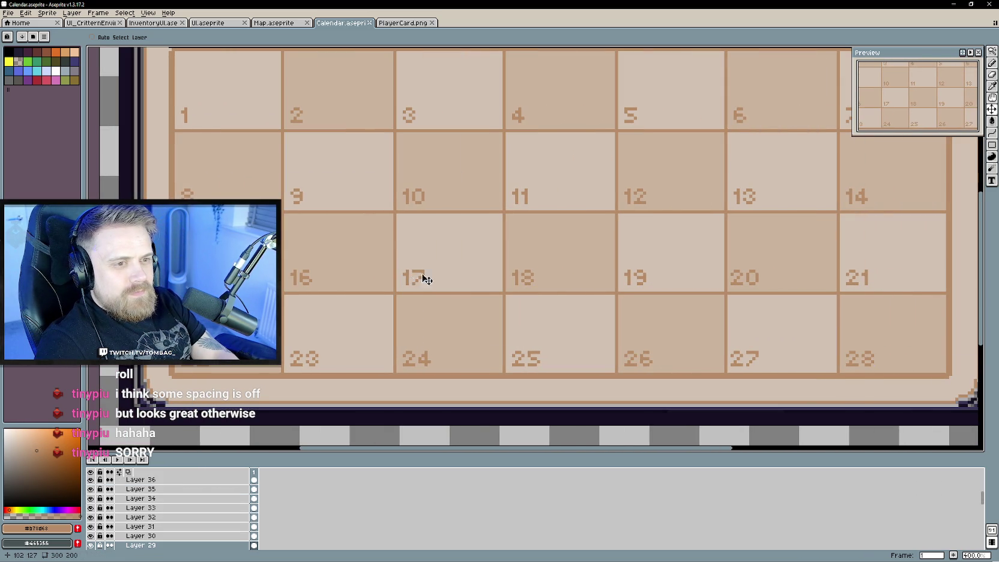
{"action": "scroll", "coordinate": [412, 282], "scroll_direction": "right", "scroll_amount": 3}
{"action": "scroll", "coordinate": [456, 285], "scroll_direction": "right", "scroll_amount": 2}
{"action": "scroll", "coordinate": [484, 290], "scroll_direction": "right", "scroll_amount": 5}
{"action": "left_click", "coordinate": [546, 281], "text": "ctrl"}
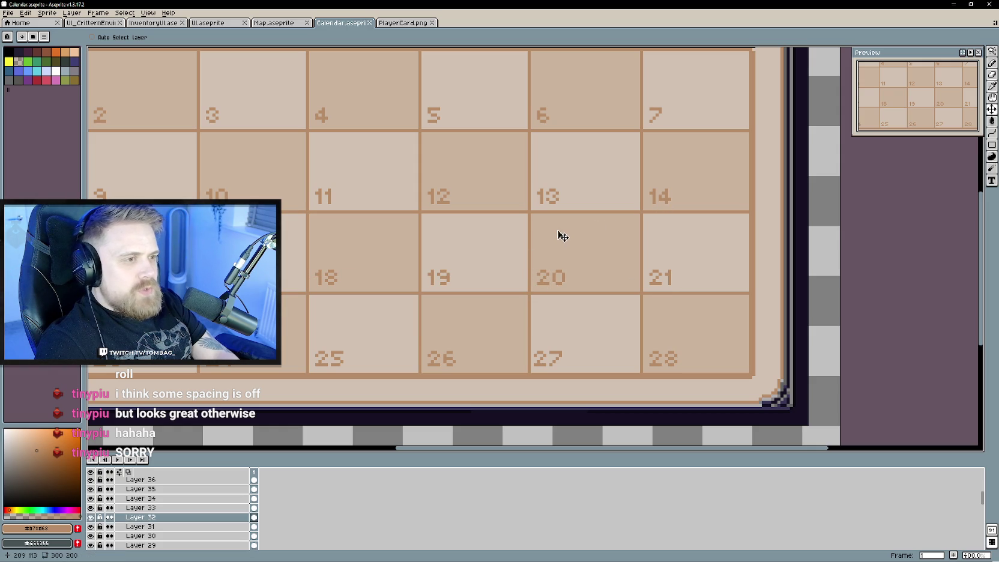
{"action": "scroll", "coordinate": [531, 244], "scroll_direction": "left", "scroll_amount": 5}
{"action": "scroll", "coordinate": [532, 244], "scroll_direction": "down", "scroll_amount": 2}
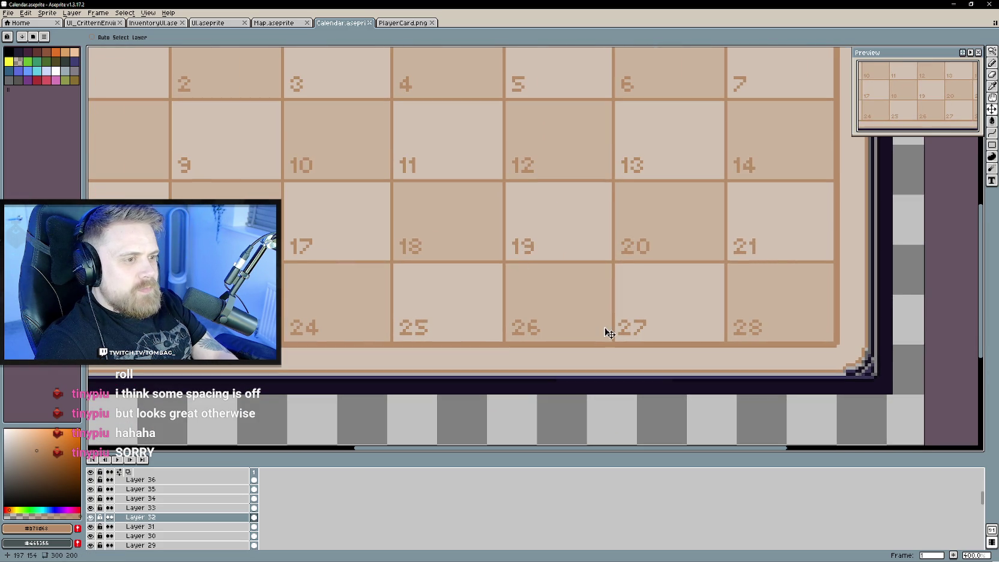
{"action": "left_click", "coordinate": [627, 331], "text": "ctrl"}
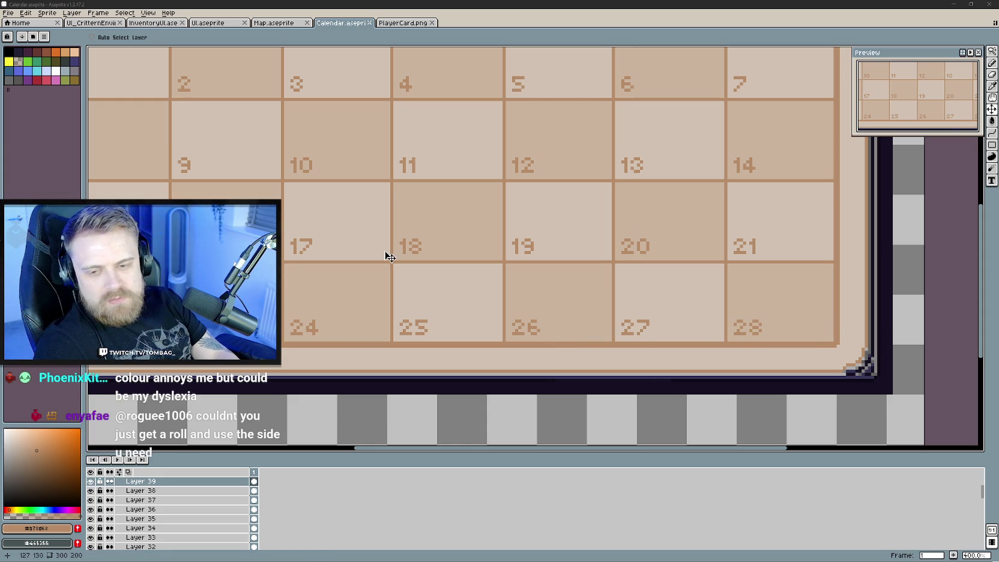
{"action": "key", "text": "ctrl+z"}
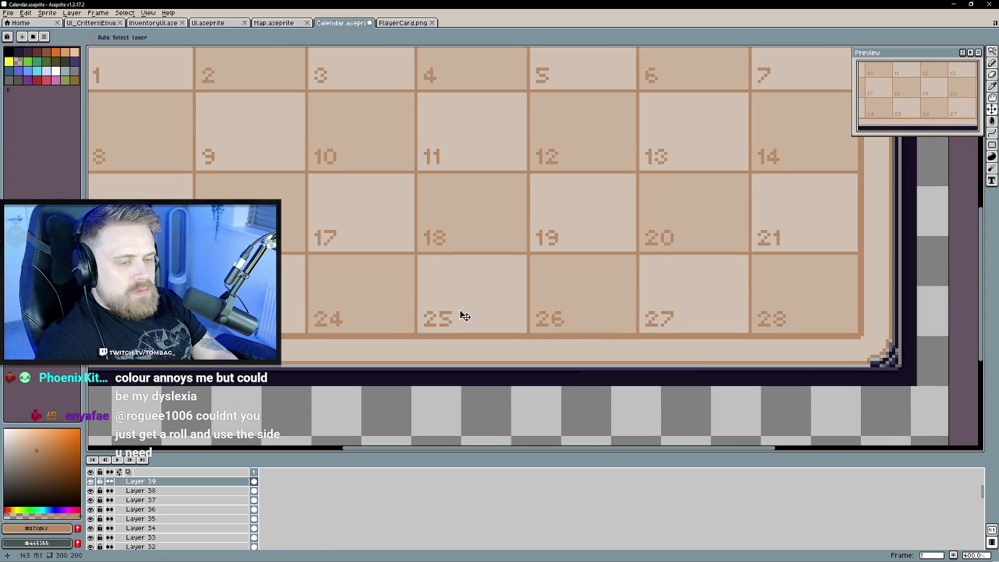
Centre the whole calendar, save Calendar.aseprite, and add new Layer 40 above Layer 39.
{"action": "scroll", "coordinate": [464, 315], "scroll_direction": "left", "scroll_amount": 3}
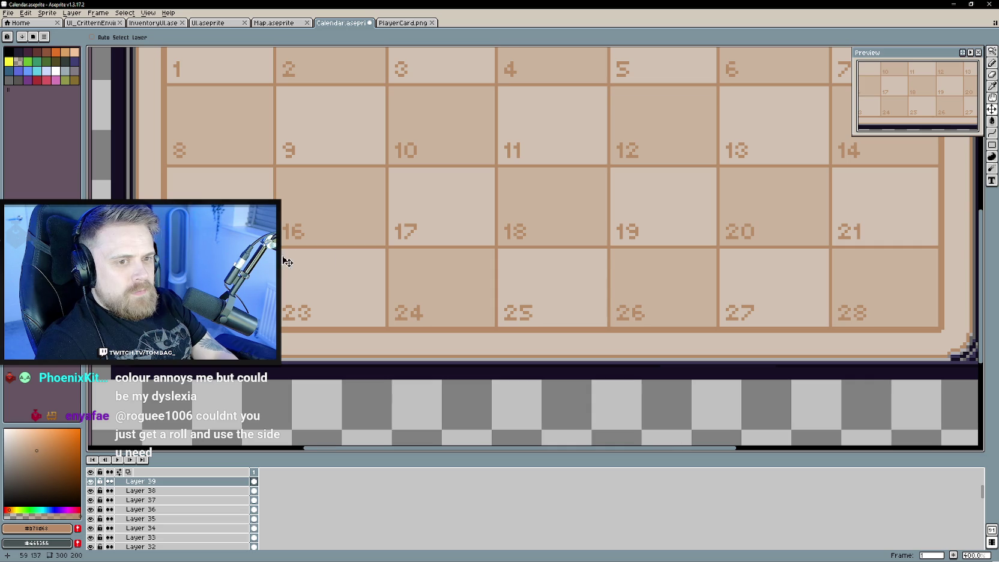
{"action": "scroll", "coordinate": [282, 270], "scroll_direction": "up", "scroll_amount": 1}
{"action": "scroll", "coordinate": [330, 289], "scroll_direction": "down", "scroll_amount": 1}
{"action": "left_click_drag", "start_coordinate": [347, 279], "coordinate": [285, 265]}
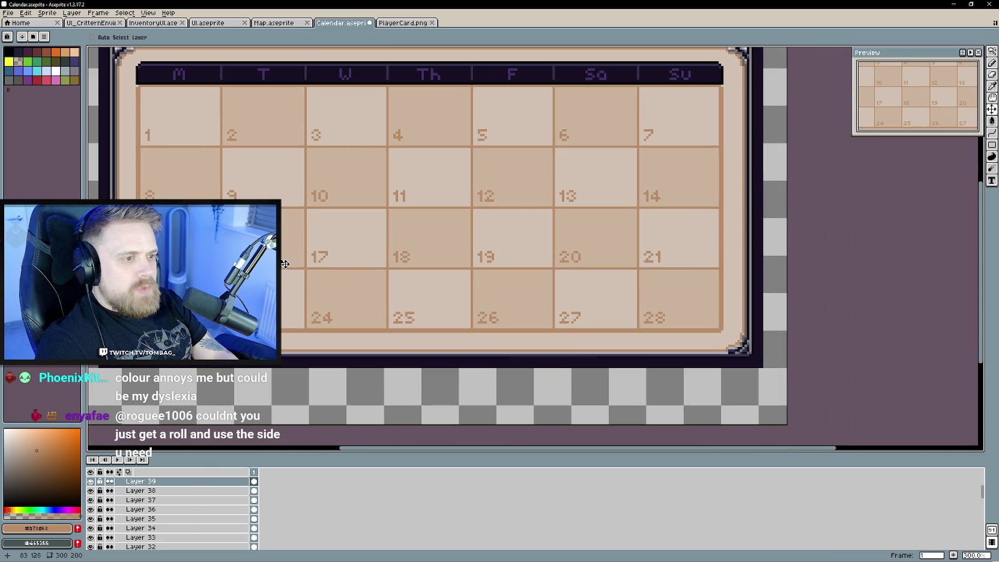
{"action": "scroll", "coordinate": [330, 265], "scroll_direction": "down", "scroll_amount": 1}
{"action": "left_click_drag", "start_coordinate": [395, 354], "coordinate": [508, 368]}
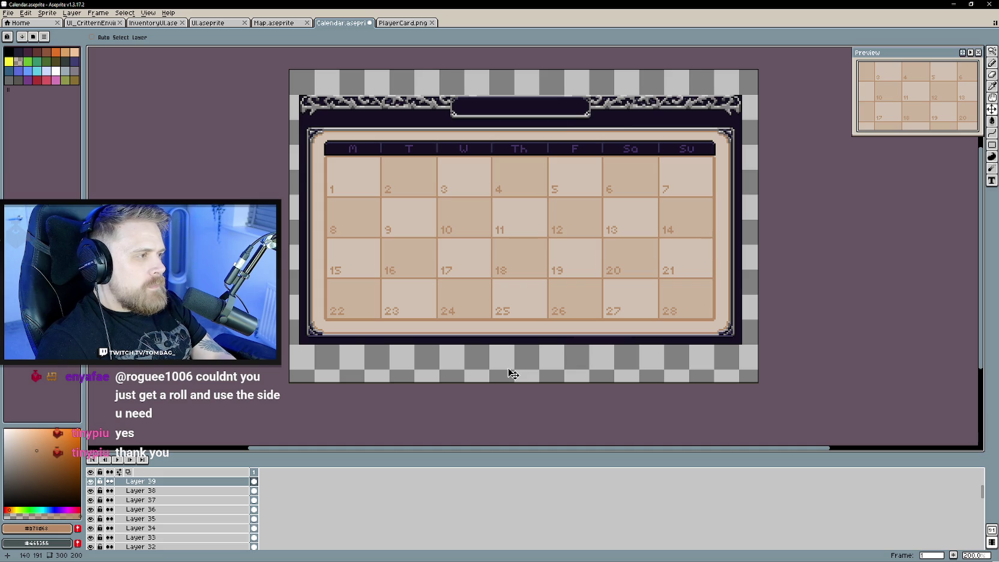
{"action": "key", "text": "ctrl+s"}
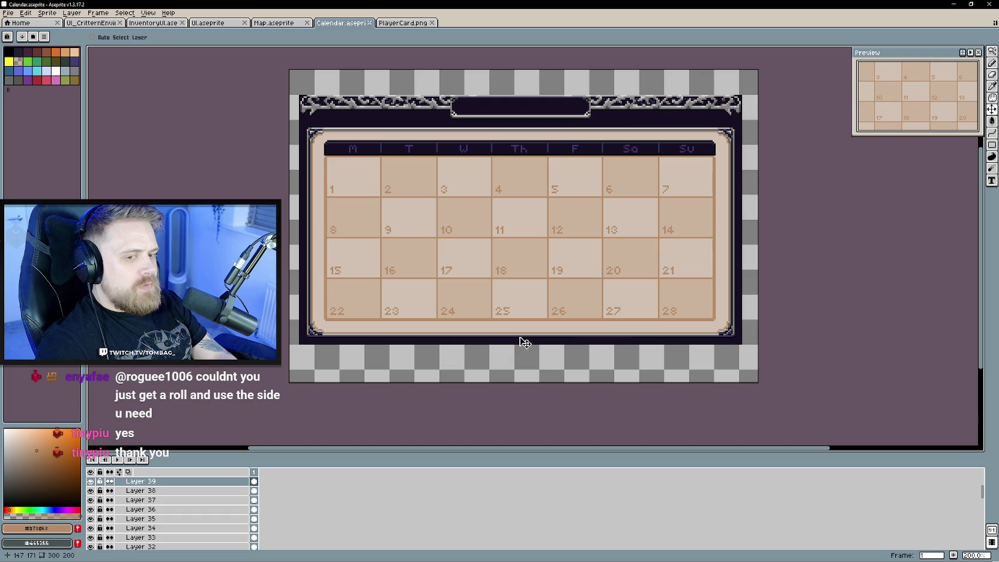
{"action": "key", "text": "shift+n"}
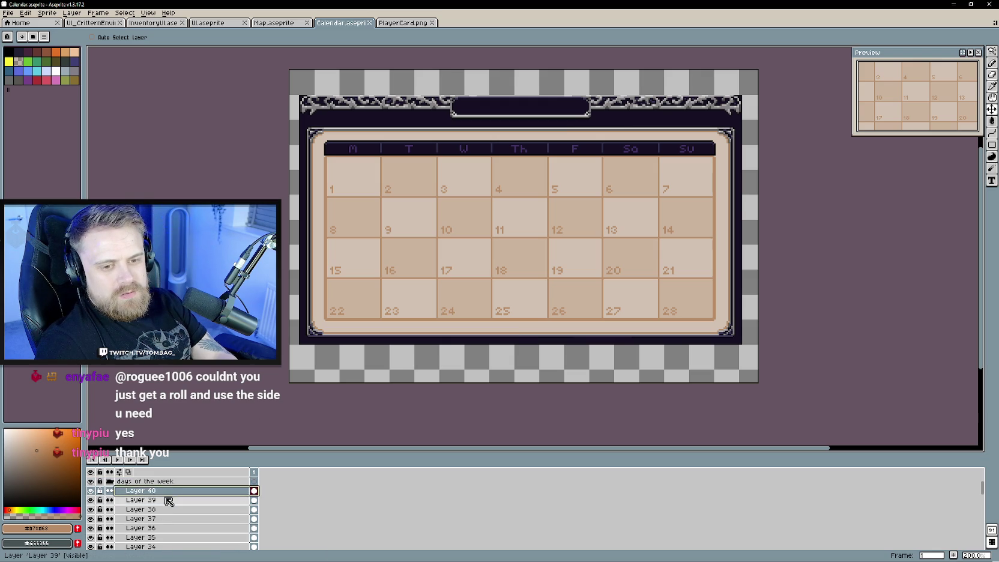
Hide Layer 40, select Layers 40–36, and collapse the 'days of the week' group.
{"action": "left_click", "coordinate": [91, 491]}
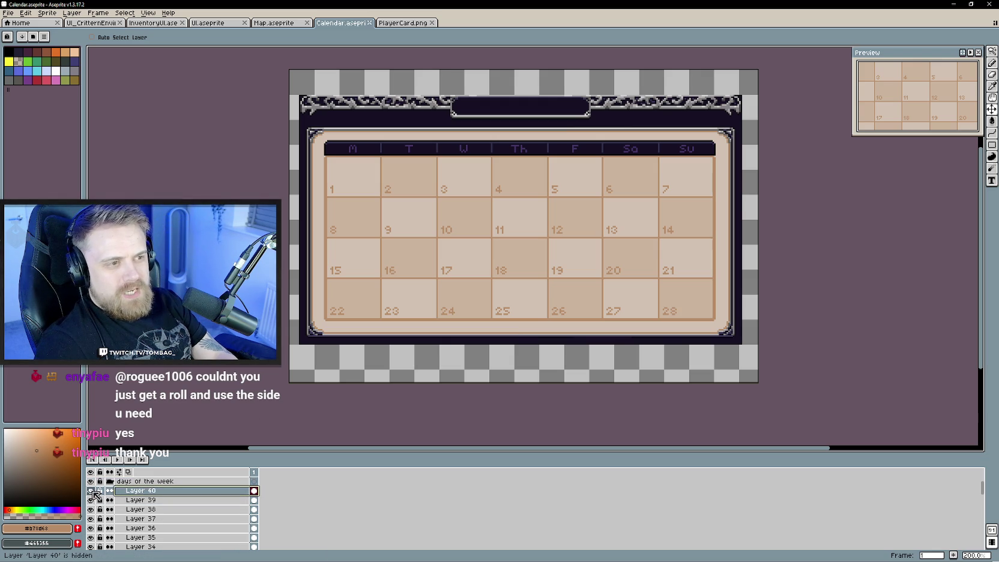
{"action": "left_click_drag", "start_coordinate": [160, 491], "coordinate": [163, 527]}
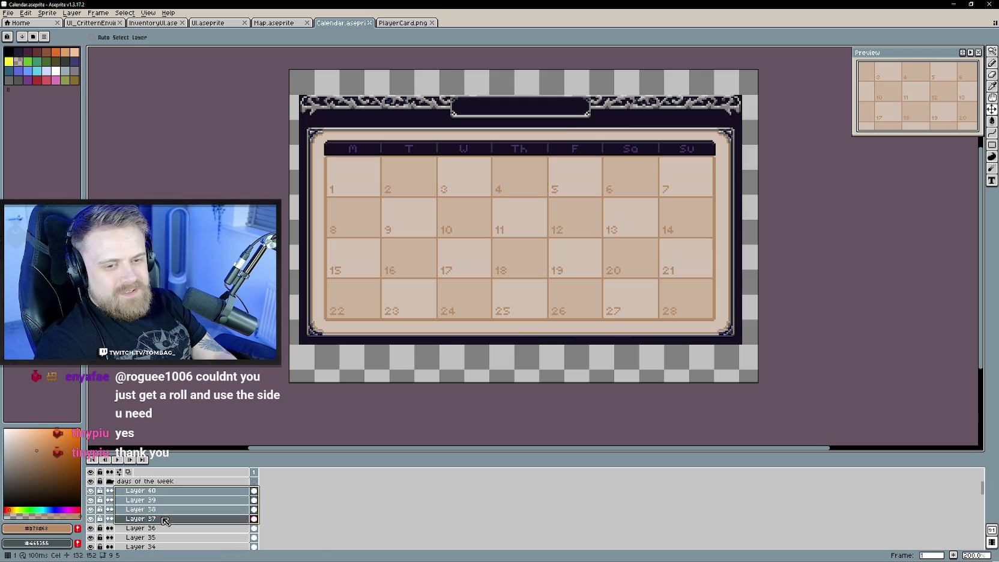
{"action": "left_click", "coordinate": [110, 481]}
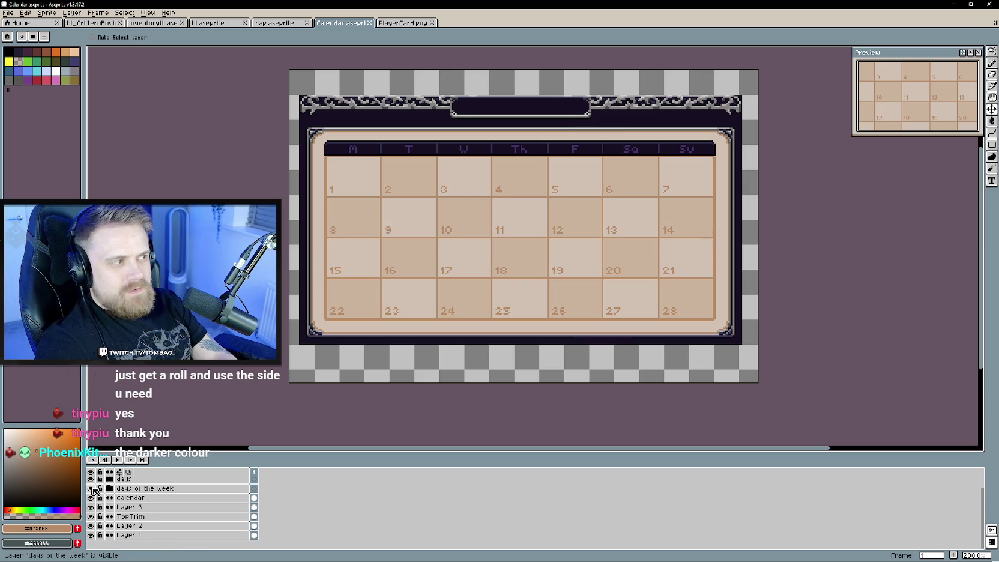
Sample the lighter beige cell colour from the canvas as the drawing colour.
{"action": "left_click_drag", "start_coordinate": [504, 346], "coordinate": [516, 378]}
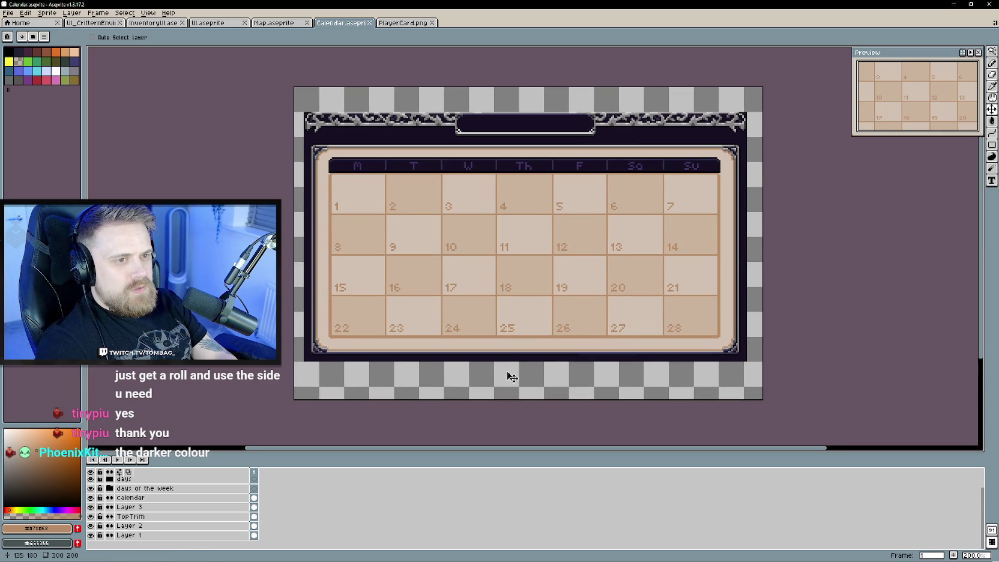
{"action": "key", "text": "b"}
{"action": "left_click", "coordinate": [383, 214], "text": "alt"}
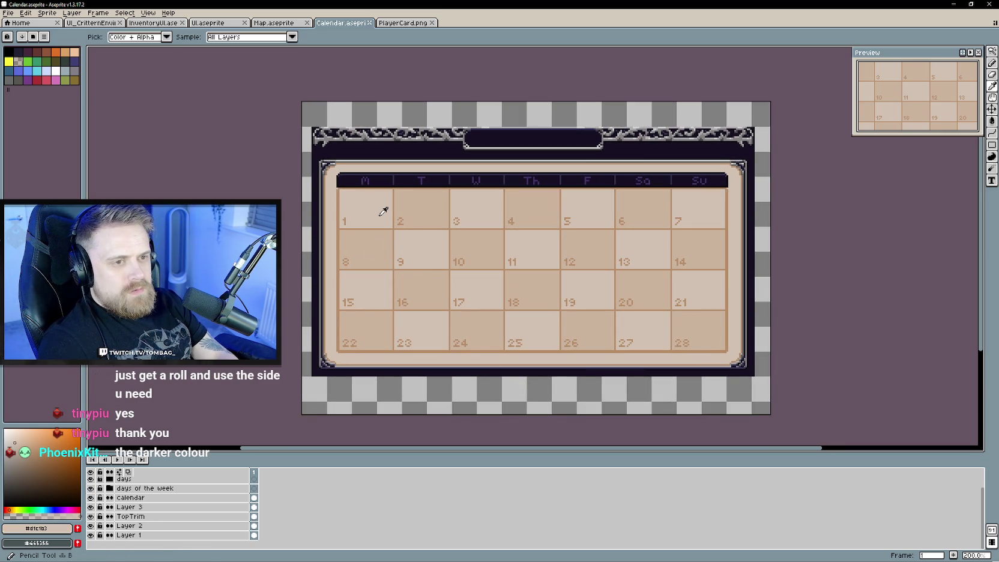
{"action": "left_click_drag", "start_coordinate": [21, 443], "coordinate": [12, 428]}
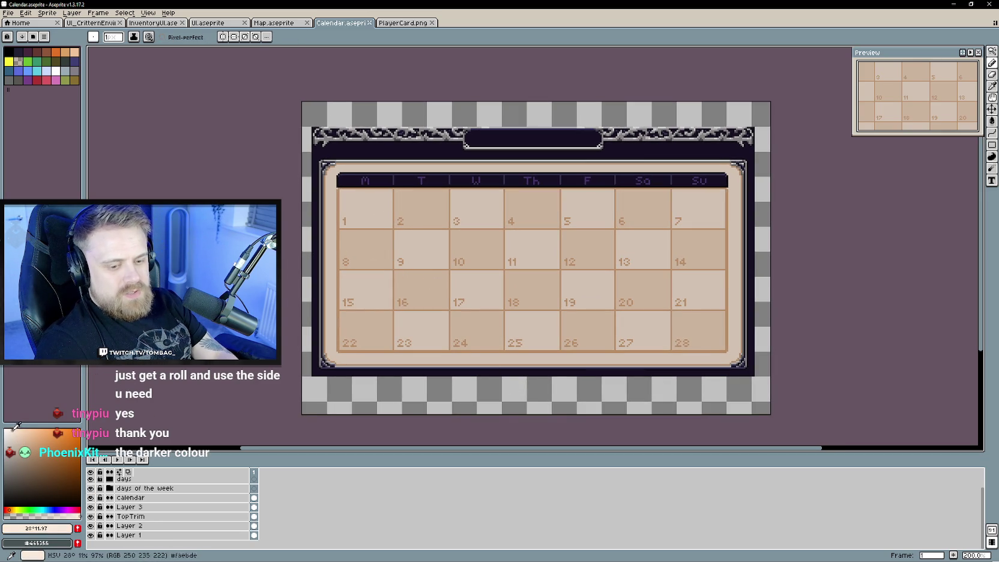
{"action": "key", "text": "g"}
{"action": "left_click", "coordinate": [430, 212]}
{"action": "key", "text": "ctrl+z"}
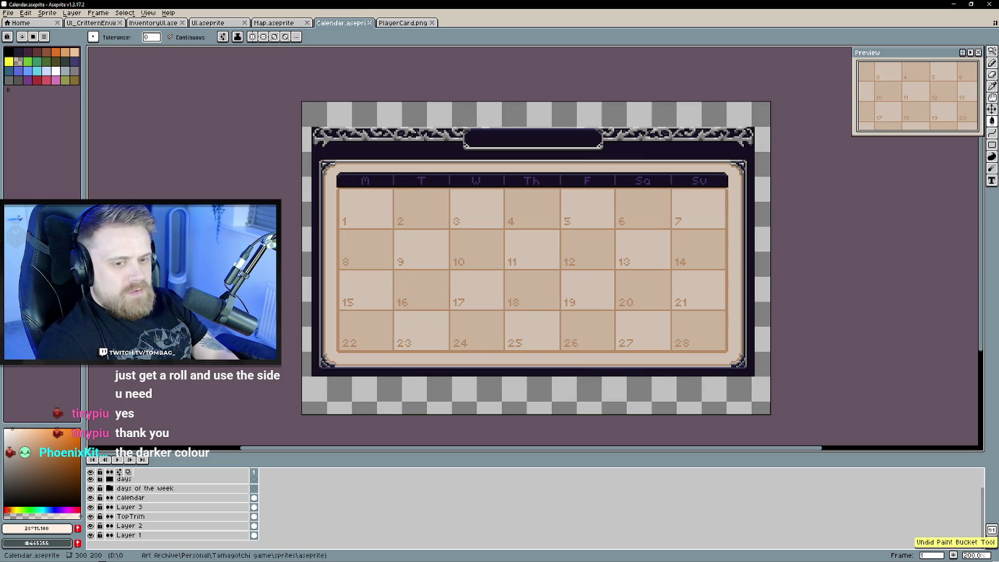
{"action": "left_click", "coordinate": [146, 497]}
{"action": "left_click", "coordinate": [420, 209]}
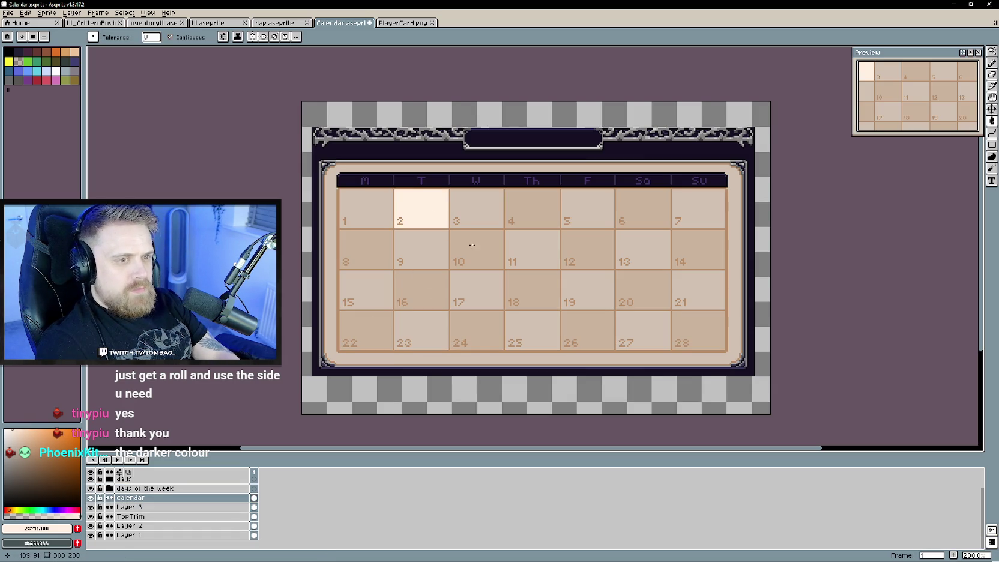
{"action": "left_click", "coordinate": [539, 213]}
{"action": "key", "text": "ctrl+z"}
{"action": "key", "text": "ctrl+z"}
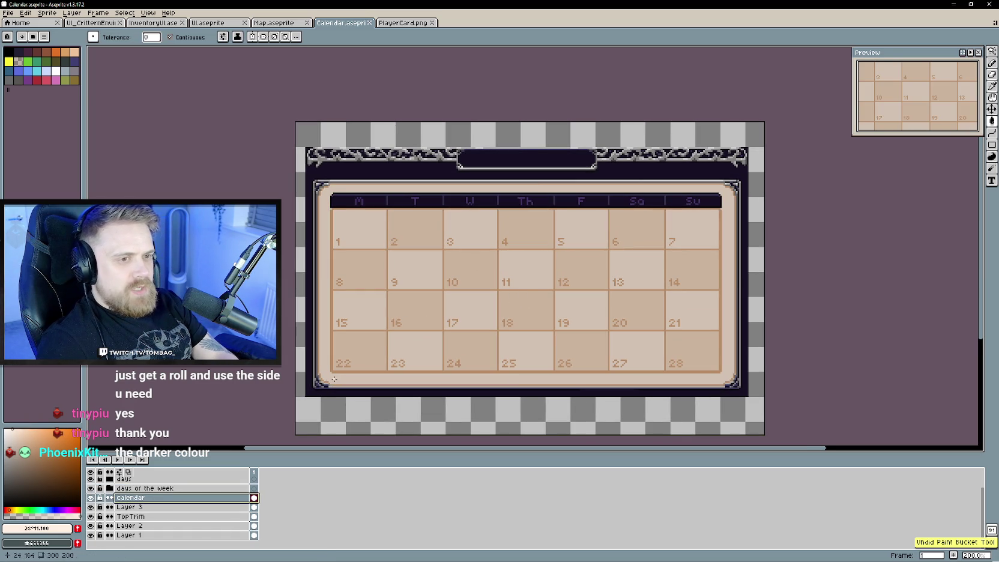
{"action": "key", "text": "ctrl+y"}
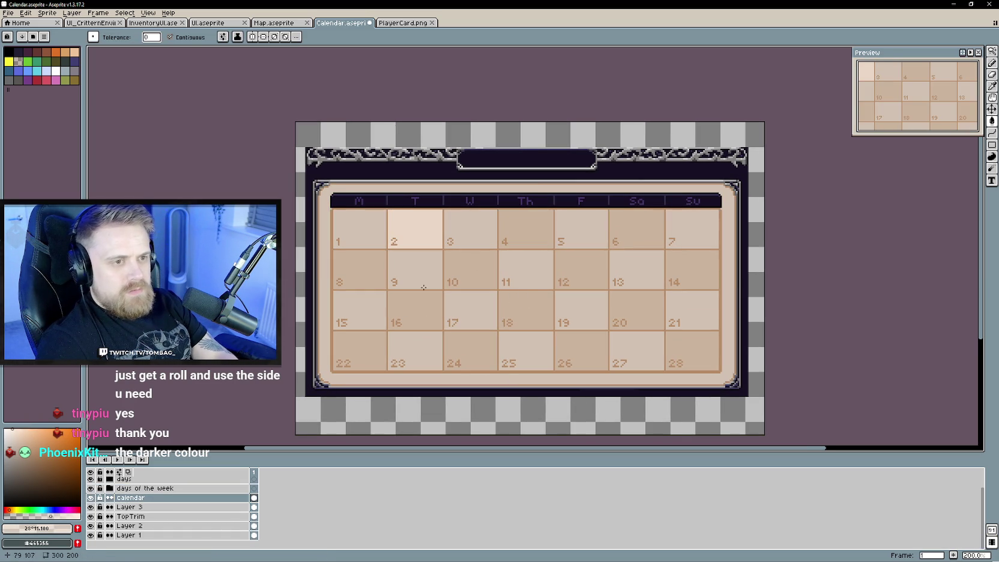
{"action": "key", "text": "ctrl+z"}
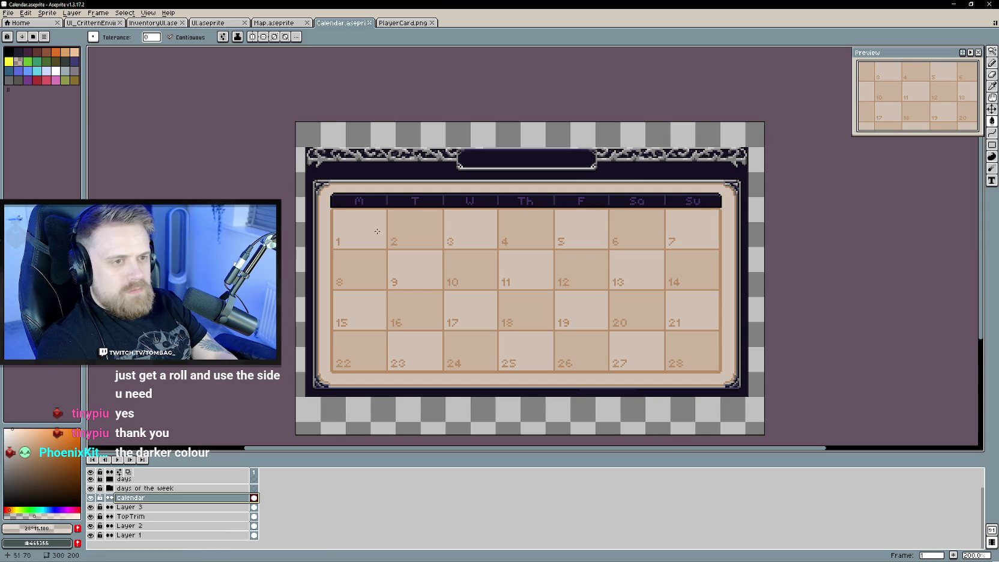
{"action": "left_click", "coordinate": [414, 226]}
{"action": "left_click", "coordinate": [533, 225]}
{"action": "left_click", "coordinate": [636, 227]}
{"action": "left_click", "coordinate": [581, 267]}
{"action": "left_click", "coordinate": [692, 268]}
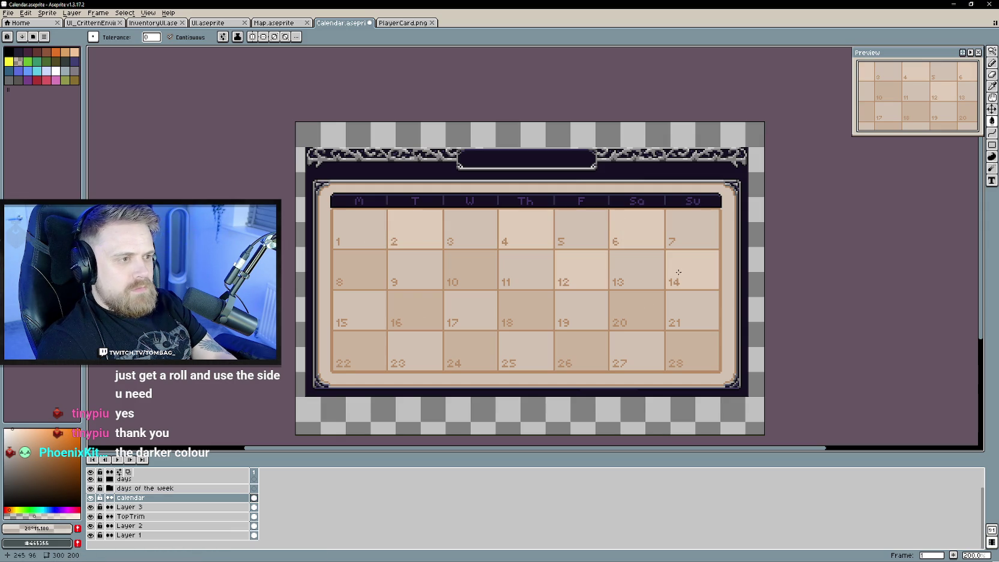
{"action": "left_click", "coordinate": [637, 308]}
{"action": "left_click", "coordinate": [692, 348]}
{"action": "left_click", "coordinate": [572, 339]}
{"action": "left_click", "coordinate": [526, 309]}
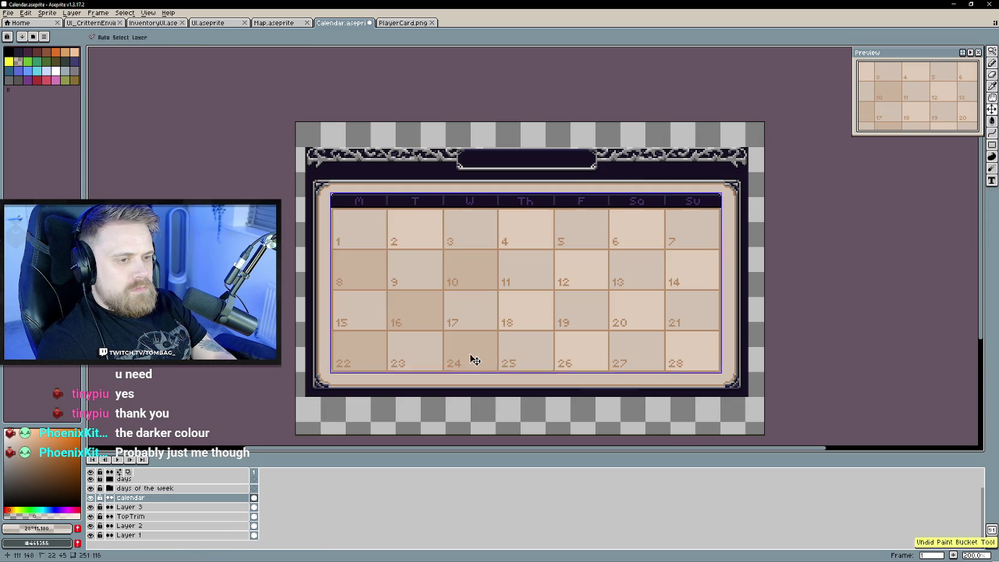
{"action": "left_click", "coordinate": [462, 275]}
{"action": "left_click", "coordinate": [414, 310]}
{"action": "left_click", "coordinate": [375, 272]}
{"action": "left_click", "coordinate": [359, 348]}
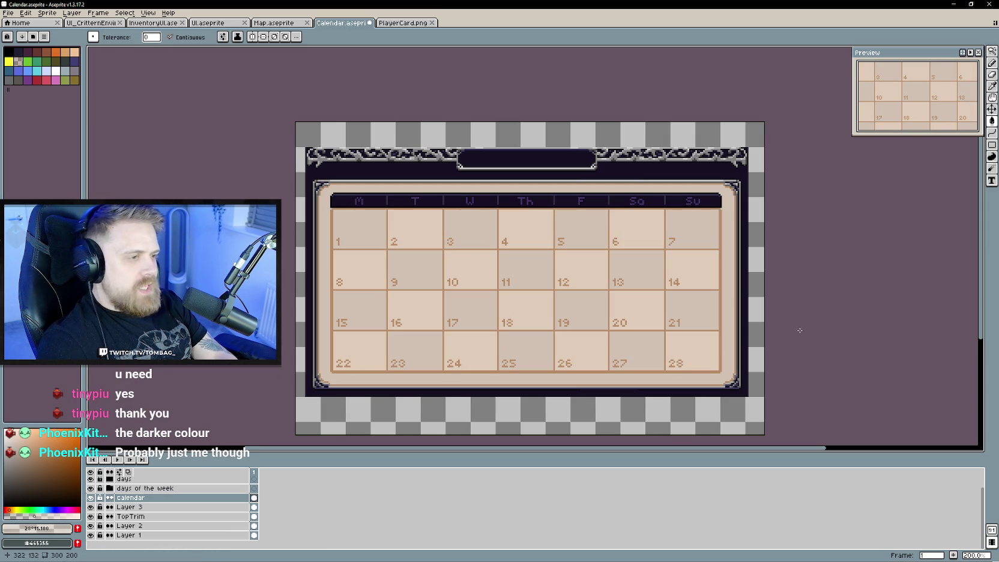
{"action": "left_click_drag", "start_coordinate": [795, 349], "coordinate": [827, 336]}
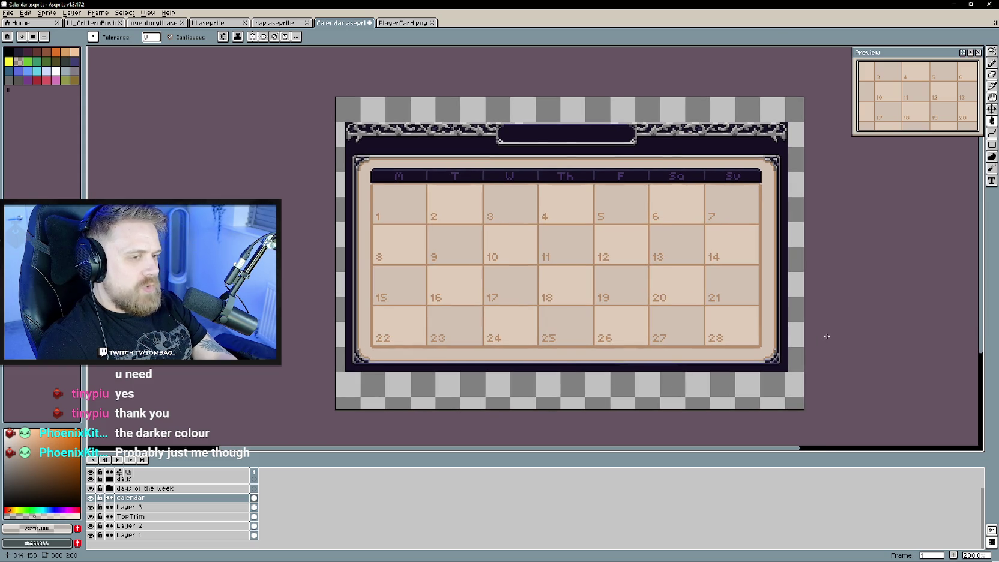
{"action": "key", "text": "ctrl+z"}
{"action": "key", "text": "ctrl+z"}
{"action": "key", "text": "ctrl+z"}
{"action": "key", "text": "ctrl+z"}
{"action": "key", "text": "ctrl+z"}
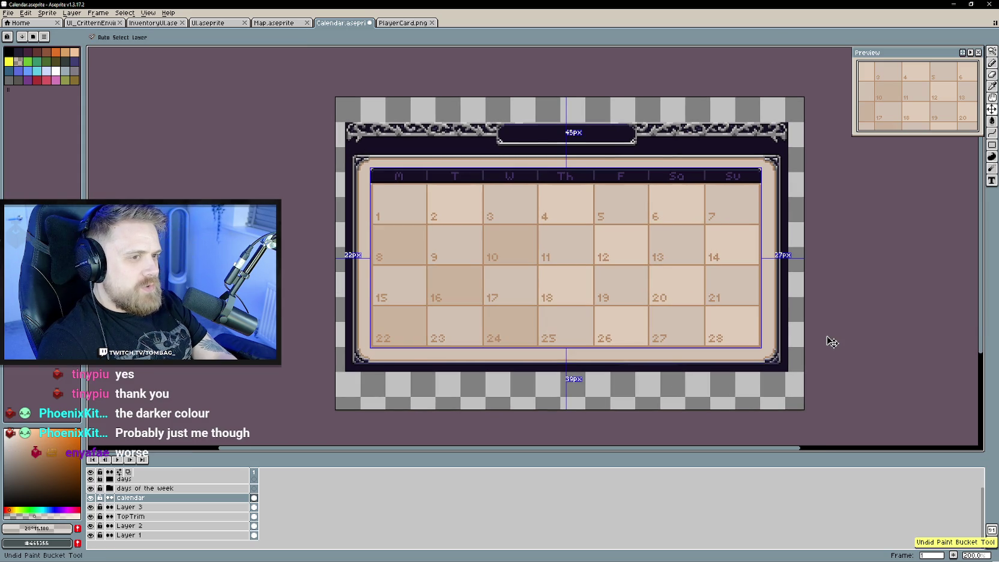
{"action": "key", "text": "ctrl+z"}
{"action": "key", "text": "ctrl+z"}
{"action": "key", "text": "ctrl+z"}
{"action": "key", "text": "ctrl+z"}
{"action": "key", "text": "ctrl+z"}
{"action": "key", "text": "ctrl+z"}
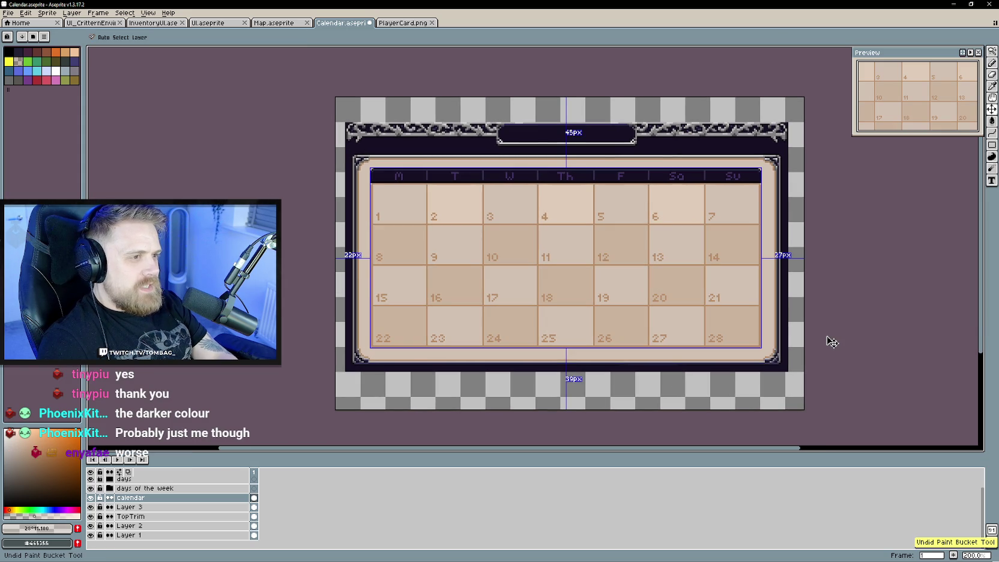
{"action": "key", "text": "ctrl+z"}
{"action": "key", "text": "ctrl+z"}
{"action": "key", "text": "ctrl+z"}
{"action": "left_click_drag", "start_coordinate": [831, 342], "coordinate": [796, 348]}
{"action": "key", "text": "g"}
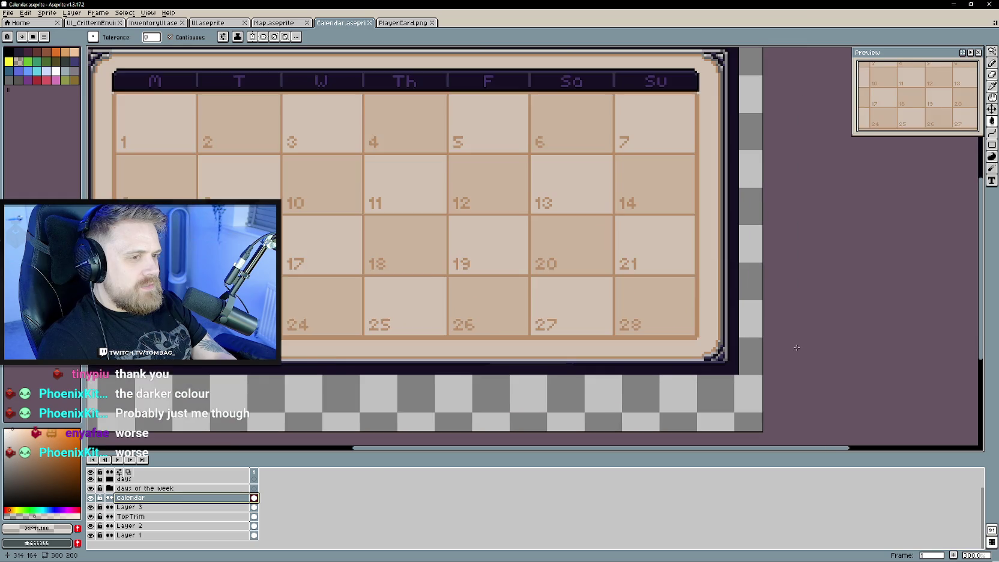
{"action": "scroll", "coordinate": [720, 317], "scroll_direction": "up", "scroll_amount": 1}
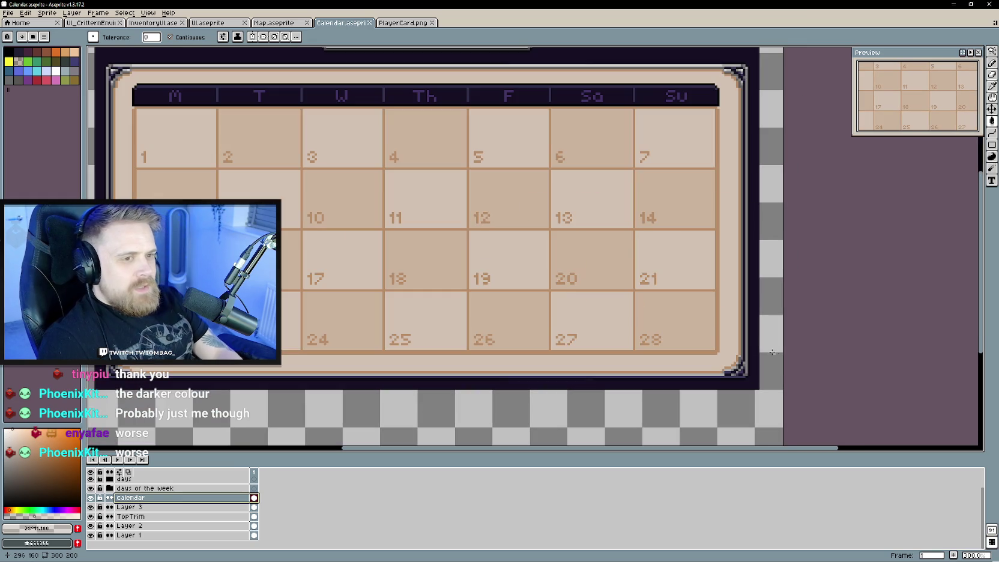
{"action": "left_click_drag", "start_coordinate": [473, 258], "coordinate": [530, 276]}
{"action": "left_click", "coordinate": [446, 167], "text": "alt"}
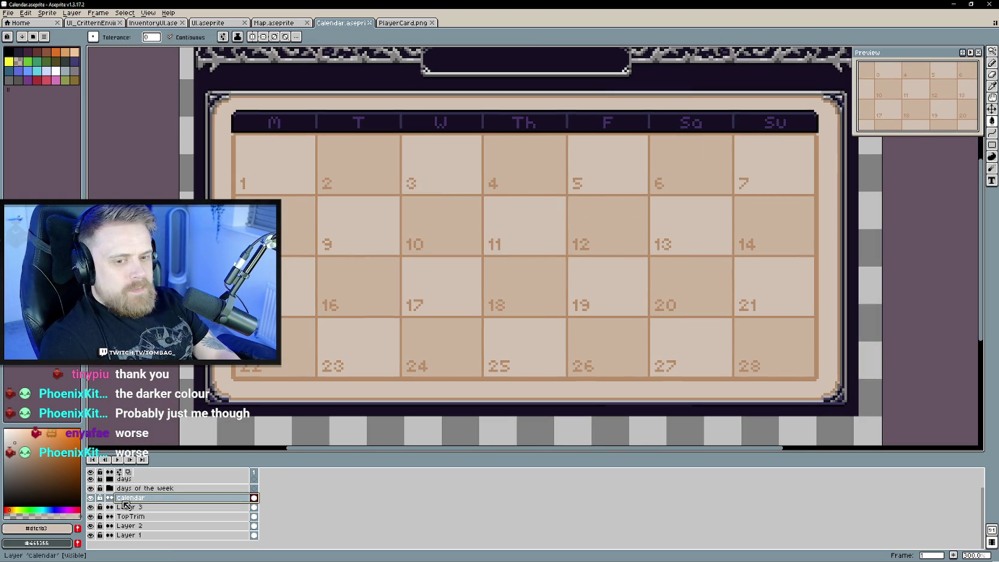
{"action": "left_click", "coordinate": [368, 162], "text": "alt"}
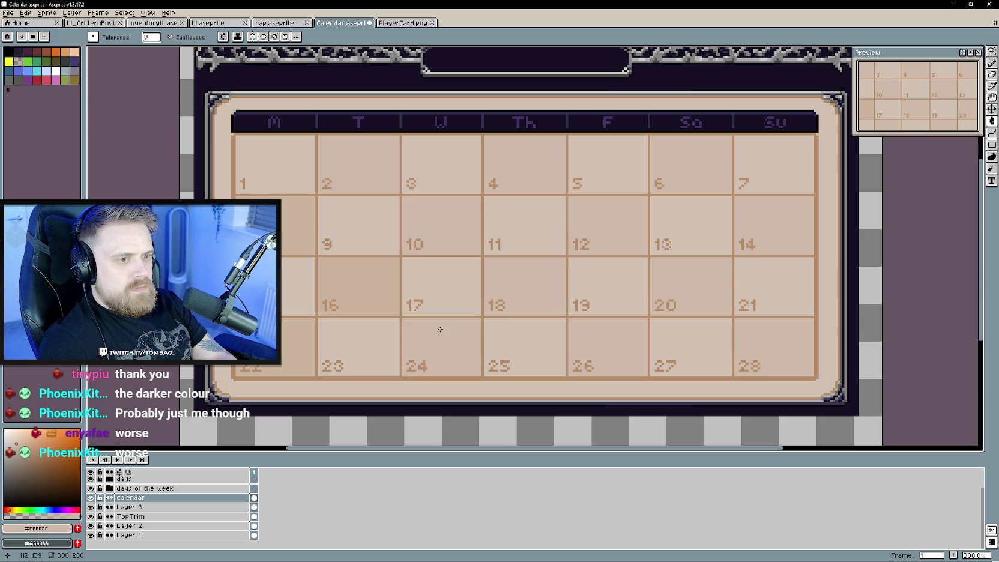
{"action": "scroll", "coordinate": [418, 265], "scroll_direction": "down", "scroll_amount": 1}
{"action": "scroll", "coordinate": [450, 324], "scroll_direction": "down", "scroll_amount": 1}
{"action": "scroll", "coordinate": [482, 389], "scroll_direction": "up", "scroll_amount": 1}
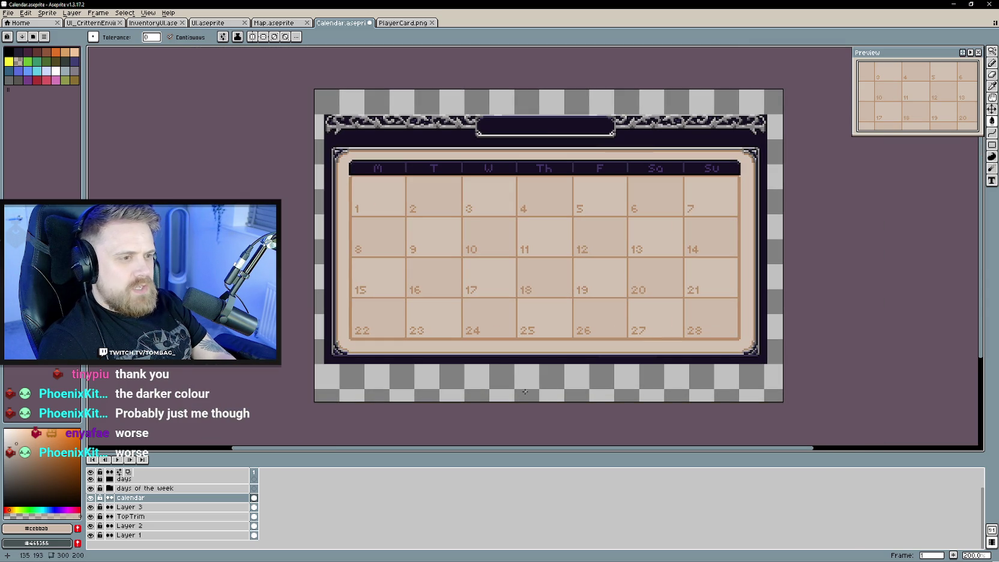
{"action": "key", "text": "ctrl+z"}
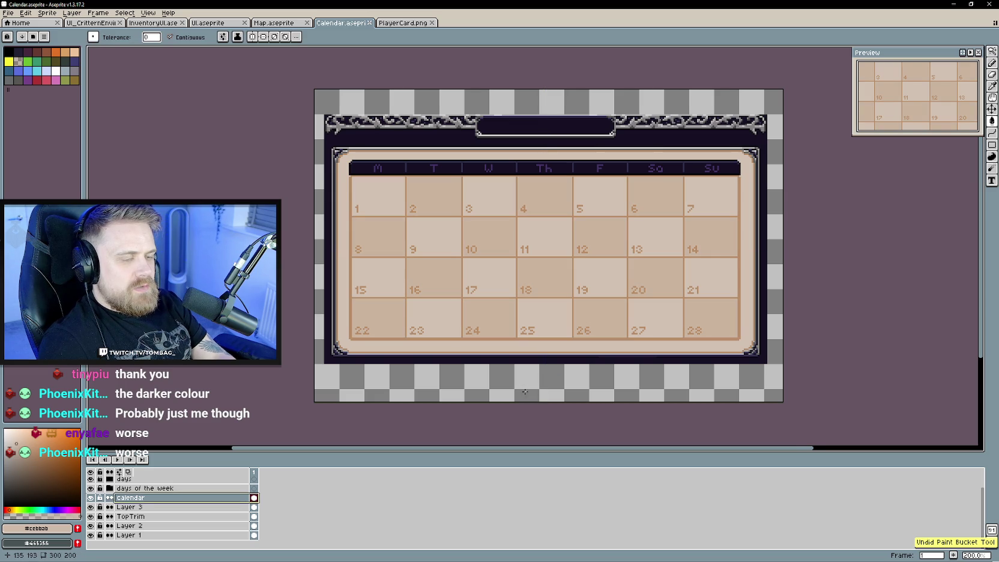
{"action": "left_click_drag", "start_coordinate": [801, 305], "coordinate": [792, 311]}
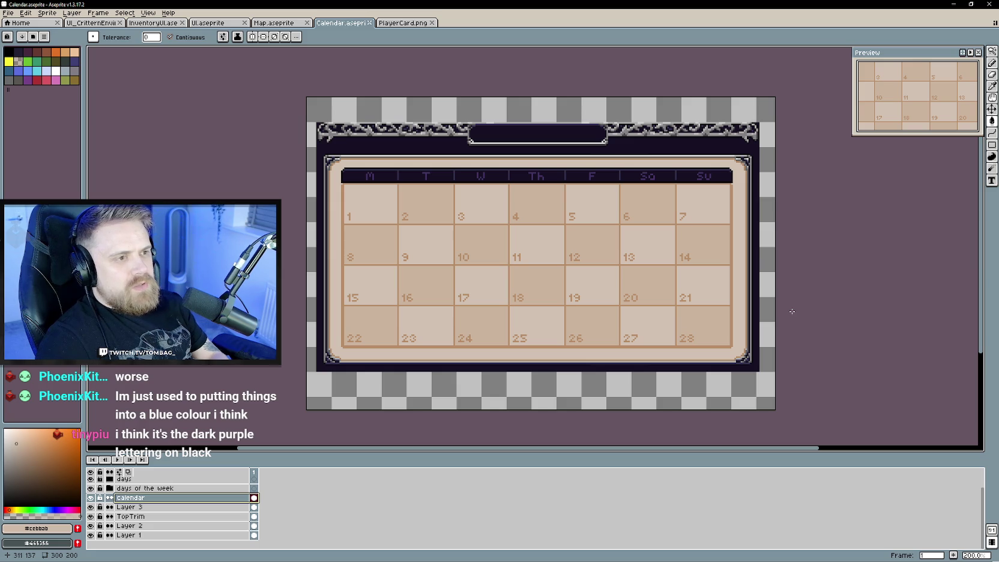
Toggle Layer 3 and Layer 2 visibility to compare, leaving Layer 3 hidden.
{"action": "left_click", "coordinate": [90, 507]}
{"action": "left_click", "coordinate": [91, 508]}
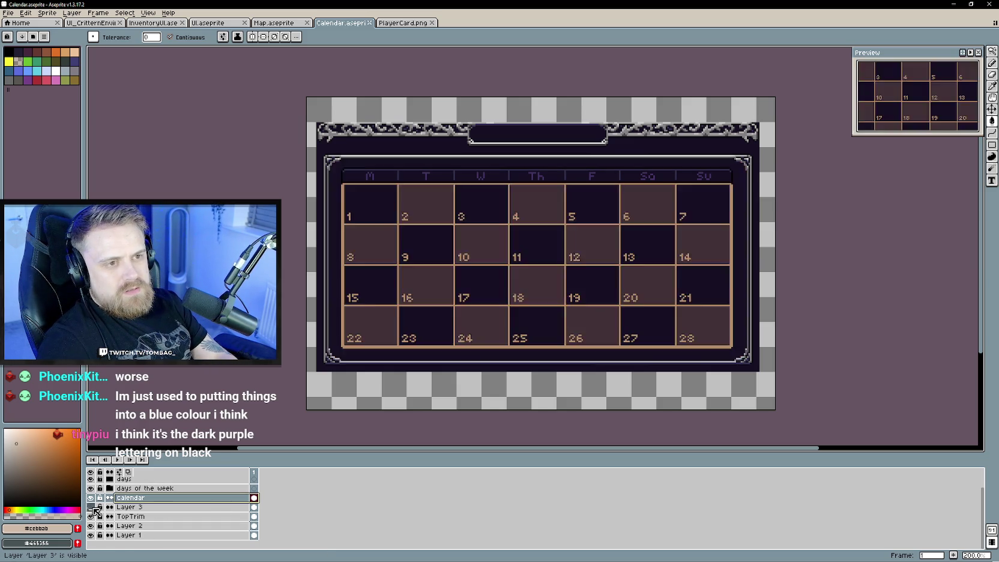
{"action": "left_click", "coordinate": [91, 508]}
{"action": "left_click", "coordinate": [90, 516]}
{"action": "left_click", "coordinate": [91, 526]}
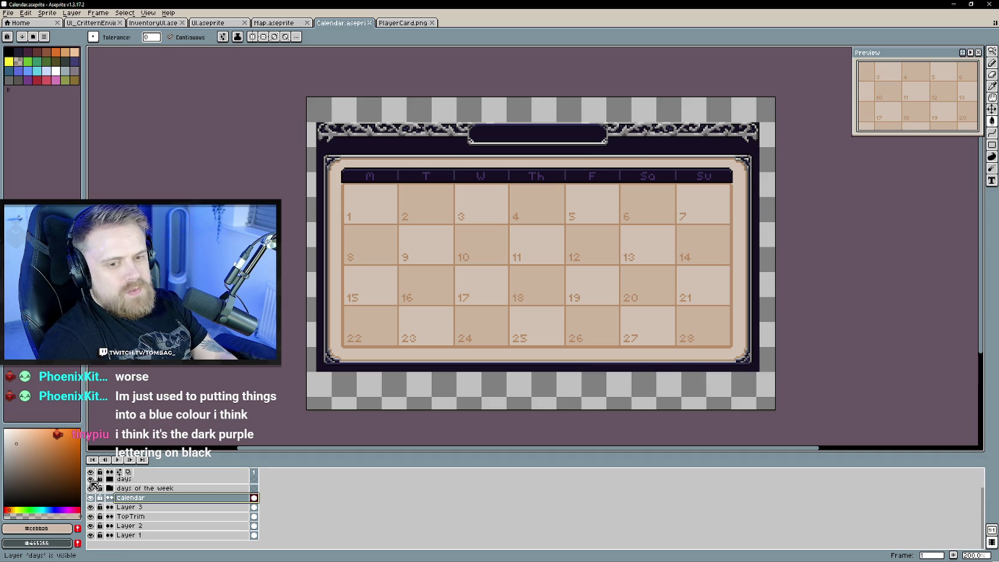
{"action": "scroll", "coordinate": [94, 486], "scroll_direction": "up", "scroll_amount": 1}
Try Hue/Saturation adjustments on Layer 12 Copy through Layer 10, then cancel them.
{"action": "left_click", "coordinate": [110, 491]}
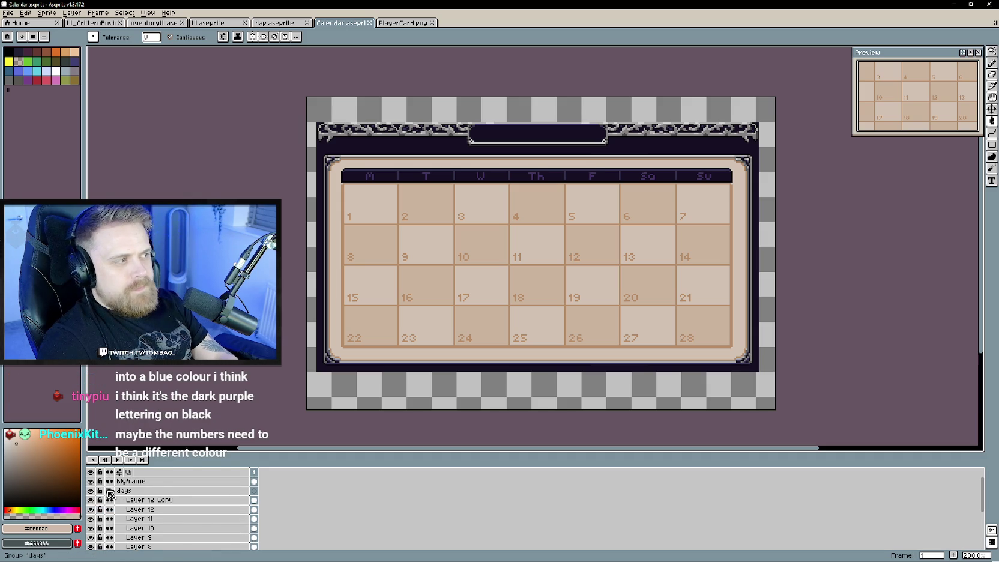
{"action": "mouse_move", "coordinate": [153, 500]}
{"action": "left_mouse_down"}
{"action": "mouse_move", "coordinate": [161, 528]}
{"action": "mouse_move", "coordinate": [232, 523]}
{"action": "left_mouse_up"}
{"action": "key", "text": "ctrl+u"}
{"action": "mouse_move", "coordinate": [718, 419]}
{"action": "left_mouse_down"}
{"action": "mouse_move", "coordinate": [726, 423]}
{"action": "mouse_move", "coordinate": [710, 422]}
{"action": "left_mouse_up"}
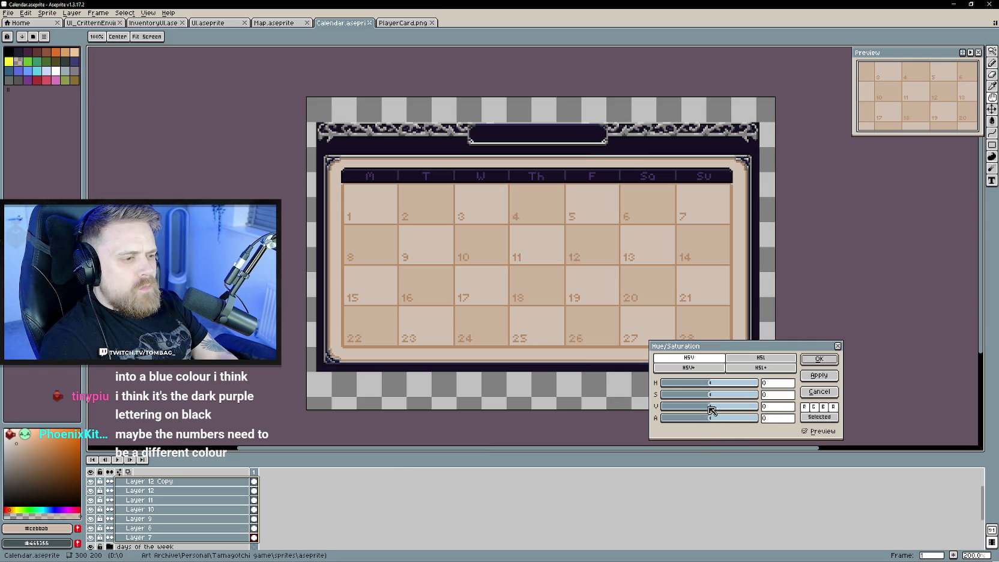
{"action": "left_click_drag", "start_coordinate": [732, 410], "coordinate": [725, 410]}
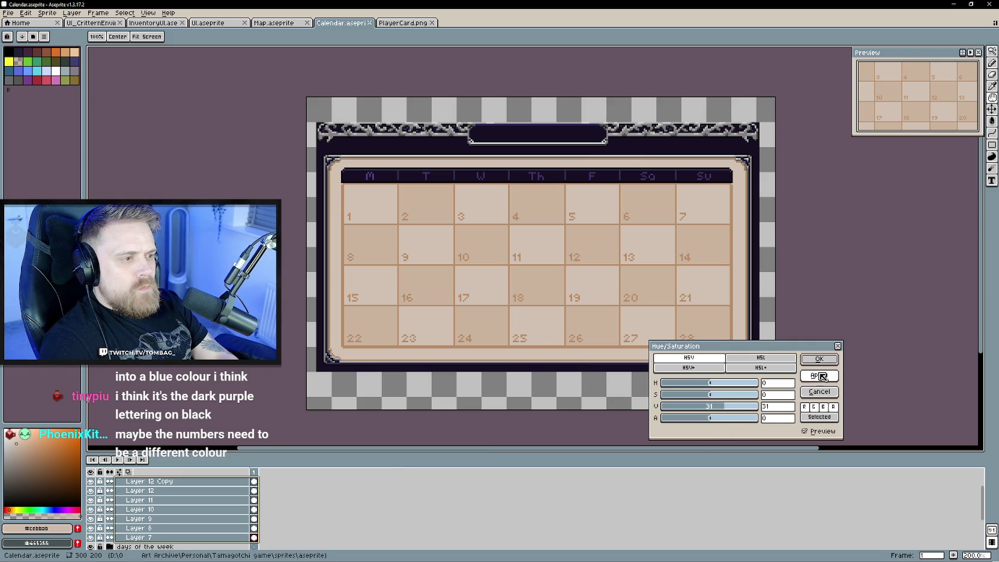
{"action": "left_click", "coordinate": [838, 346]}
{"action": "scroll", "coordinate": [168, 508], "scroll_direction": "up", "scroll_amount": 1}
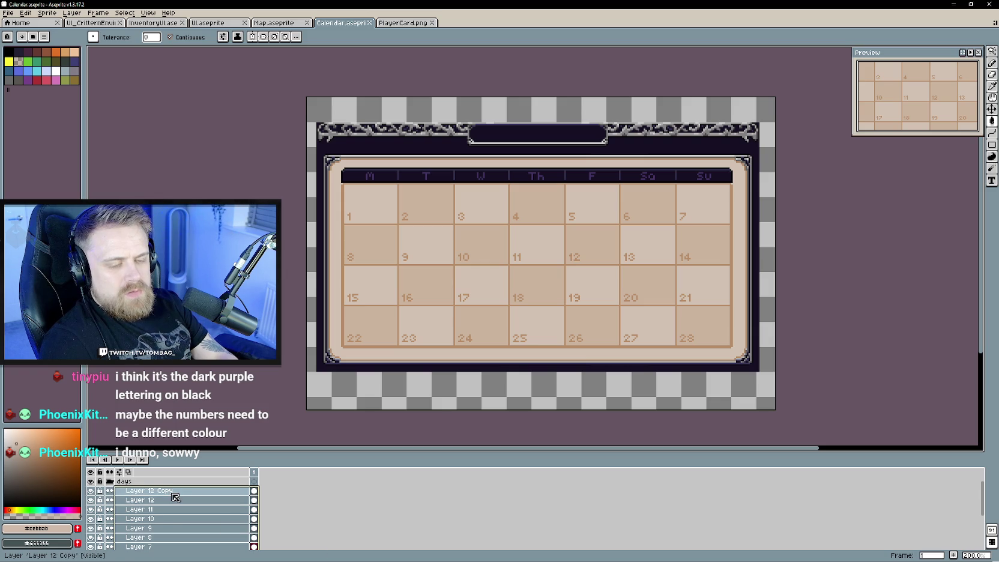
{"action": "key", "text": "ctrl+u"}
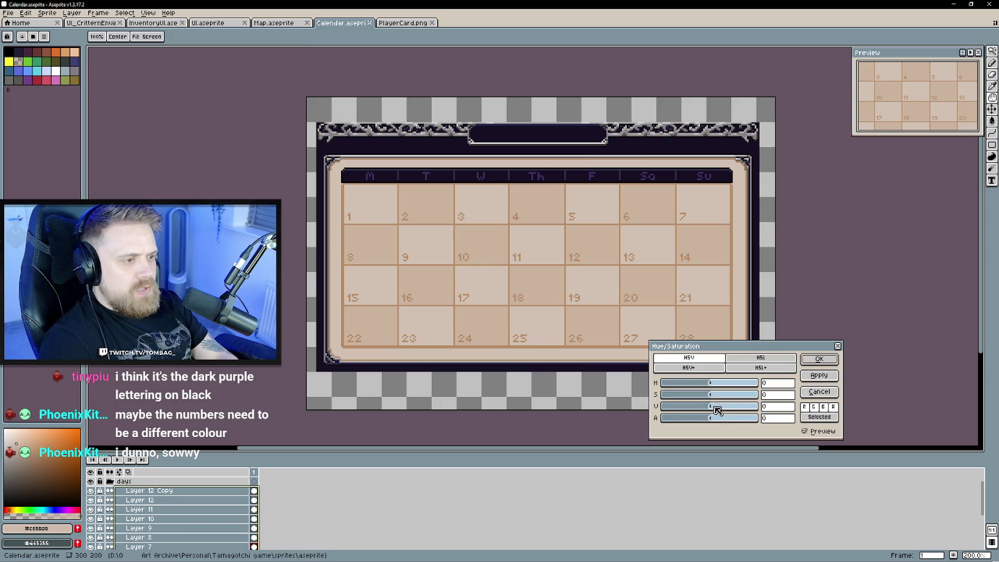
{"action": "left_click_drag", "start_coordinate": [711, 408], "coordinate": [761, 407]}
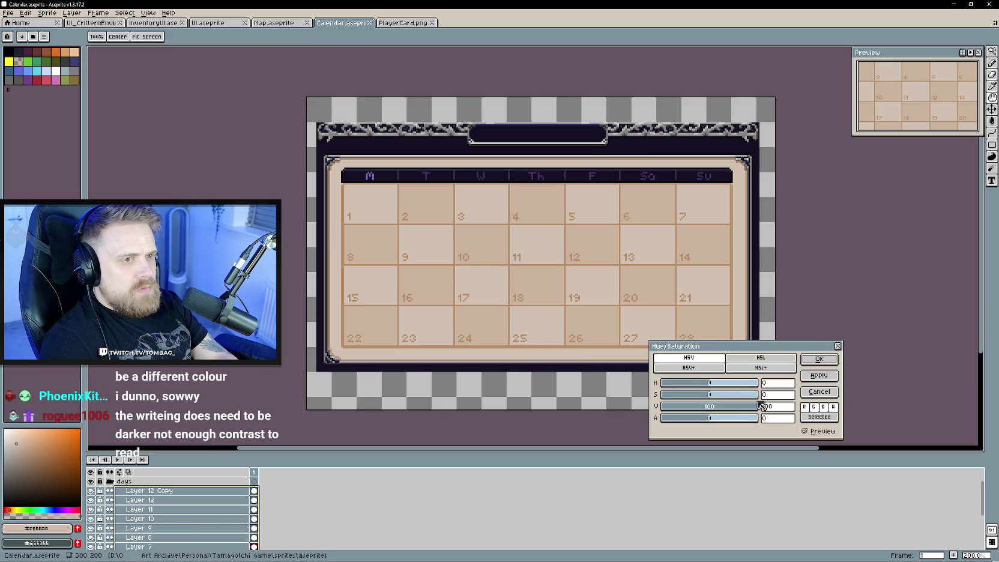
{"action": "left_click", "coordinate": [838, 345]}
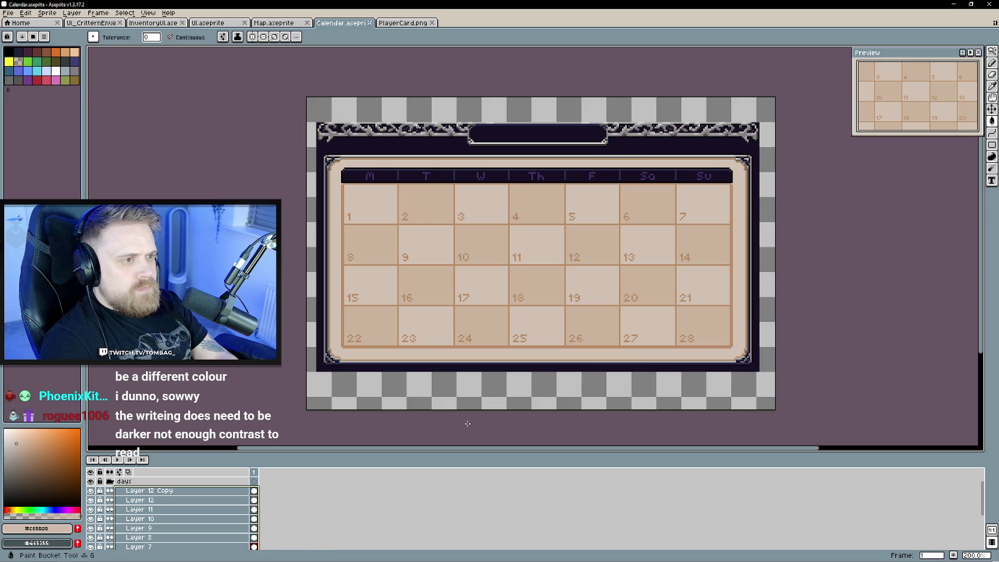
Expand the 'days of the week' group and select Layer 40 down through Layer 21.
{"action": "left_click", "coordinate": [109, 481]}
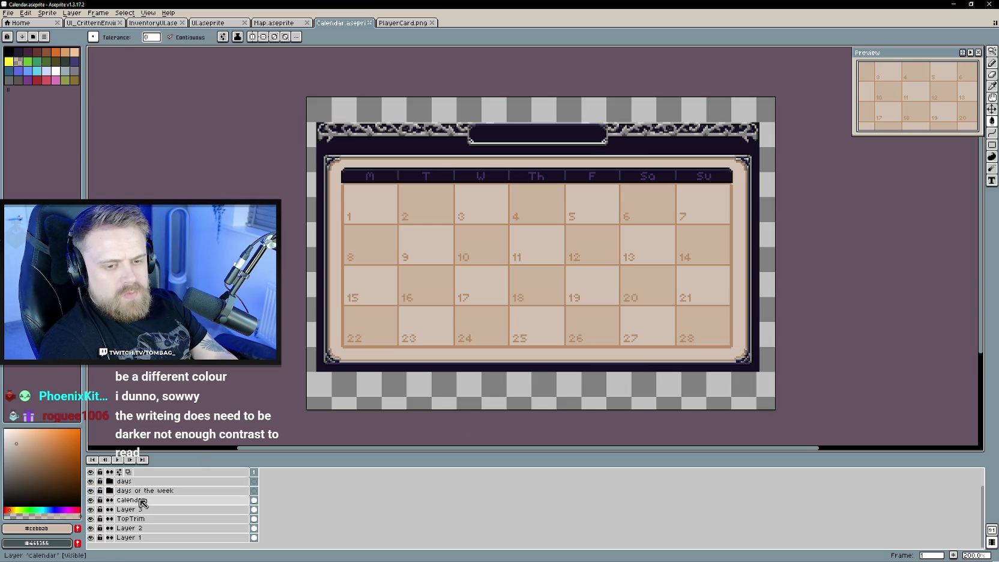
{"action": "left_click", "coordinate": [111, 491]}
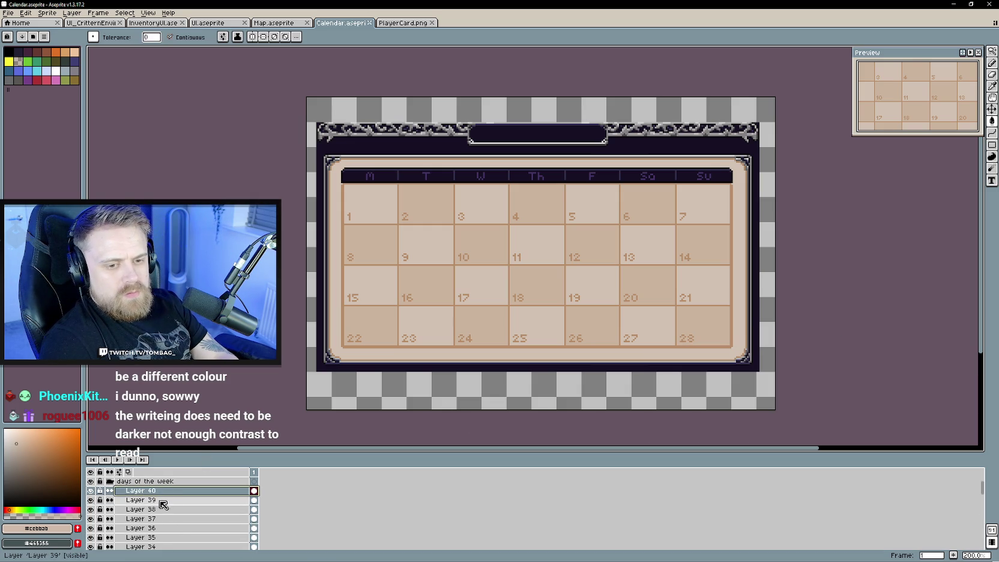
{"action": "left_click_drag", "start_coordinate": [111, 493], "coordinate": [159, 519]}
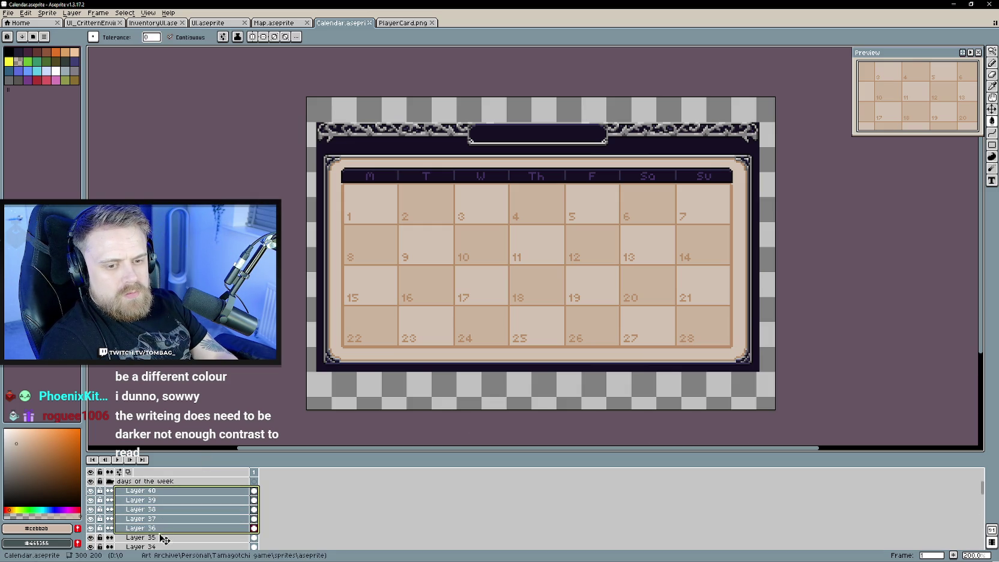
{"action": "left_click", "coordinate": [168, 537], "text": "shift"}
{"action": "left_click_drag", "start_coordinate": [167, 541], "coordinate": [166, 521]}
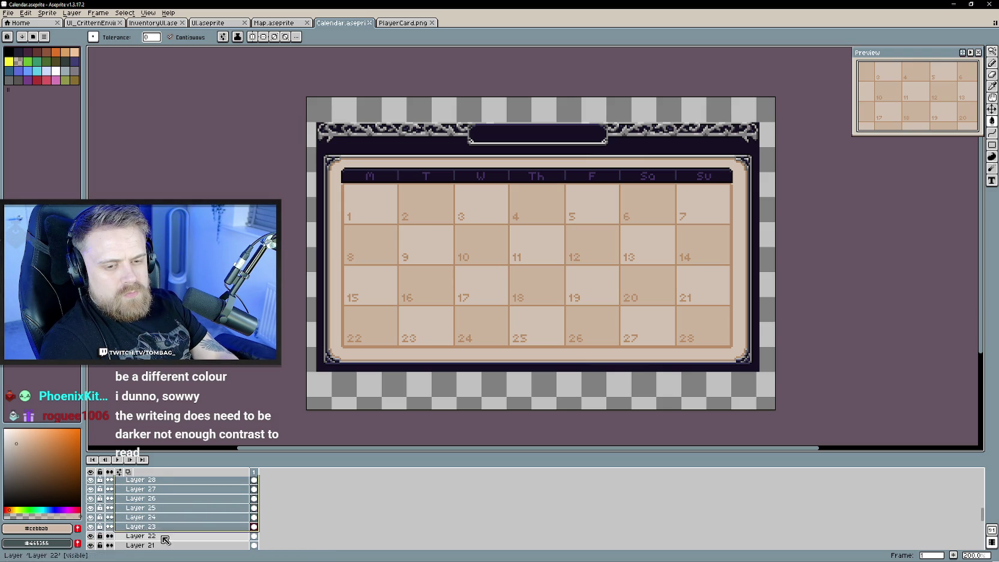
{"action": "left_click_drag", "start_coordinate": [165, 521], "coordinate": [168, 536]}
Apply a Hue/Saturation change of -17 saturation to the selected layers.
{"action": "key", "text": "ctrl+u"}
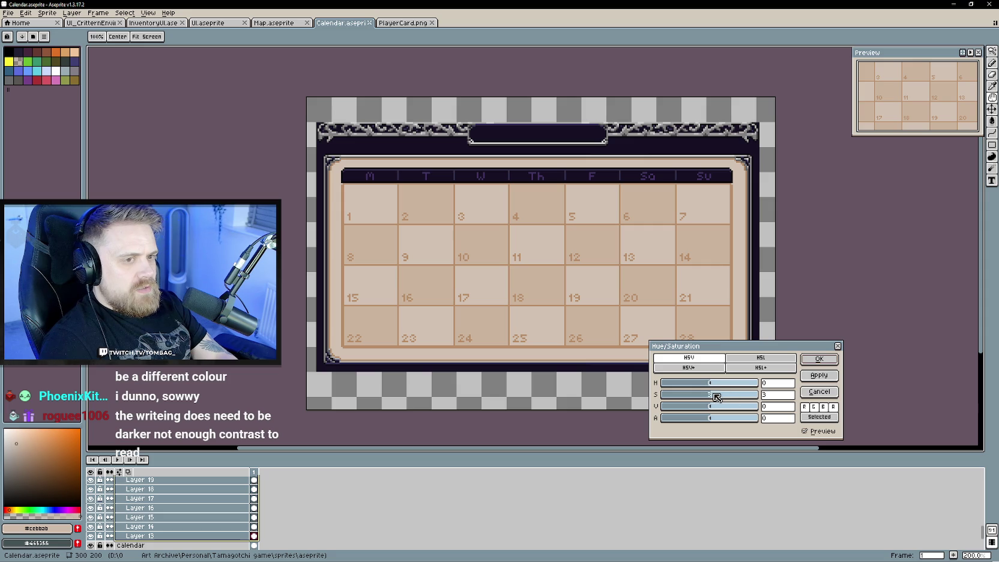
{"action": "left_click", "coordinate": [827, 373]}
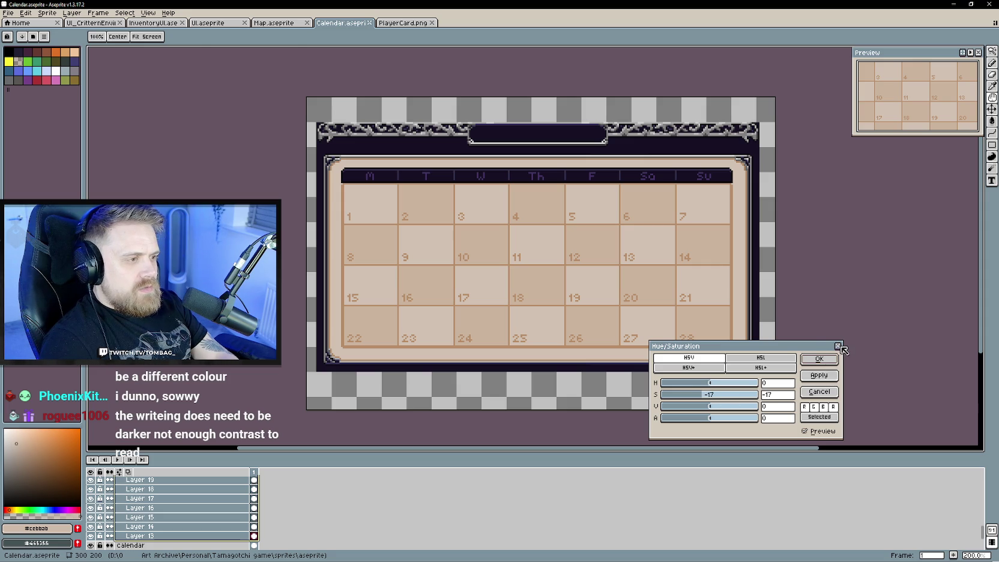
{"action": "left_click", "coordinate": [840, 346]}
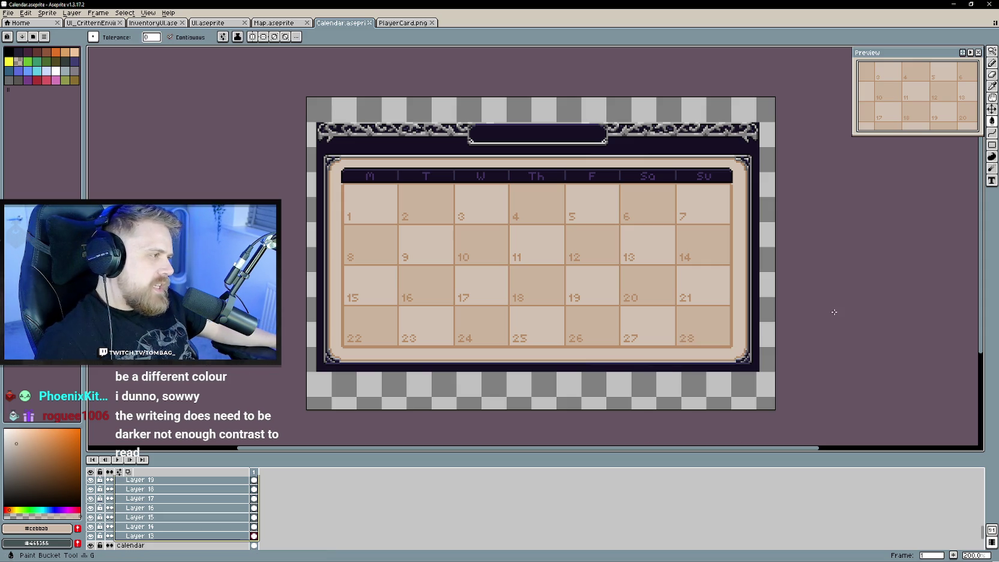
{"action": "scroll", "coordinate": [132, 516], "scroll_direction": "up", "scroll_amount": 2}
{"action": "scroll", "coordinate": [132, 515], "scroll_direction": "up", "scroll_amount": 2}
Check the 'days of the week' layer properties and close them.
{"action": "scroll", "coordinate": [132, 515], "scroll_direction": "down", "scroll_amount": 2}
{"action": "scroll", "coordinate": [132, 514], "scroll_direction": "down", "scroll_amount": 2}
{"action": "scroll", "coordinate": [132, 515], "scroll_direction": "down", "scroll_amount": 5}
{"action": "double_click", "coordinate": [156, 490]}
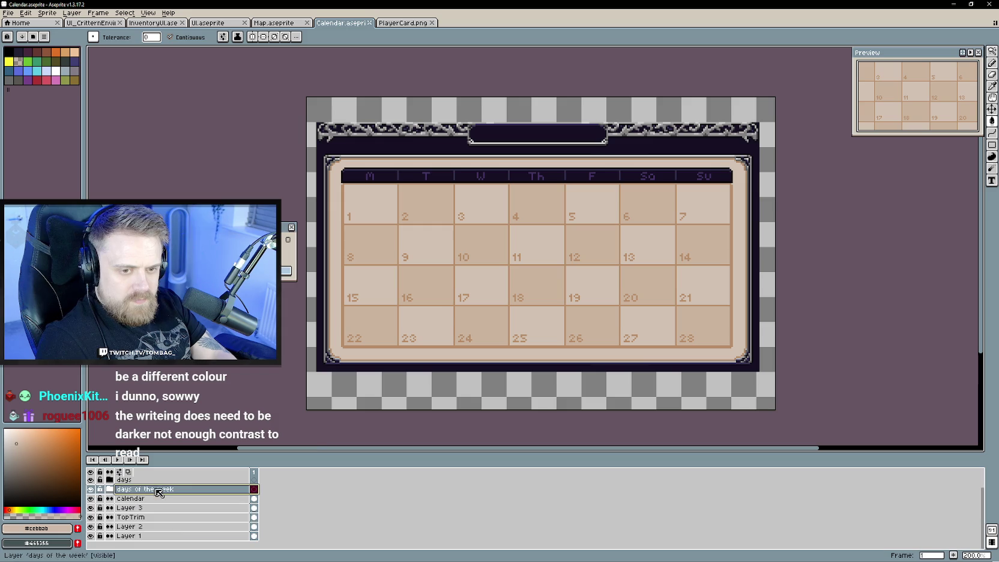
{"action": "left_click", "coordinate": [292, 227]}
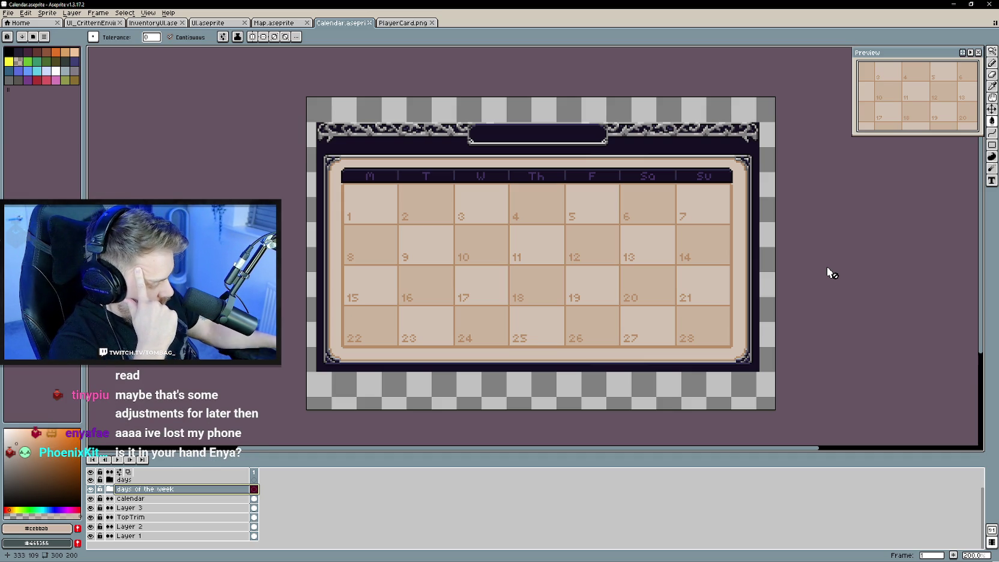
Zoom the canvas to 300% and pan onto the calendar's day grid.
{"action": "scroll", "coordinate": [165, 504], "scroll_direction": "up", "scroll_amount": 1}
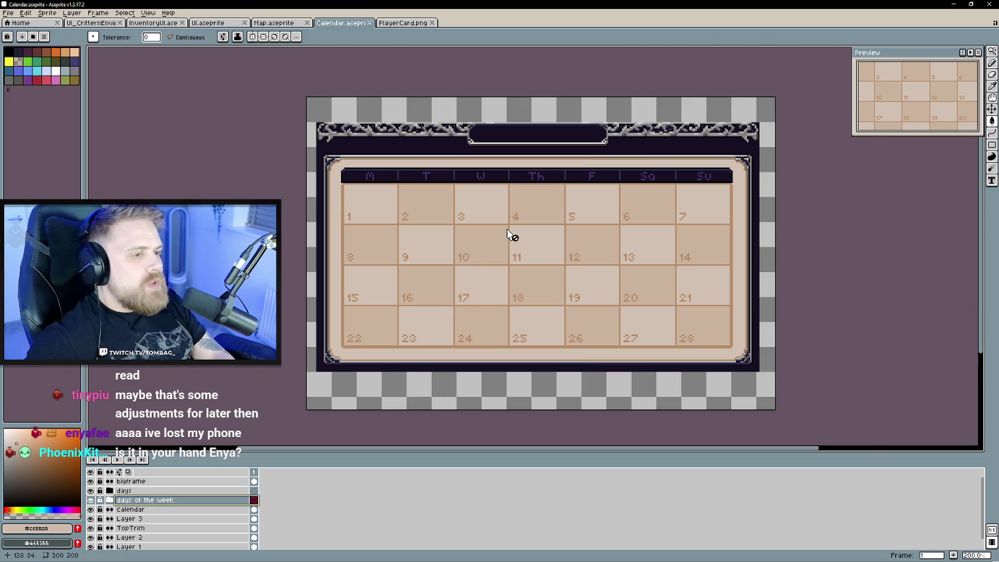
{"action": "scroll", "coordinate": [573, 304], "scroll_direction": "up", "scroll_amount": 1}
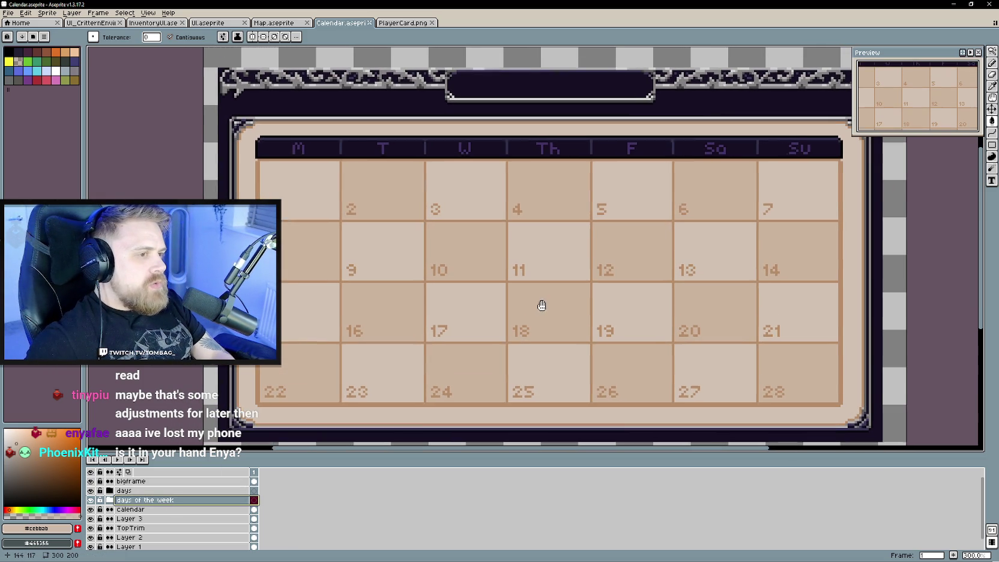
{"action": "mouse_move", "coordinate": [535, 293]}
{"action": "left_mouse_down"}
{"action": "mouse_move", "coordinate": [557, 308]}
{"action": "mouse_move", "coordinate": [549, 308]}
{"action": "left_mouse_up"}
Add new Layer 41 and draw a black ellipse outline over the day 2 cell.
{"action": "right_click", "coordinate": [150, 500]}
{"action": "left_click", "coordinate": [241, 499]}
{"action": "key", "text": "b"}
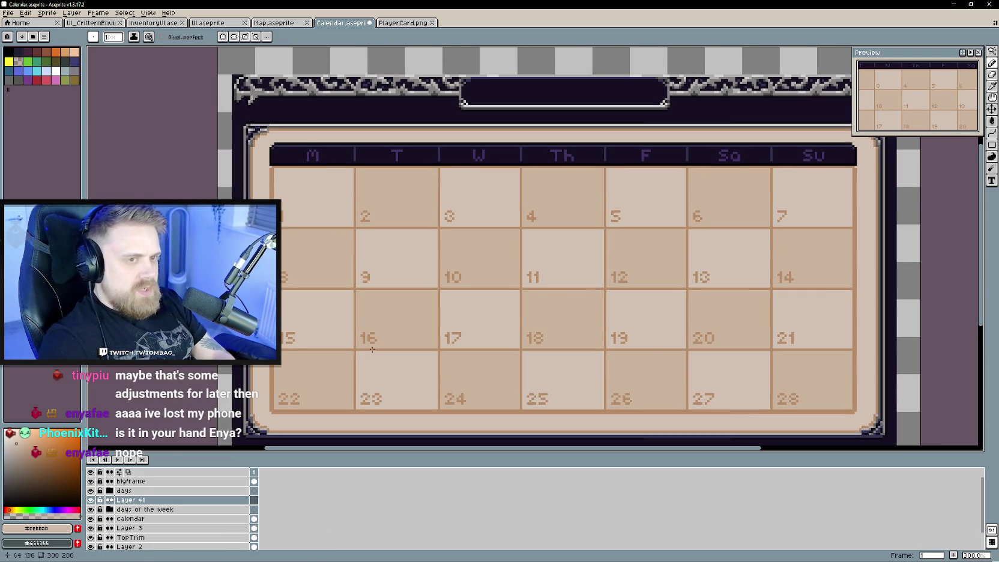
{"action": "scroll", "coordinate": [477, 284], "scroll_direction": "up", "scroll_amount": 1}
{"action": "scroll", "coordinate": [378, 278], "scroll_direction": "left", "scroll_amount": 2}
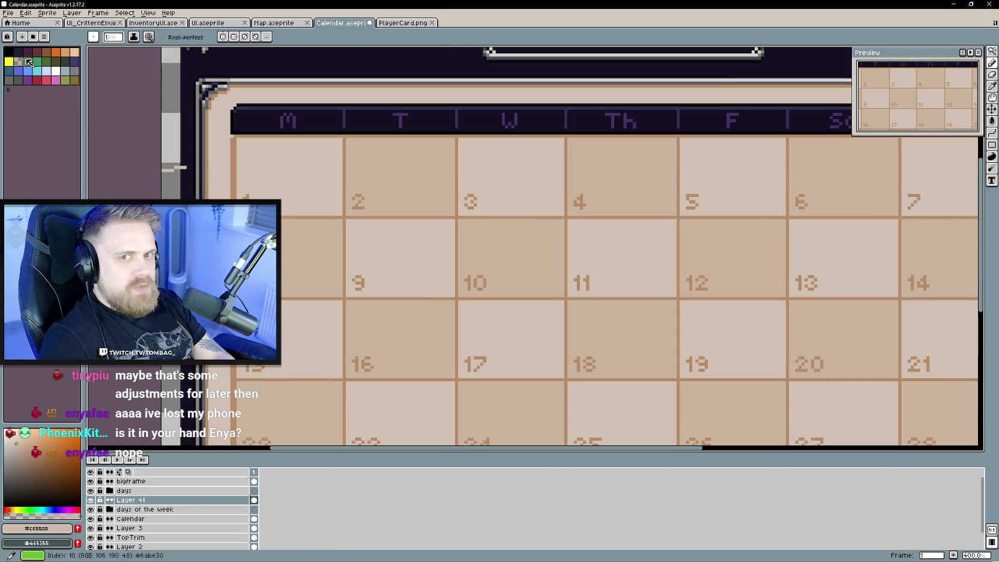
{"action": "left_click", "coordinate": [337, 130], "text": "alt"}
{"action": "key", "text": "u"}
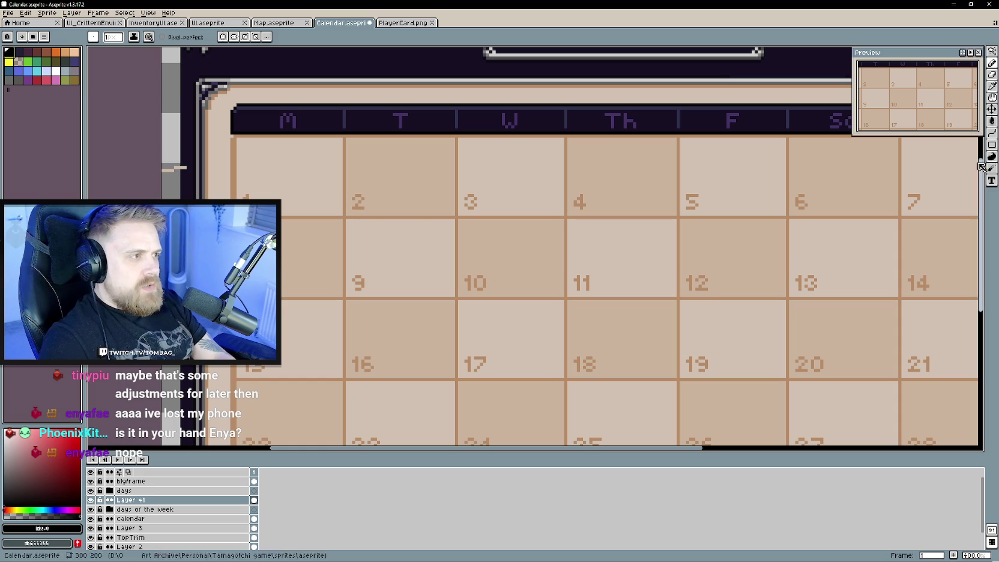
{"action": "key", "text": "u"}
{"action": "key", "text": "u"}
{"action": "left_click_drag", "start_coordinate": [378, 151], "coordinate": [438, 201]}
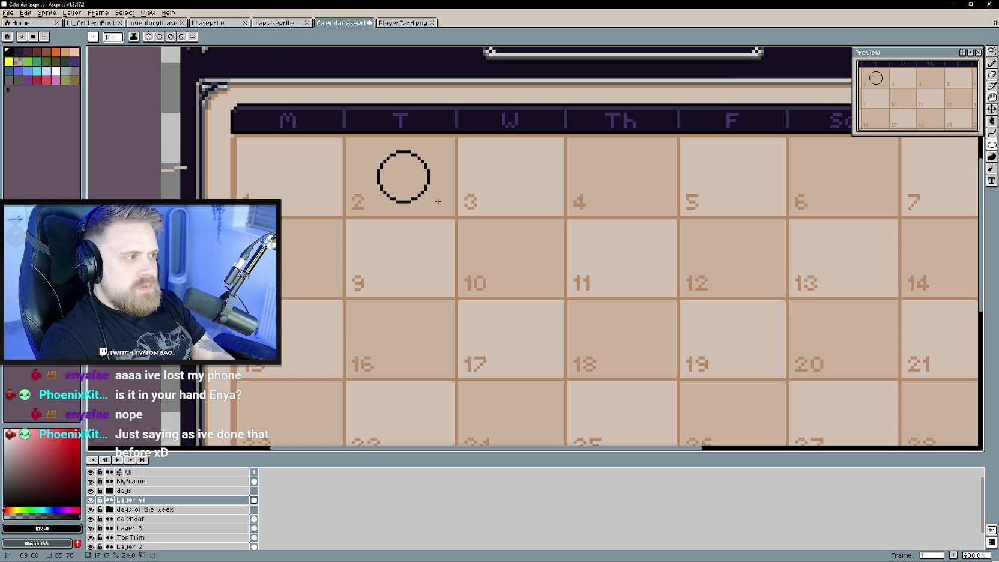
Add a black pixel inside the circle's top edge, then undo the stray marks.
{"action": "scroll", "coordinate": [410, 196], "scroll_direction": "up", "scroll_amount": 1}
{"action": "key", "text": "b"}
{"action": "scroll", "coordinate": [395, 189], "scroll_direction": "up", "scroll_amount": 2}
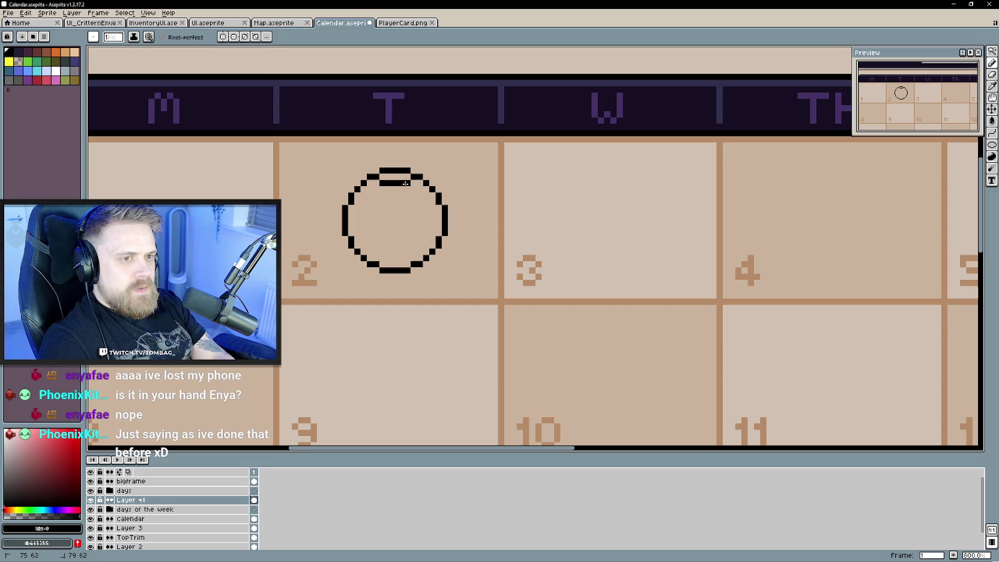
{"action": "left_click", "coordinate": [413, 189]}
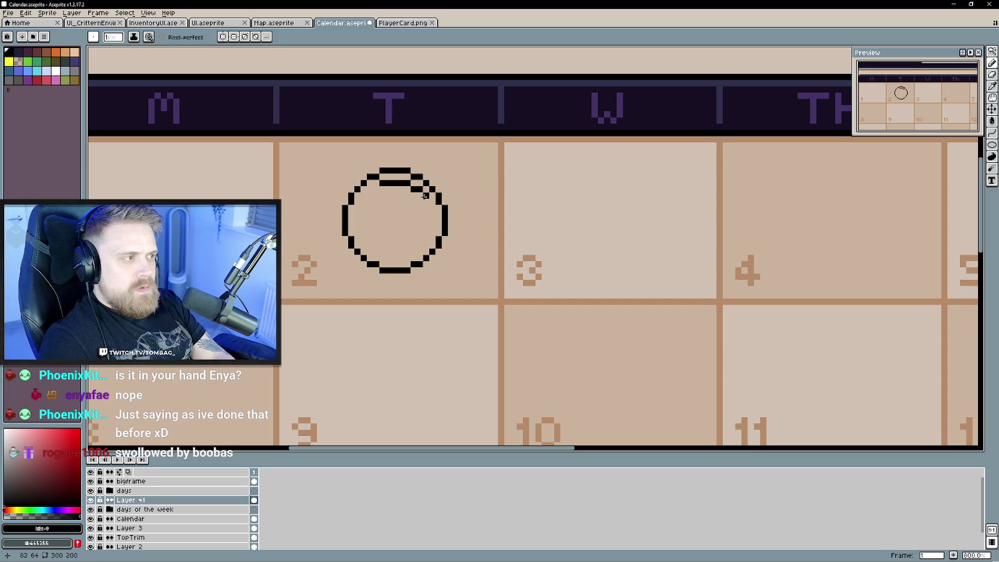
{"action": "key", "text": "ctrl+z"}
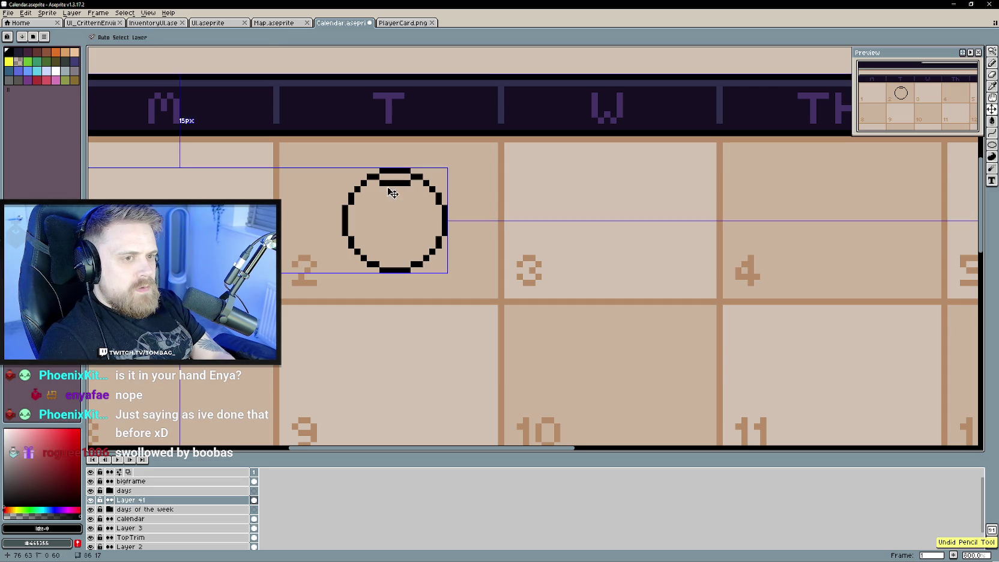
{"action": "key", "text": "ctrl+z"}
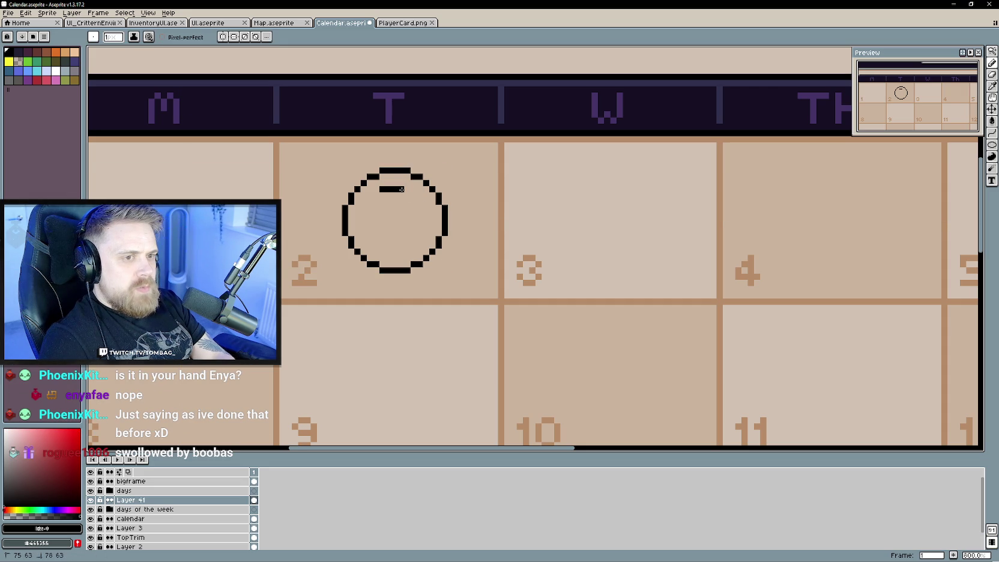